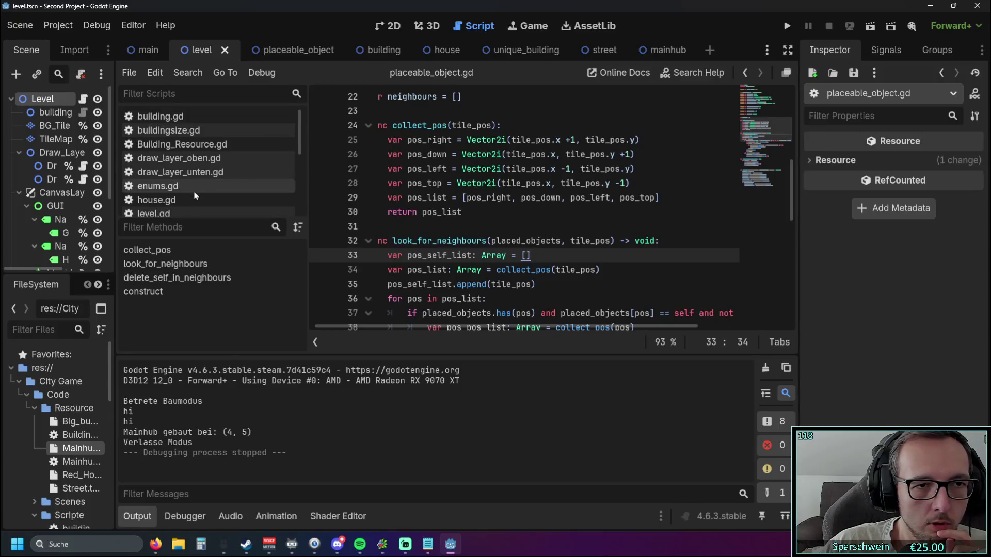
Step: Open buildingsize.gd and scroll to calc_build_size, which loops over size.x and size.y
{"action": "left_click", "coordinate": [193, 132]}
{"action": "scroll", "coordinate": [525, 201], "scroll_direction": "down", "scroll_amount": 1}
{"action": "scroll", "coordinate": [525, 201], "scroll_direction": "down", "scroll_amount": 3}
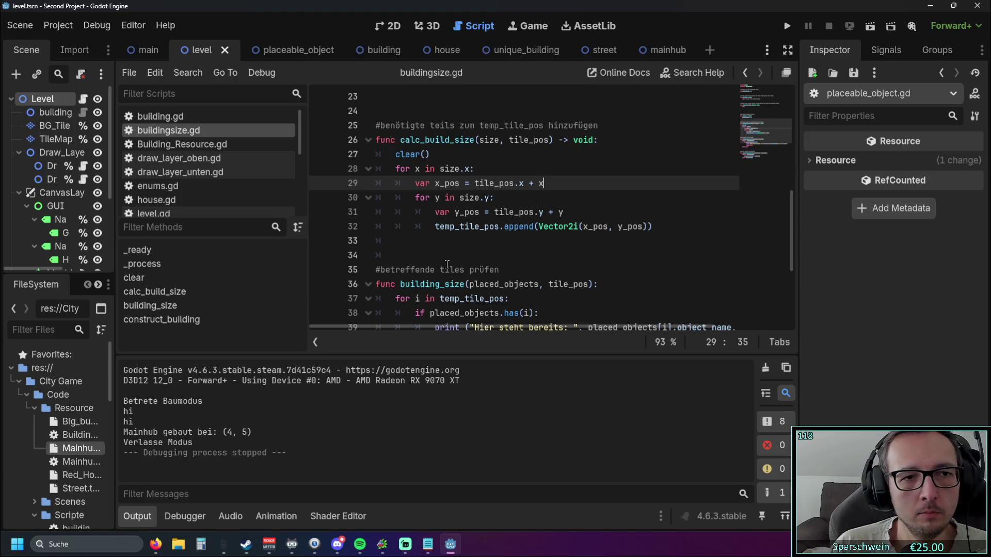
Step: Look through level.gd, then switch to placeable_object.gd and scroll through its code
{"action": "scroll", "coordinate": [166, 204], "scroll_direction": "down", "scroll_amount": 1}
{"action": "left_click", "coordinate": [170, 203]}
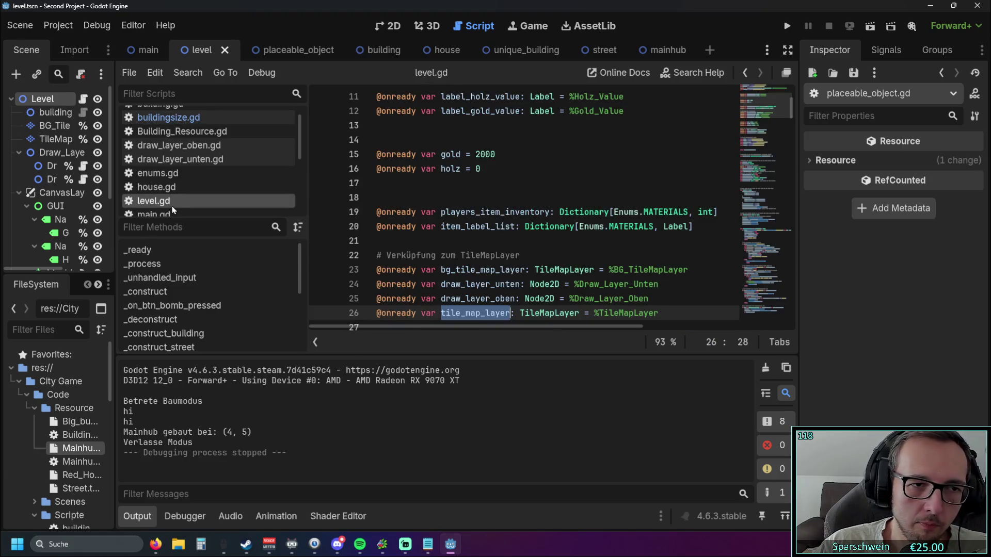
{"action": "scroll", "coordinate": [516, 208], "scroll_direction": "down", "scroll_amount": 4}
{"action": "scroll", "coordinate": [186, 179], "scroll_direction": "down", "scroll_amount": 2}
{"action": "scroll", "coordinate": [187, 180], "scroll_direction": "up", "scroll_amount": 3}
{"action": "scroll", "coordinate": [187, 179], "scroll_direction": "down", "scroll_amount": 2}
{"action": "left_click", "coordinate": [179, 192]}
{"action": "scroll", "coordinate": [517, 212], "scroll_direction": "down", "scroll_amount": 2}
{"action": "left_click", "coordinate": [526, 212]}
{"action": "scroll", "coordinate": [526, 212], "scroll_direction": "down", "scroll_amount": 2}
{"action": "scroll", "coordinate": [570, 273], "scroll_direction": "up", "scroll_amount": 4}
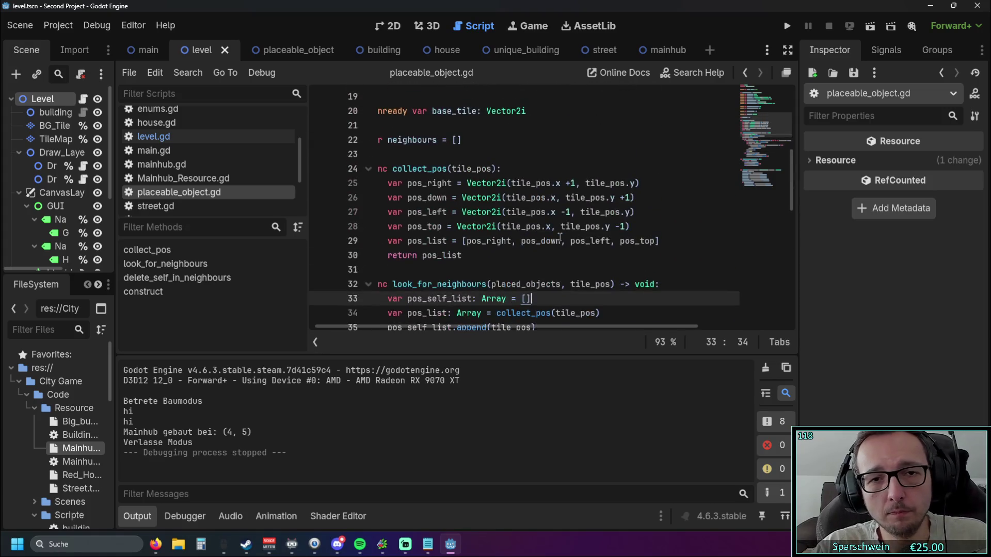
{"action": "scroll", "coordinate": [435, 273], "scroll_direction": "up", "scroll_amount": 1}
Step: Select collect_pos on line 24 and search the script for it
{"action": "left_click_drag", "start_coordinate": [471, 327], "coordinate": [342, 325]}
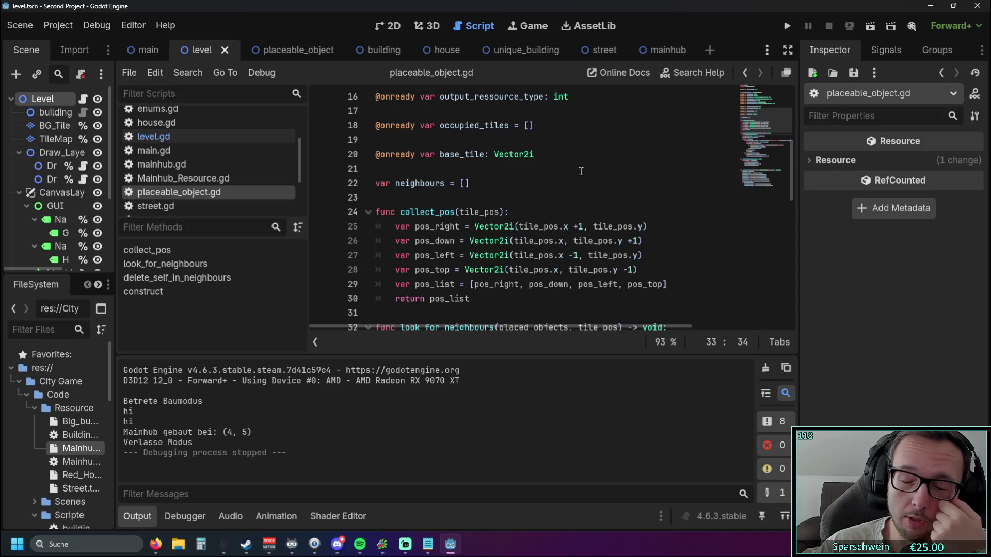
{"action": "scroll", "coordinate": [576, 173], "scroll_direction": "down", "scroll_amount": 1}
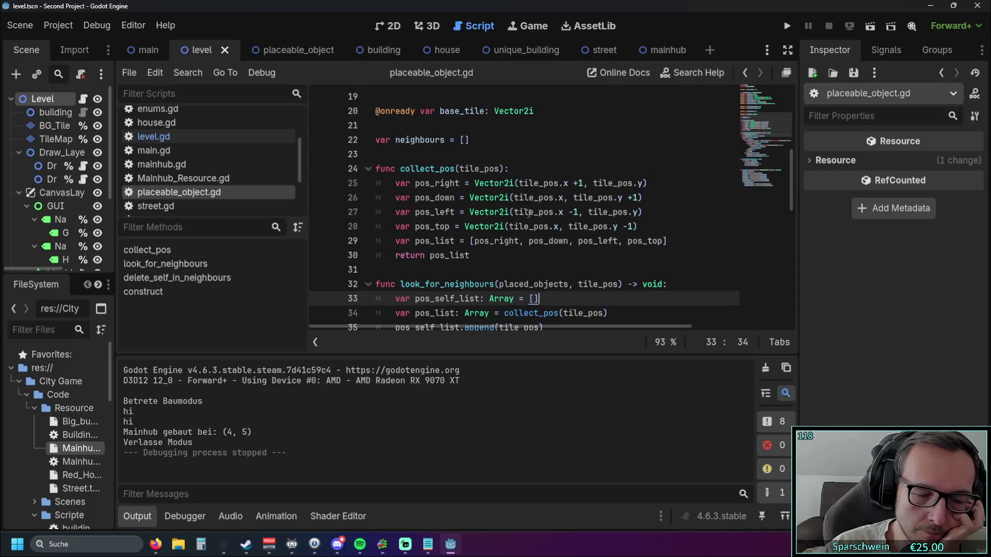
{"action": "scroll", "coordinate": [496, 255], "scroll_direction": "down", "scroll_amount": 4}
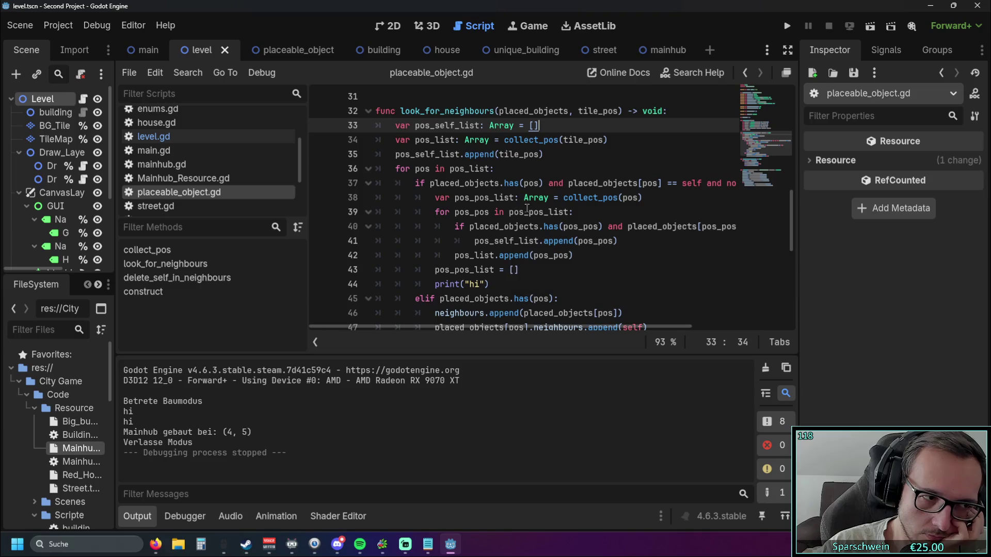
{"action": "scroll", "coordinate": [527, 212], "scroll_direction": "down", "scroll_amount": 1}
{"action": "scroll", "coordinate": [564, 208], "scroll_direction": "up", "scroll_amount": 2}
{"action": "scroll", "coordinate": [564, 209], "scroll_direction": "up", "scroll_amount": 4}
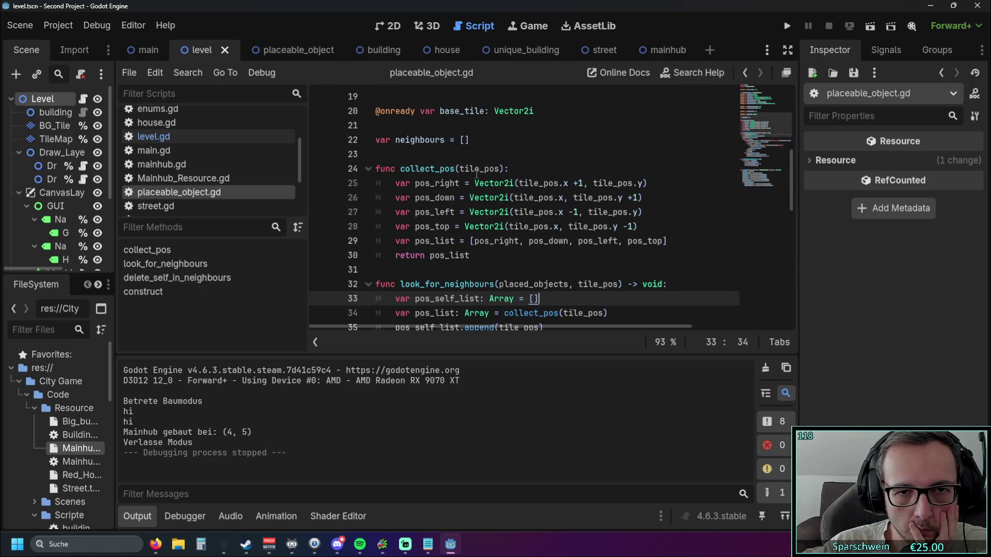
{"action": "left_click_drag", "start_coordinate": [400, 169], "coordinate": [455, 170]}
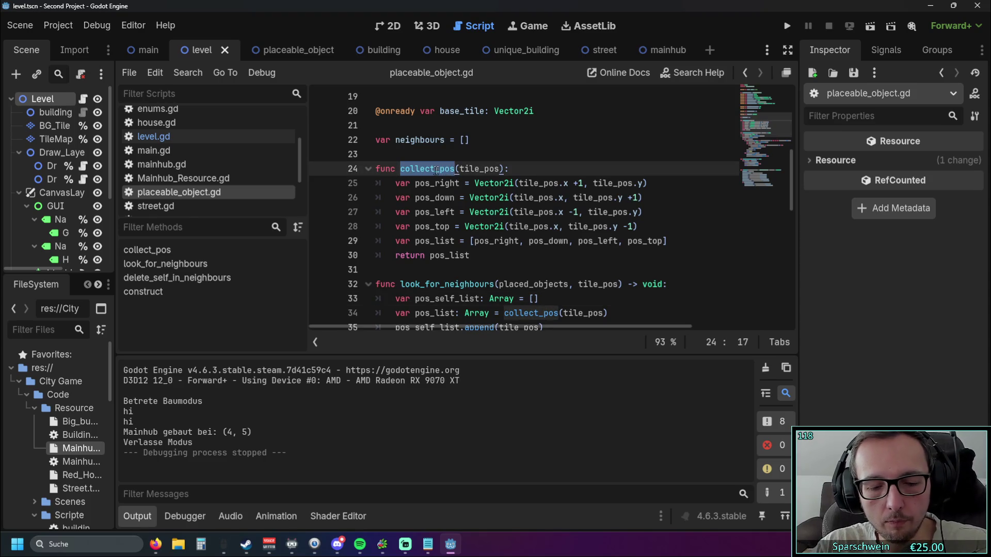
{"action": "key", "text": "ctrl+f"}
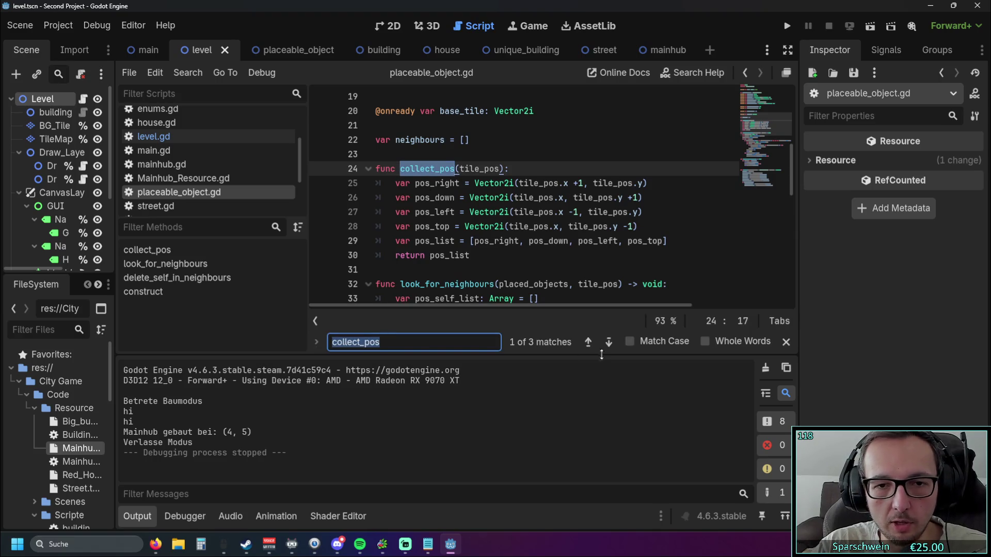
Step: Browse Building_Resource.gd, draw_layer_oben.gd, draw_layer_unten.gd, enums.gd, house.gd and level.gd
{"action": "key", "text": "alt+Left"}
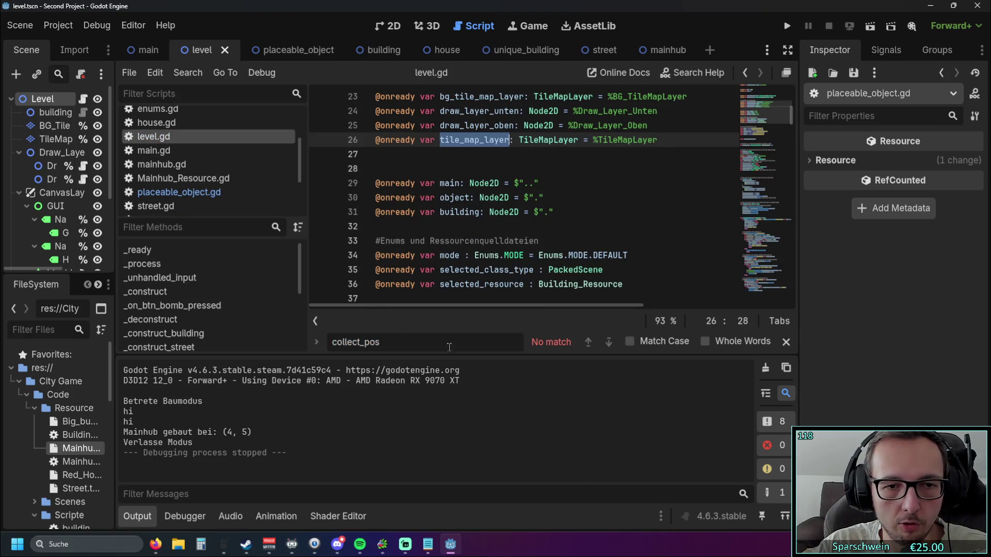
{"action": "scroll", "coordinate": [189, 155], "scroll_direction": "up", "scroll_amount": 3}
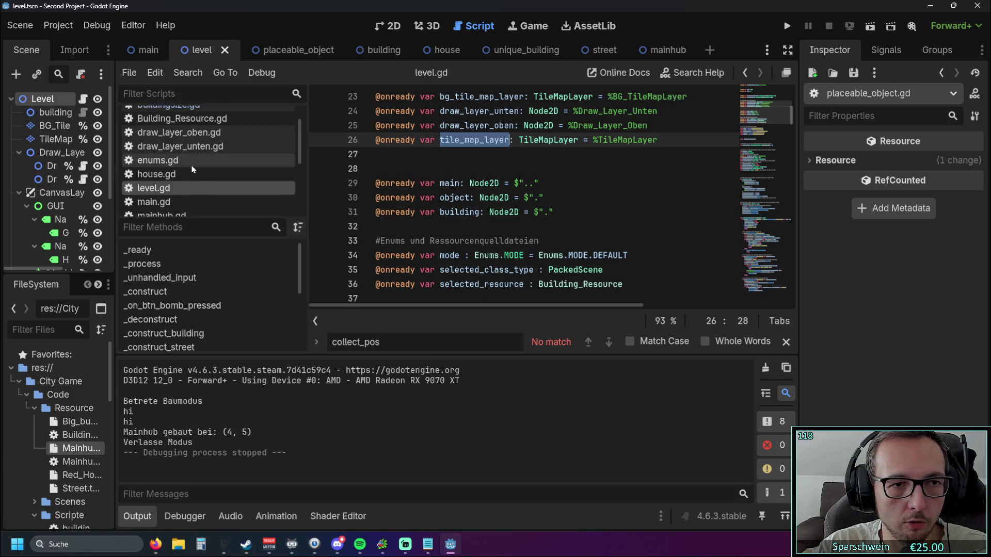
{"action": "scroll", "coordinate": [191, 160], "scroll_direction": "up", "scroll_amount": 2}
{"action": "left_click", "coordinate": [189, 144]}
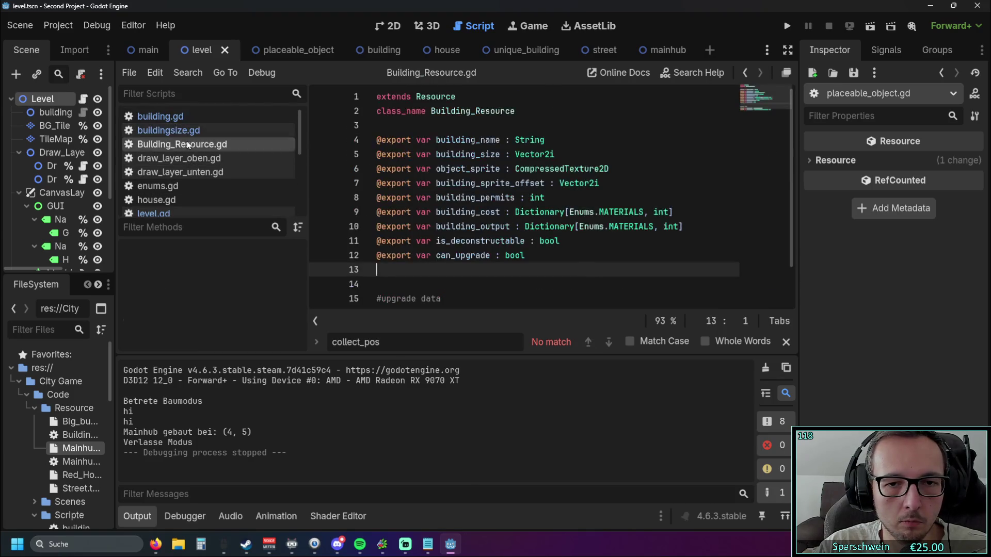
{"action": "left_click", "coordinate": [183, 158]}
{"action": "left_click", "coordinate": [178, 172]}
{"action": "left_click", "coordinate": [175, 185]}
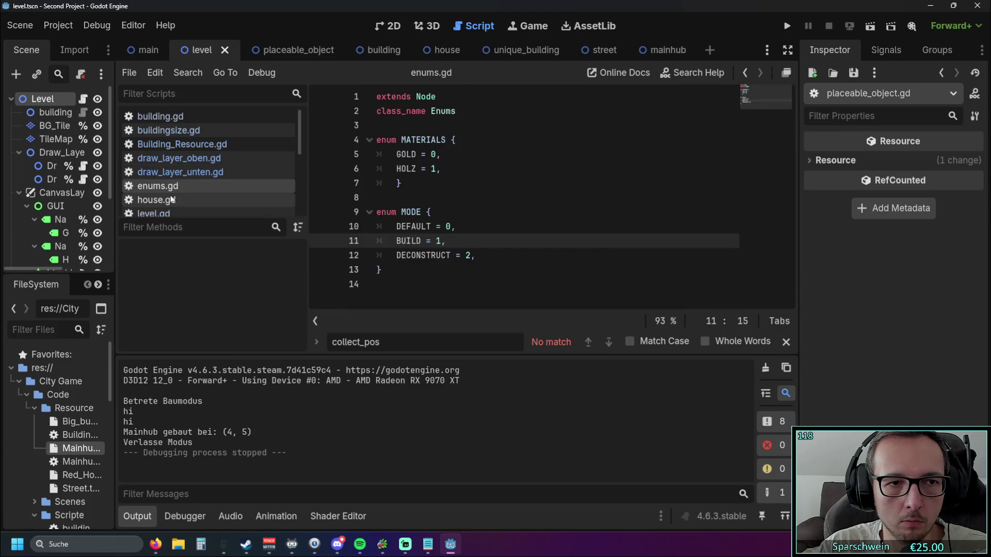
{"action": "left_click", "coordinate": [172, 200]}
{"action": "left_click", "coordinate": [172, 213]}
Step: Browse main.gd, mainhub.gd and Mainhub_Resource.gd, then return to placeable_object.gd's for loop on line 36
{"action": "scroll", "coordinate": [172, 204], "scroll_direction": "down", "scroll_amount": 1}
{"action": "left_click", "coordinate": [173, 189]}
{"action": "left_click", "coordinate": [174, 202]}
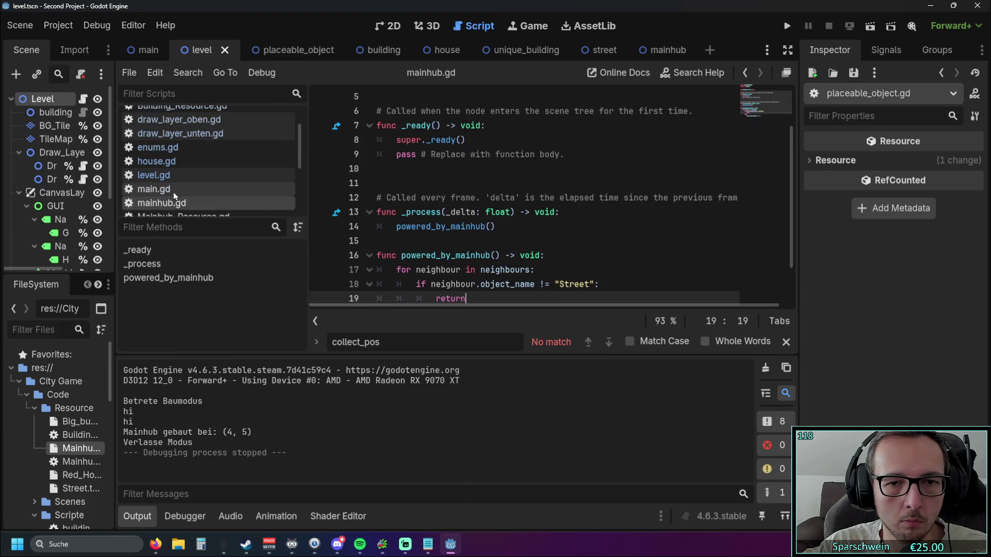
{"action": "scroll", "coordinate": [175, 195], "scroll_direction": "down", "scroll_amount": 2}
{"action": "left_click", "coordinate": [173, 165]}
{"action": "left_click", "coordinate": [173, 179]}
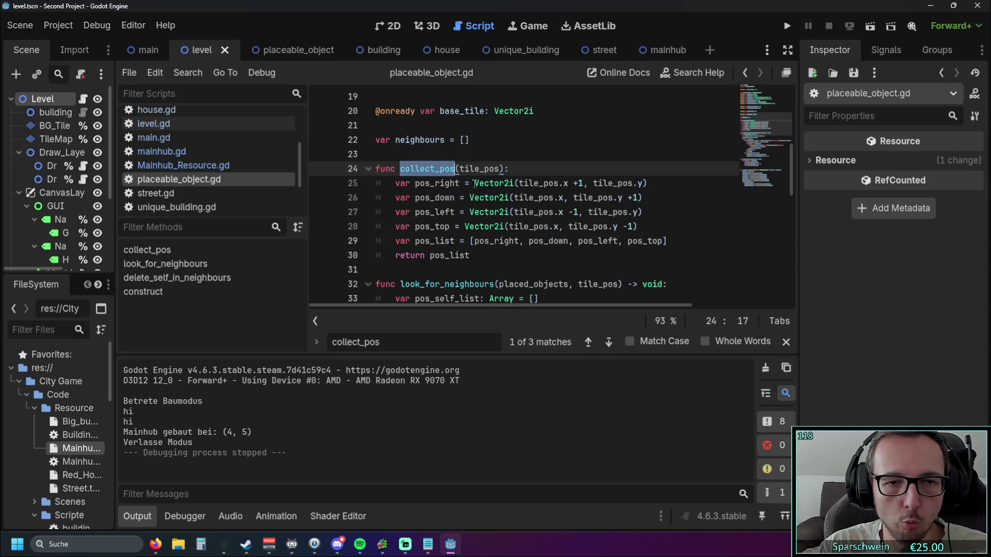
{"action": "scroll", "coordinate": [511, 197], "scroll_direction": "down", "scroll_amount": 3}
{"action": "left_click", "coordinate": [552, 213]}
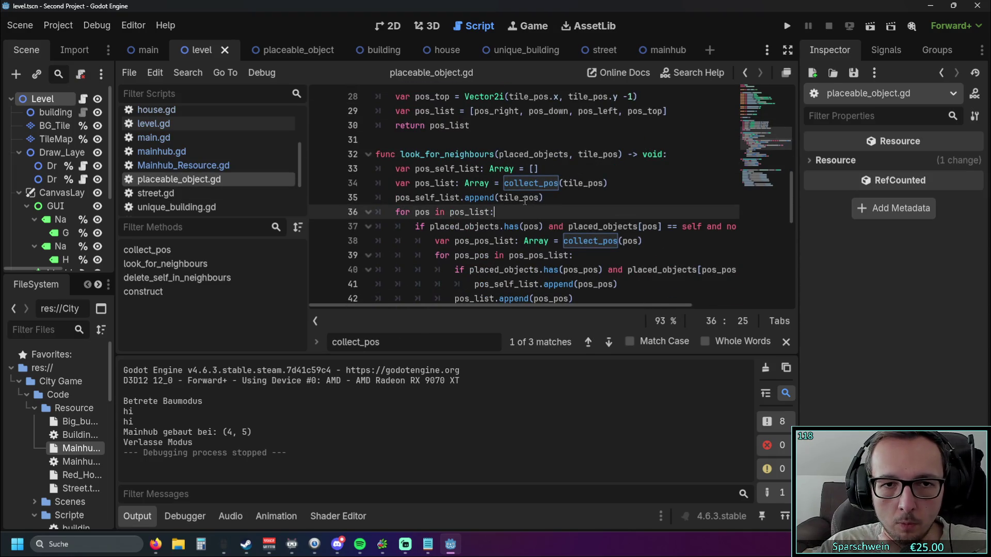
{"action": "left_click_drag", "start_coordinate": [543, 170], "coordinate": [320, 173]}
{"action": "key", "text": "BackSpace"}
{"action": "key", "text": "BackSpace"}
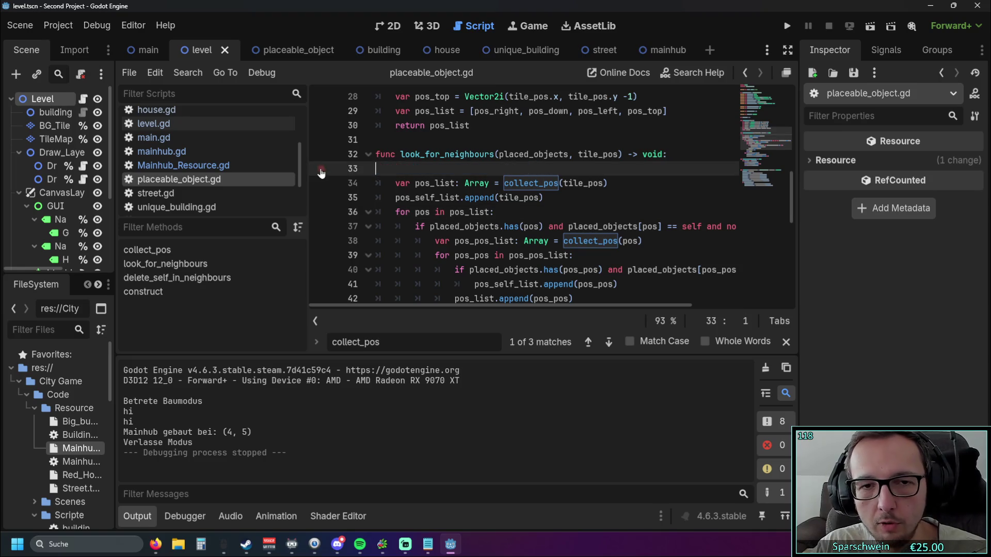
{"action": "scroll", "coordinate": [506, 274], "scroll_direction": "down", "scroll_amount": 1}
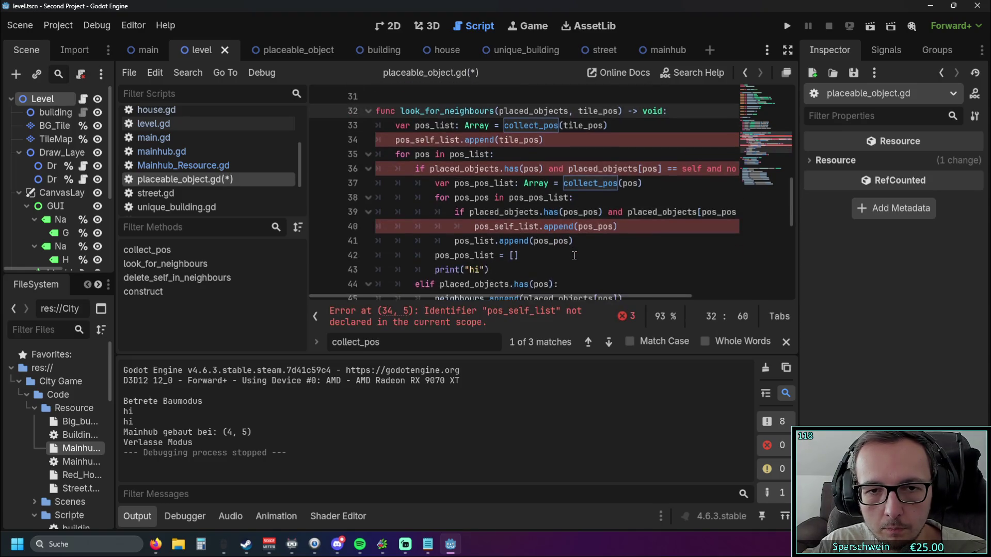
{"action": "scroll", "coordinate": [539, 196], "scroll_direction": "up", "scroll_amount": 1}
{"action": "left_click_drag", "start_coordinate": [543, 183], "coordinate": [361, 190]}
{"action": "key", "text": "BackSpace"}
{"action": "key", "text": "BackSpace"}
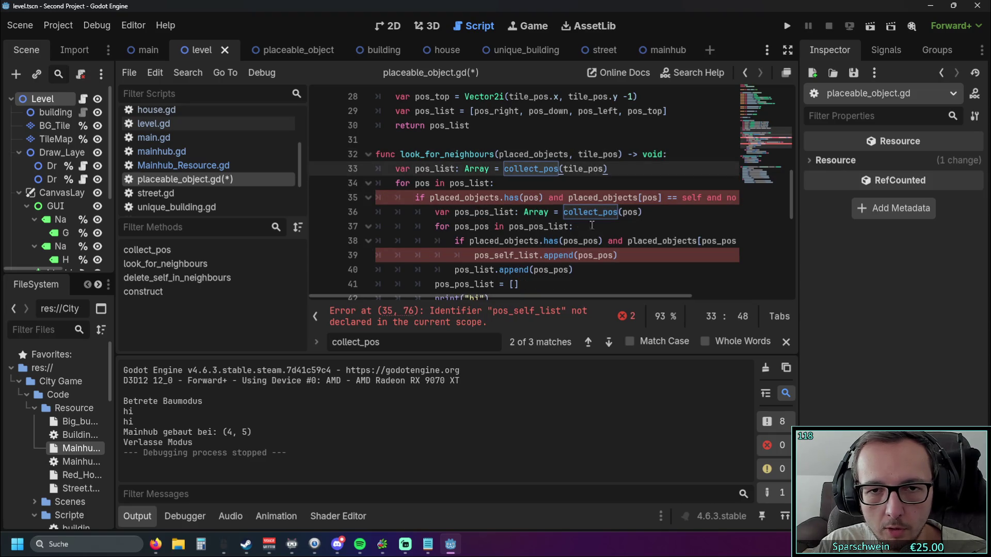
{"action": "scroll", "coordinate": [491, 274], "scroll_direction": "down", "scroll_amount": 2}
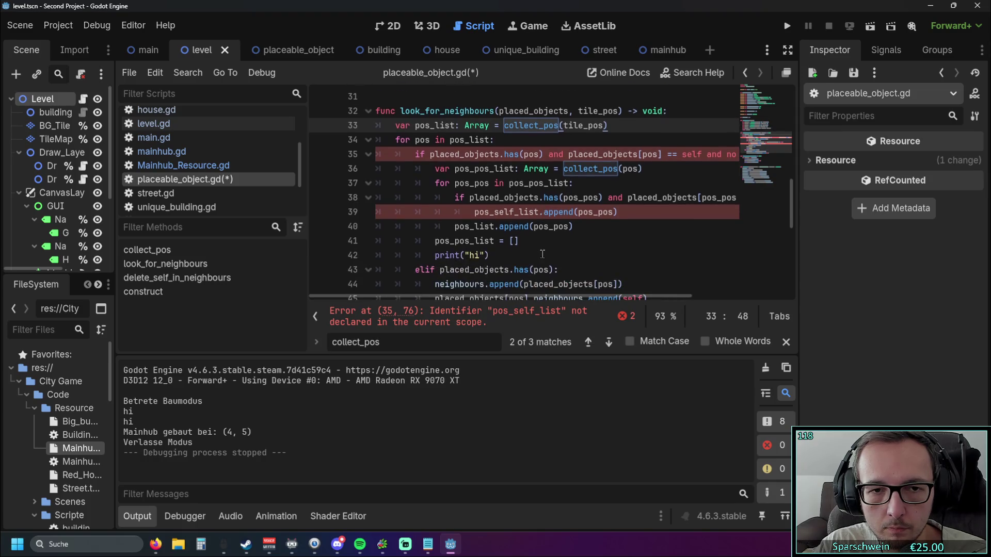
{"action": "scroll", "coordinate": [543, 254], "scroll_direction": "up", "scroll_amount": 1}
{"action": "scroll", "coordinate": [484, 294], "scroll_direction": "right", "scroll_amount": 2}
{"action": "scroll", "coordinate": [484, 294], "scroll_direction": "left", "scroll_amount": 2}
{"action": "scroll", "coordinate": [465, 296], "scroll_direction": "right", "scroll_amount": 2}
{"action": "scroll", "coordinate": [472, 284], "scroll_direction": "left", "scroll_amount": 2}
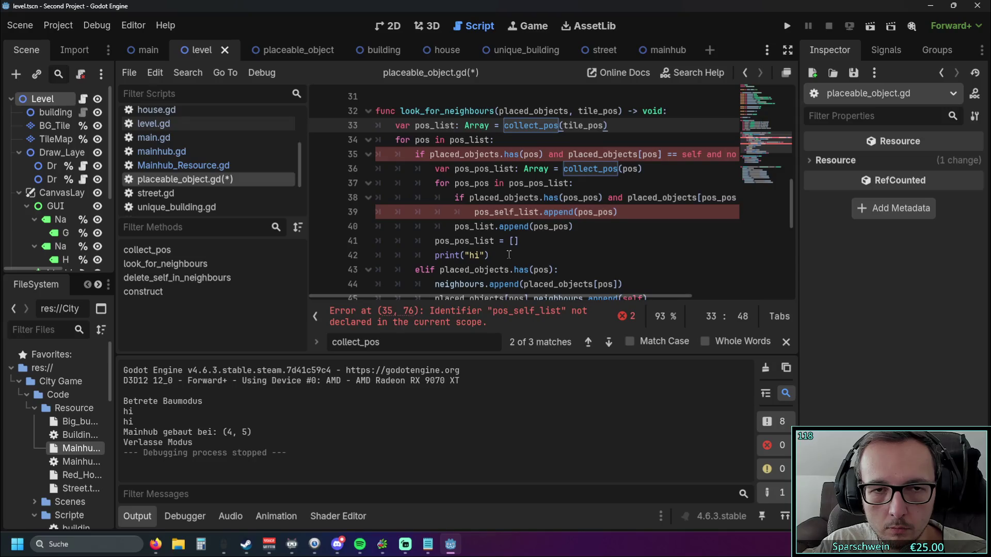
{"action": "left_click_drag", "start_coordinate": [508, 255], "coordinate": [394, 212]}
{"action": "left_click_drag", "start_coordinate": [339, 164], "coordinate": [339, 155]}
{"action": "key", "text": "BackSpace"}
{"action": "key", "text": "BackSpace"}
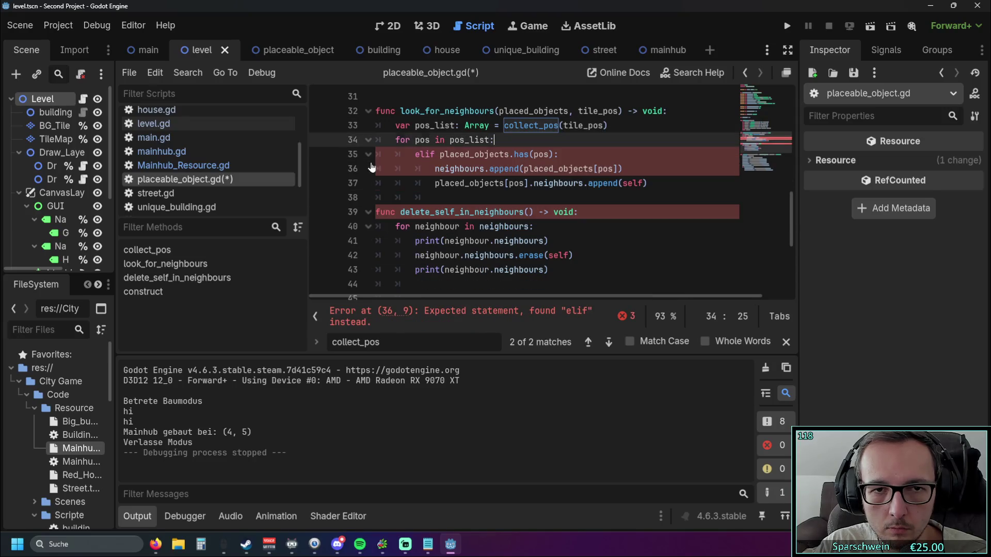
{"action": "left_click", "coordinate": [441, 155]}
{"action": "key", "text": "BackSpace"}
{"action": "key", "text": "BackSpace"}
{"action": "left_click", "coordinate": [479, 199]}
{"action": "scroll", "coordinate": [479, 209], "scroll_direction": "up", "scroll_amount": 1}
{"action": "scroll", "coordinate": [479, 210], "scroll_direction": "down", "scroll_amount": 1}
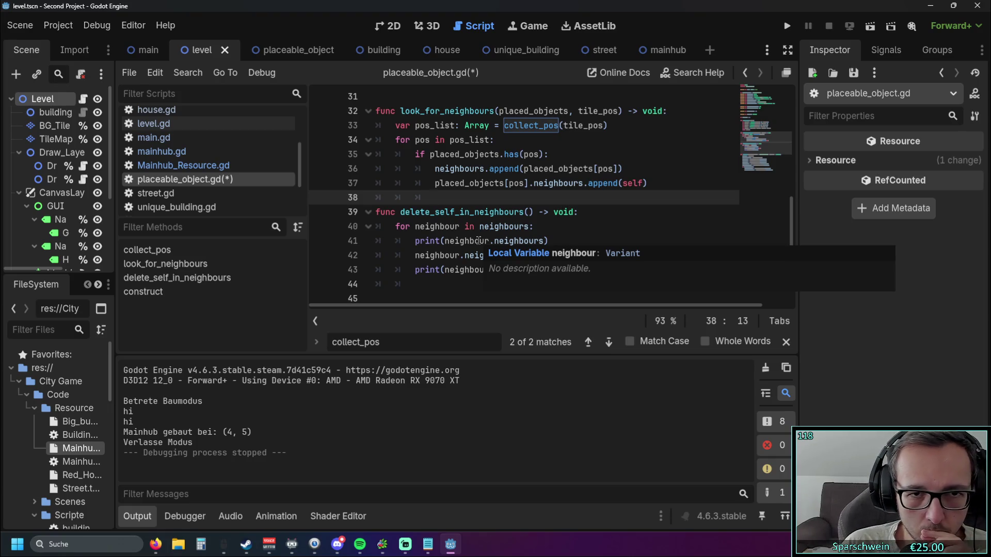
{"action": "scroll", "coordinate": [504, 209], "scroll_direction": "up", "scroll_amount": 2}
{"action": "scroll", "coordinate": [506, 201], "scroll_direction": "down", "scroll_amount": 1}
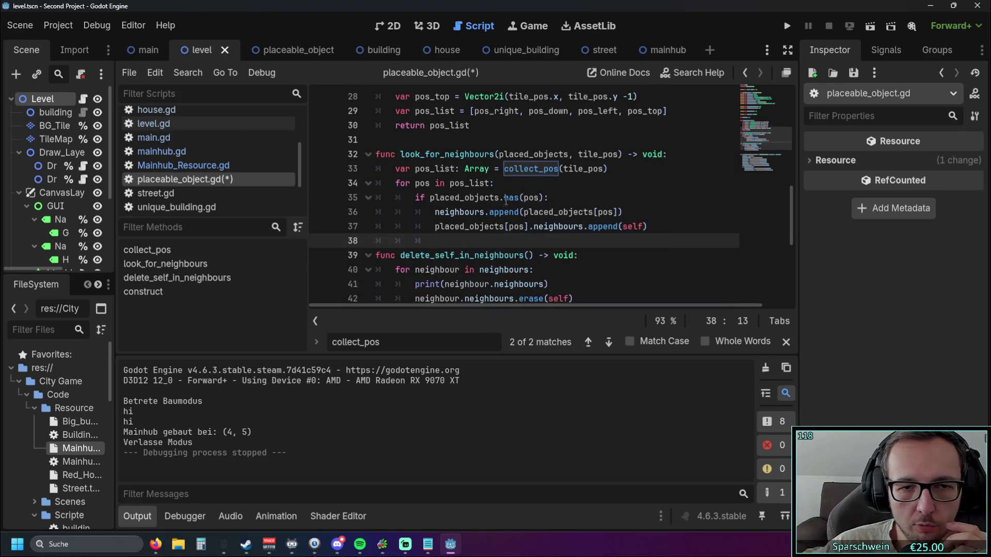
{"action": "scroll", "coordinate": [506, 201], "scroll_direction": "down", "scroll_amount": 1}
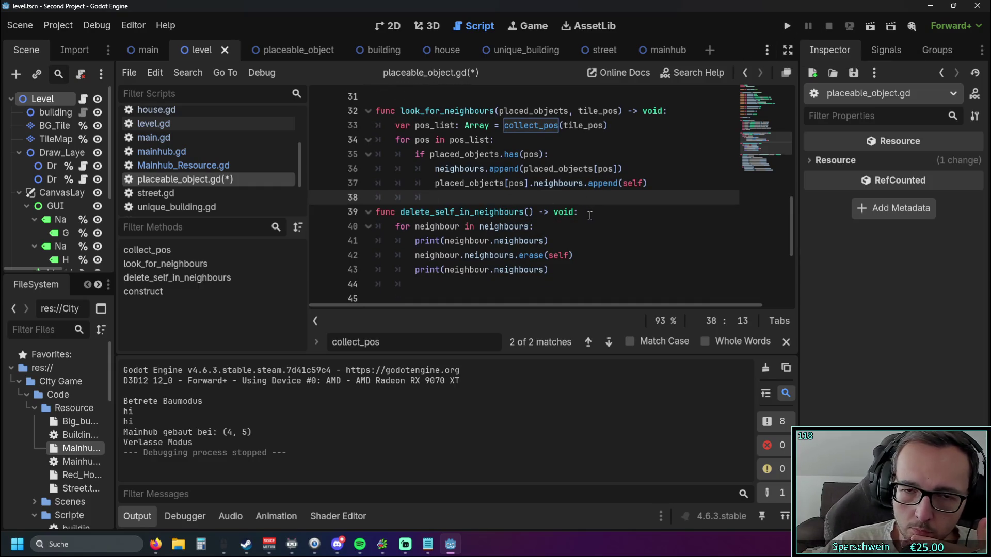
{"action": "scroll", "coordinate": [590, 215], "scroll_direction": "up", "scroll_amount": 4}
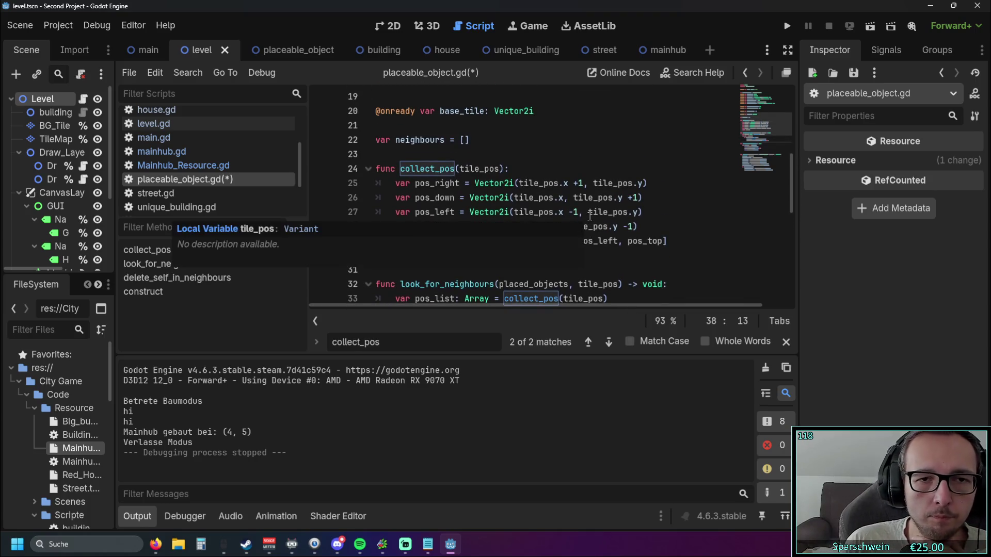
{"action": "scroll", "coordinate": [524, 187], "scroll_direction": "down", "scroll_amount": 2}
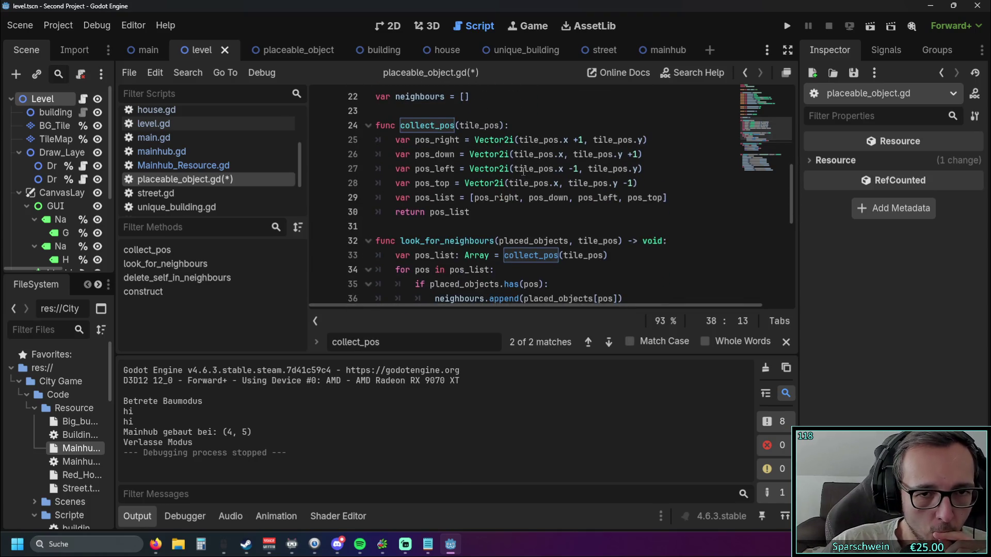
{"action": "left_click", "coordinate": [554, 232]}
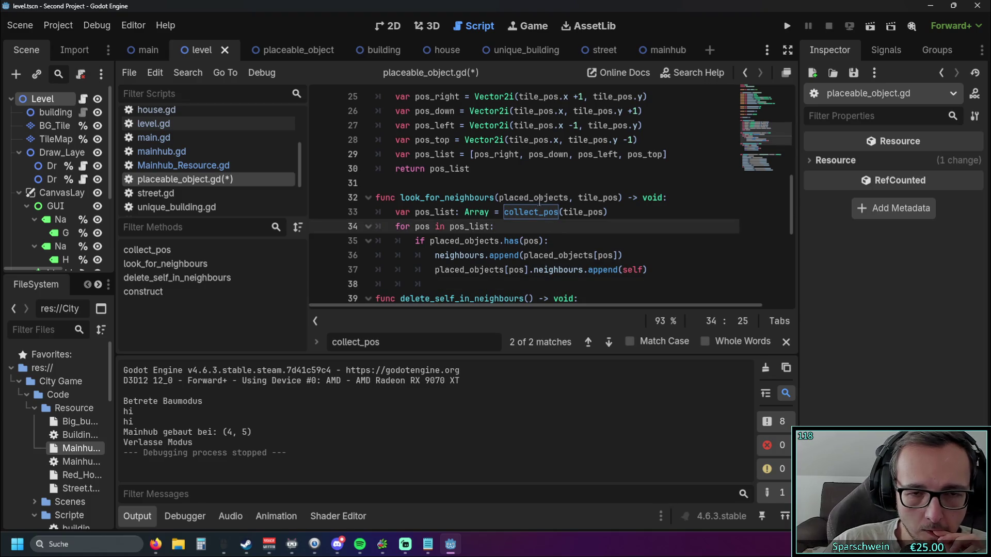
{"action": "left_click", "coordinate": [589, 237]}
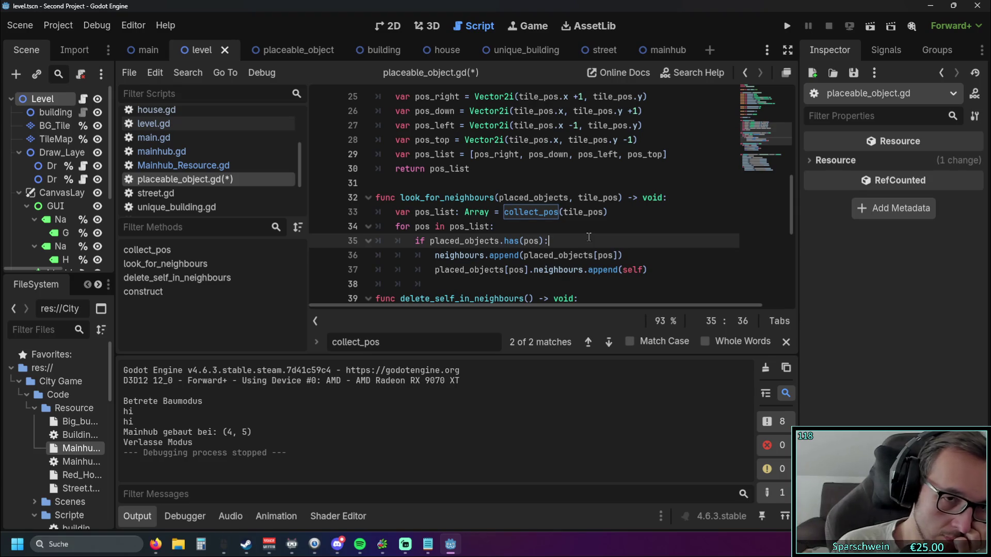
{"action": "scroll", "coordinate": [584, 230], "scroll_direction": "up", "scroll_amount": 1}
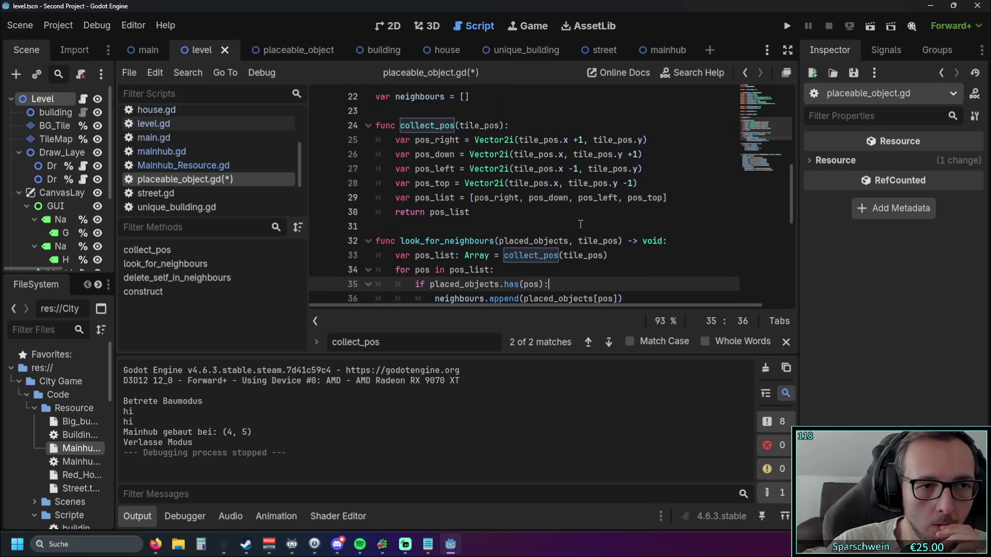
{"action": "scroll", "coordinate": [580, 224], "scroll_direction": "up", "scroll_amount": 7}
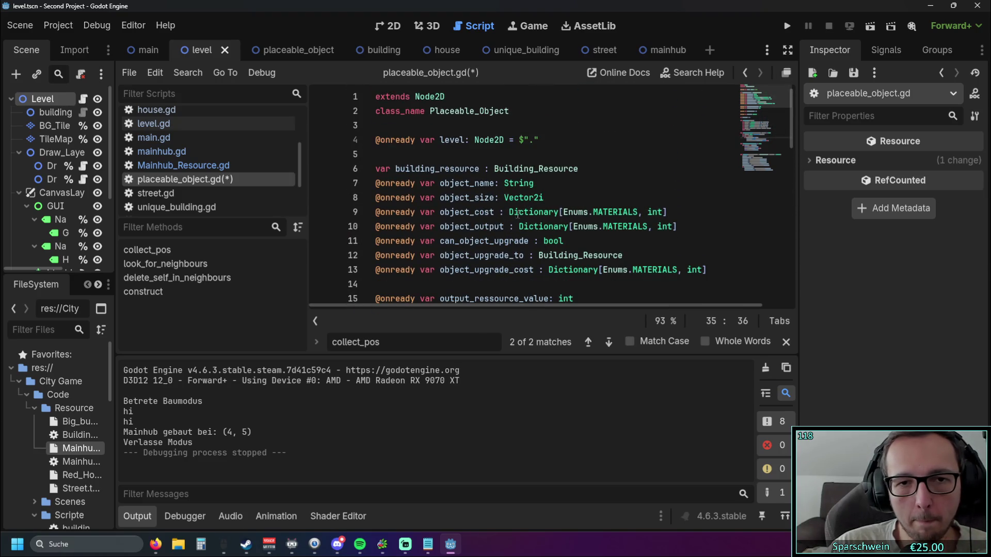
{"action": "mouse_move", "coordinate": [514, 197]}
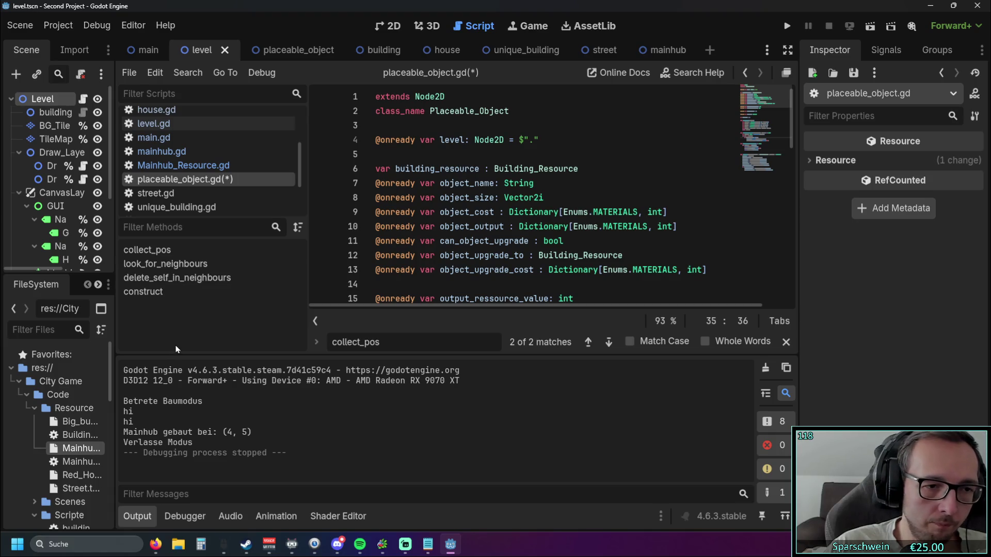
{"action": "left_click", "coordinate": [75, 437]}
Step: Open Building_Resource.gd, read Mainhub.tres's 3x3 building size in a widened Inspector, then check Big_bucket
{"action": "double_click", "coordinate": [77, 436]}
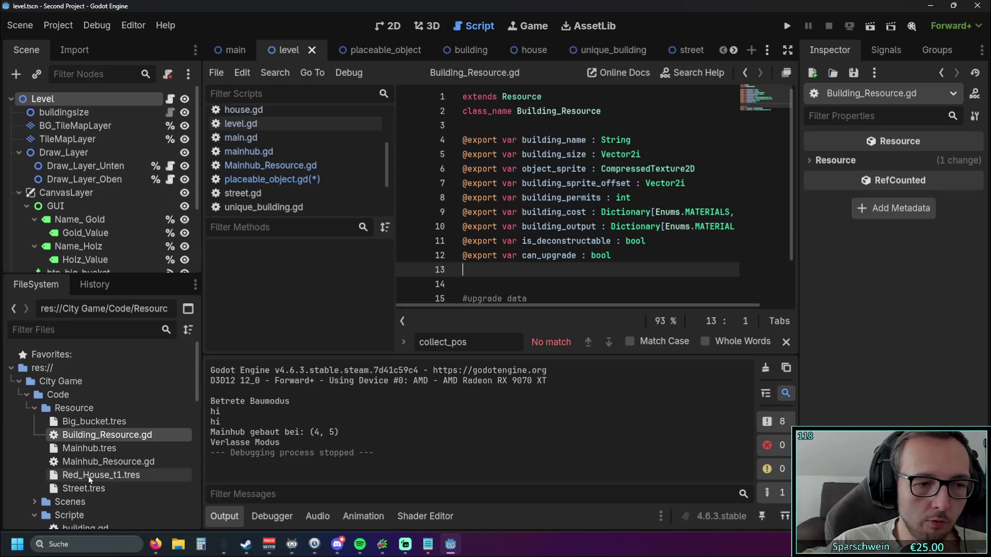
{"action": "left_click", "coordinate": [98, 451]}
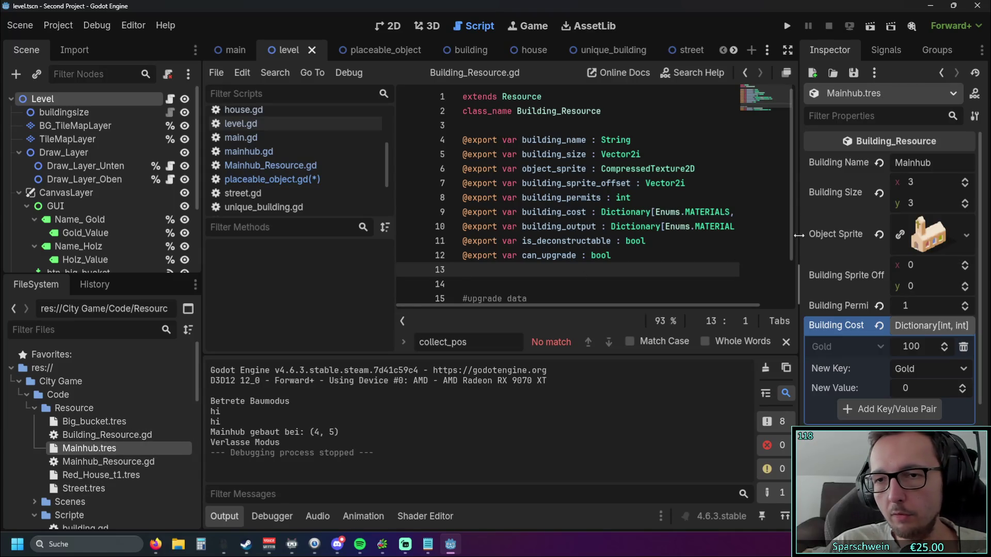
{"action": "left_click_drag", "start_coordinate": [799, 278], "coordinate": [774, 234]}
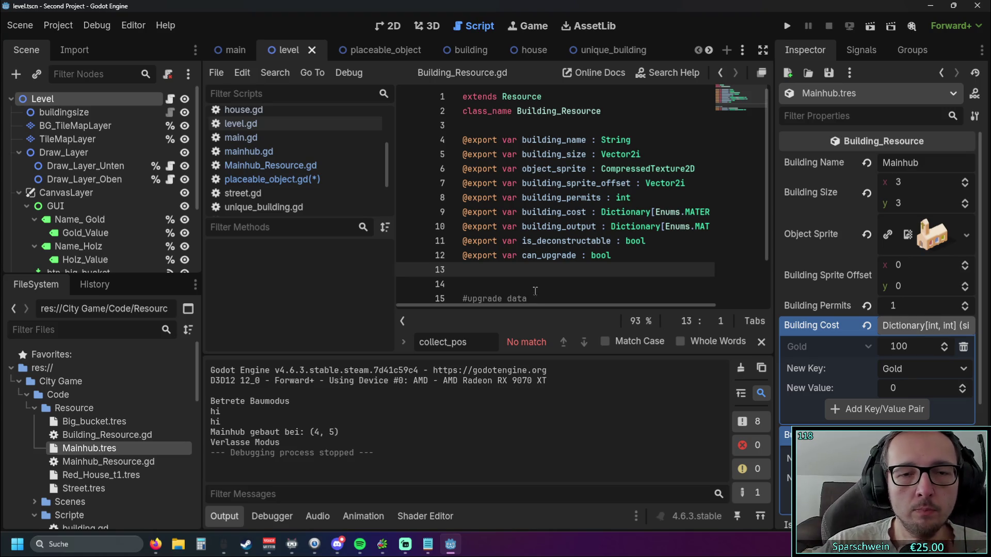
{"action": "left_click", "coordinate": [99, 422]}
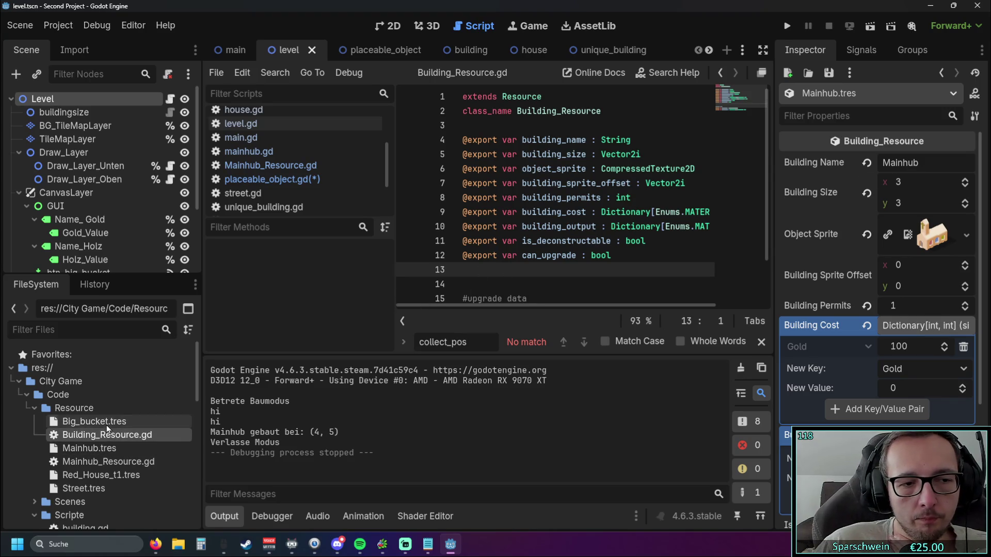
{"action": "left_click", "coordinate": [268, 150]}
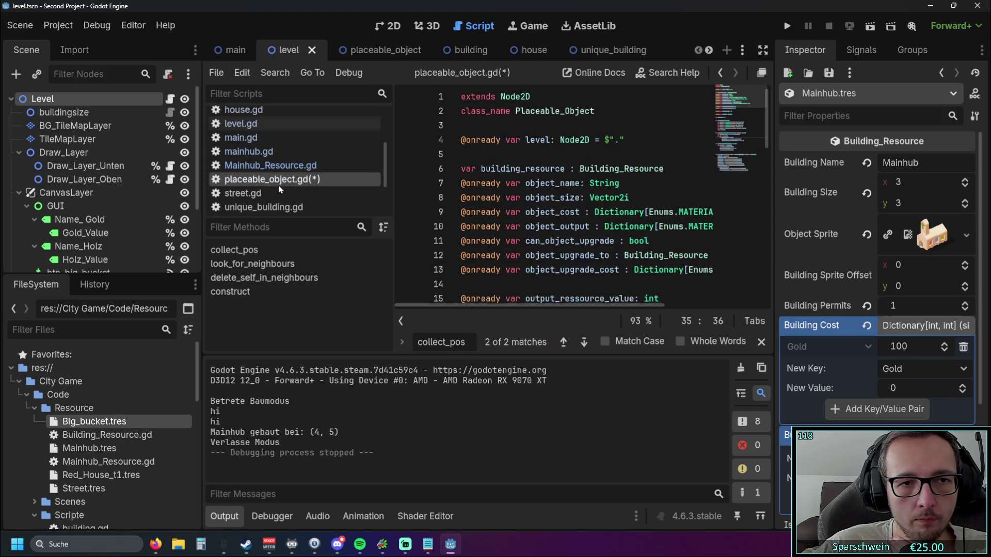
Step: Copy placed_objects and insert it as the first argument of the collect_pos call on line 33
{"action": "scroll", "coordinate": [611, 210], "scroll_direction": "down", "scroll_amount": 7}
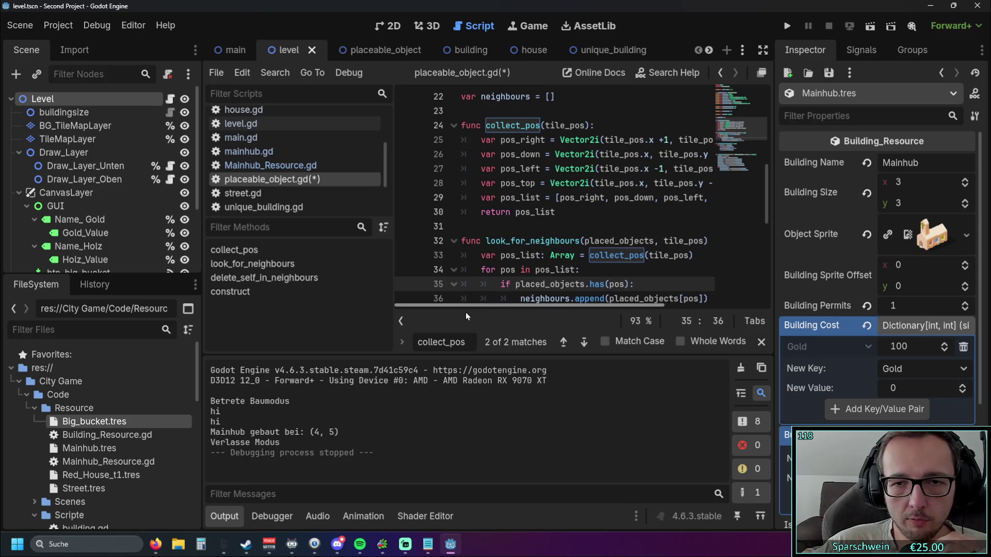
{"action": "left_click_drag", "start_coordinate": [466, 313], "coordinate": [510, 312]}
{"action": "left_click", "coordinate": [601, 260]}
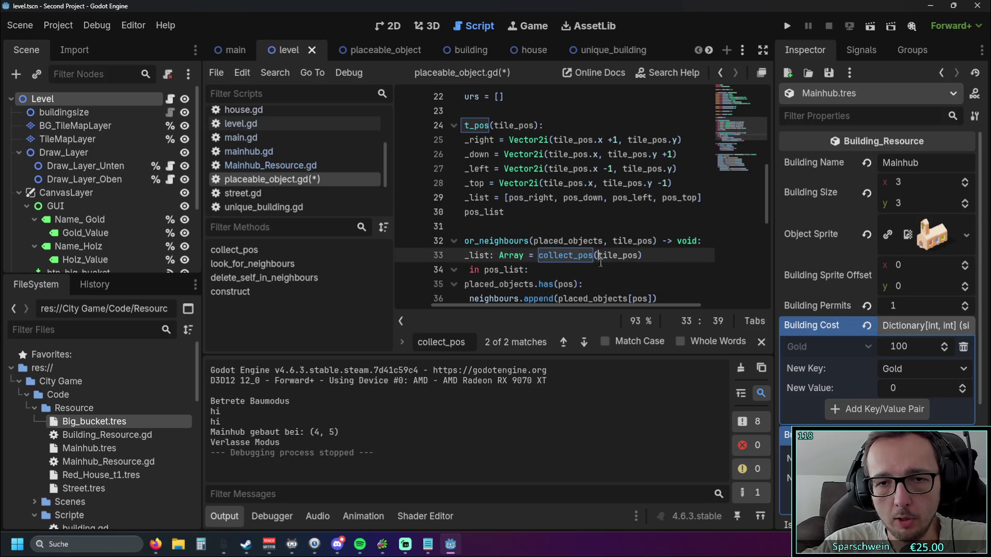
{"action": "double_click", "coordinate": [535, 241]}
{"action": "key", "text": "ctrl+c"}
{"action": "left_click", "coordinate": [598, 255]}
{"action": "key", "text": "ctrl+v"}
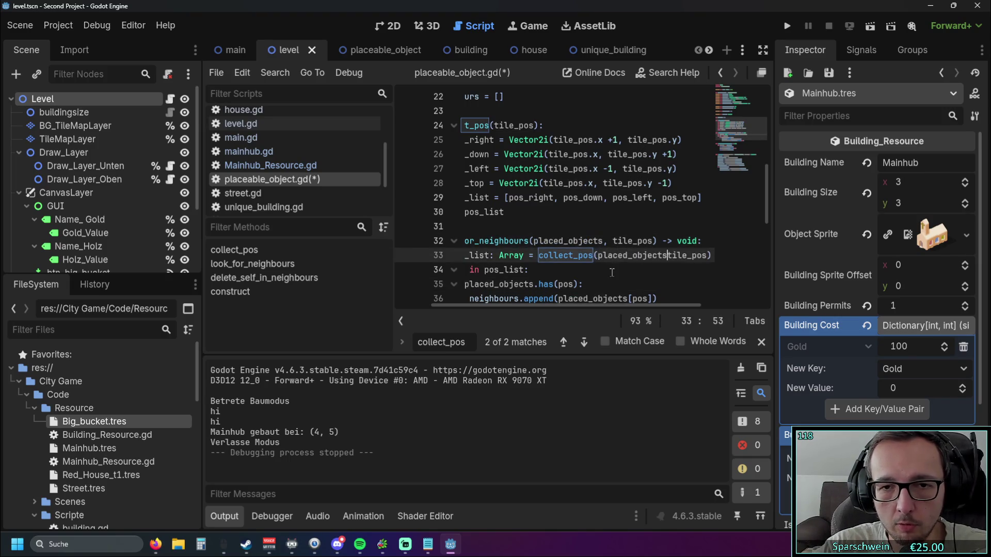
{"action": "type", "text": ","}
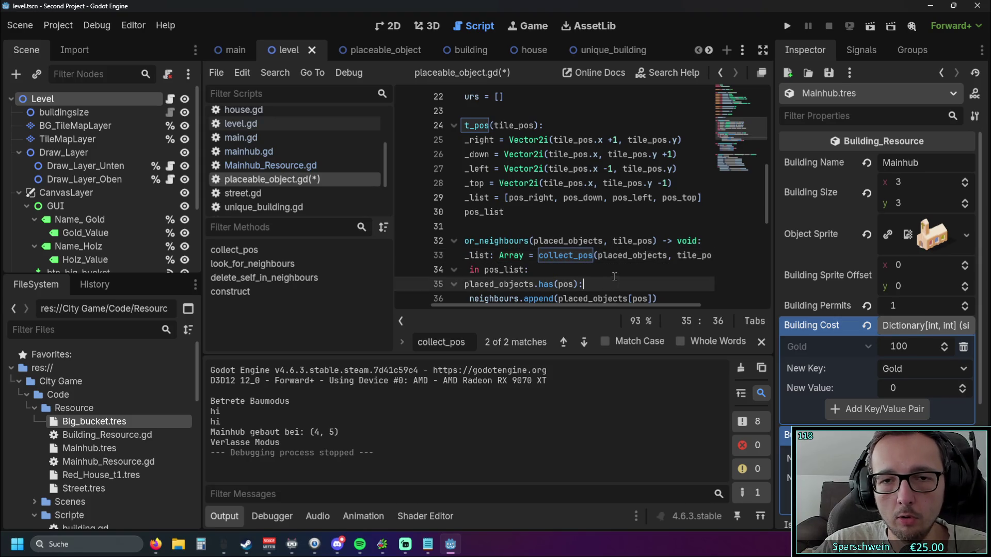
Step: Add placed_objects as the first parameter in the collect_pos function definition
{"action": "left_click", "coordinate": [576, 199]}
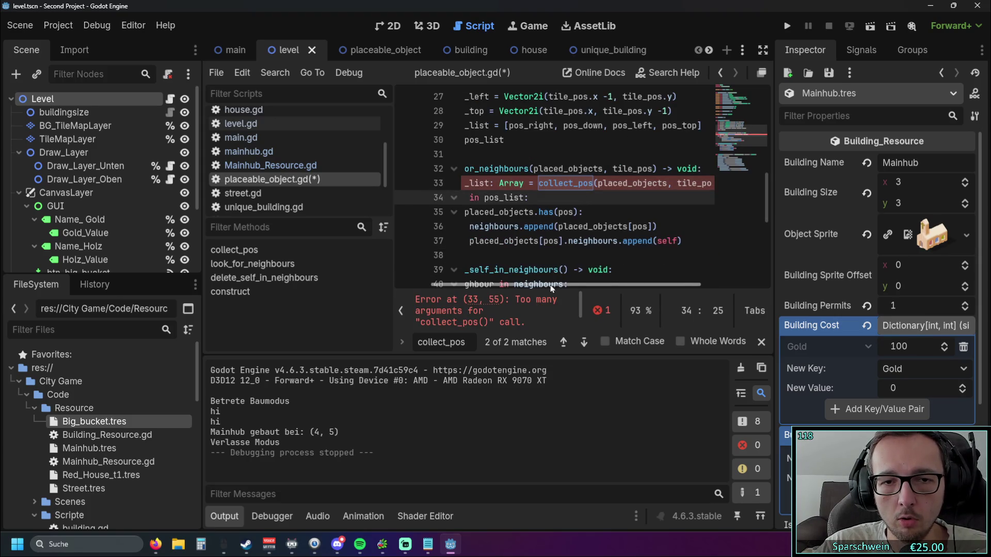
{"action": "scroll", "coordinate": [568, 211], "scroll_direction": "up", "scroll_amount": 2}
{"action": "scroll", "coordinate": [567, 210], "scroll_direction": "up", "scroll_amount": 1}
{"action": "scroll", "coordinate": [568, 210], "scroll_direction": "down", "scroll_amount": 1}
{"action": "left_click", "coordinate": [543, 140]}
{"action": "key", "text": "ctrl+v"}
{"action": "type", "text": ","}
Step: Widen the code editor, closing the collect_pos search bar and hiding the Output panel
{"action": "left_click", "coordinate": [583, 227]}
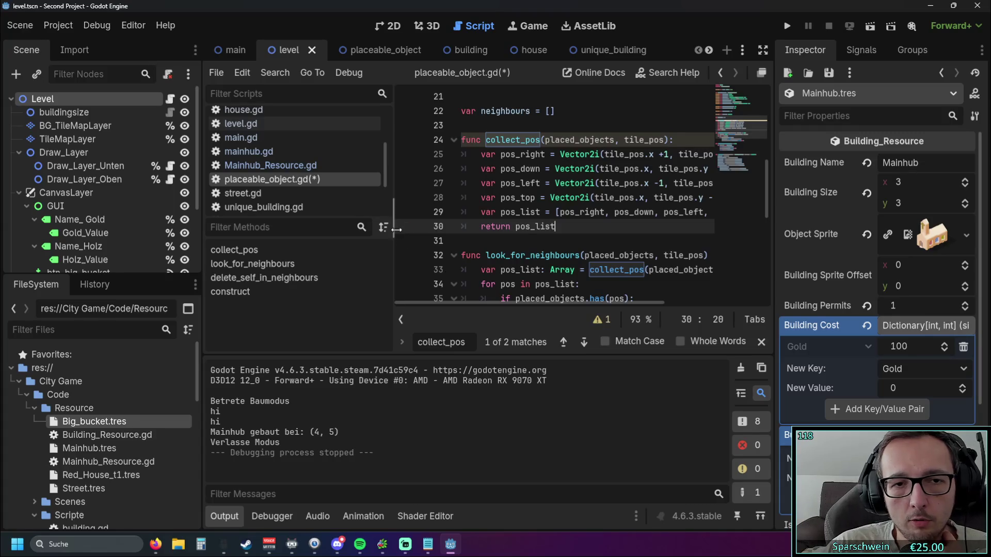
{"action": "left_click_drag", "start_coordinate": [397, 222], "coordinate": [283, 222]}
{"action": "left_click_drag", "start_coordinate": [199, 222], "coordinate": [93, 219]}
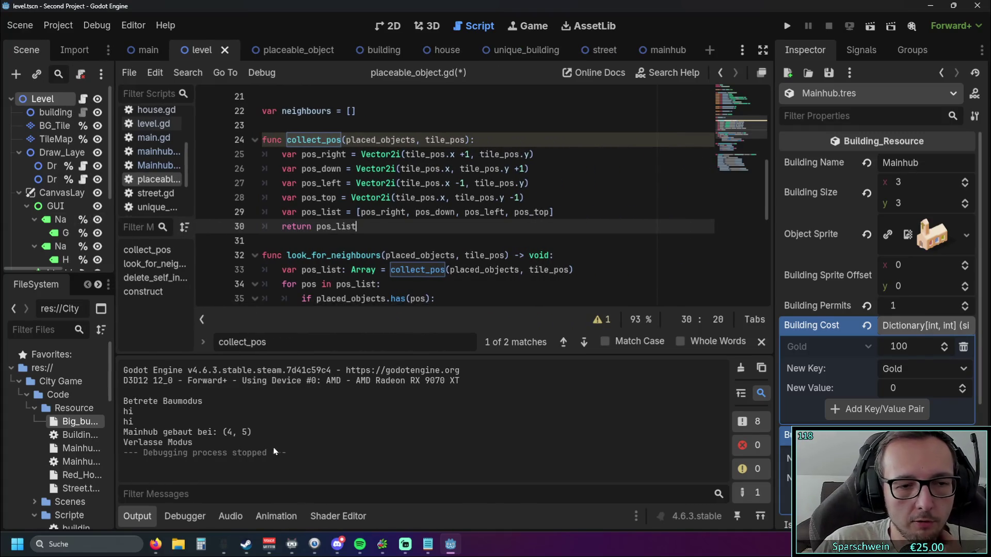
{"action": "key", "text": "Escape"}
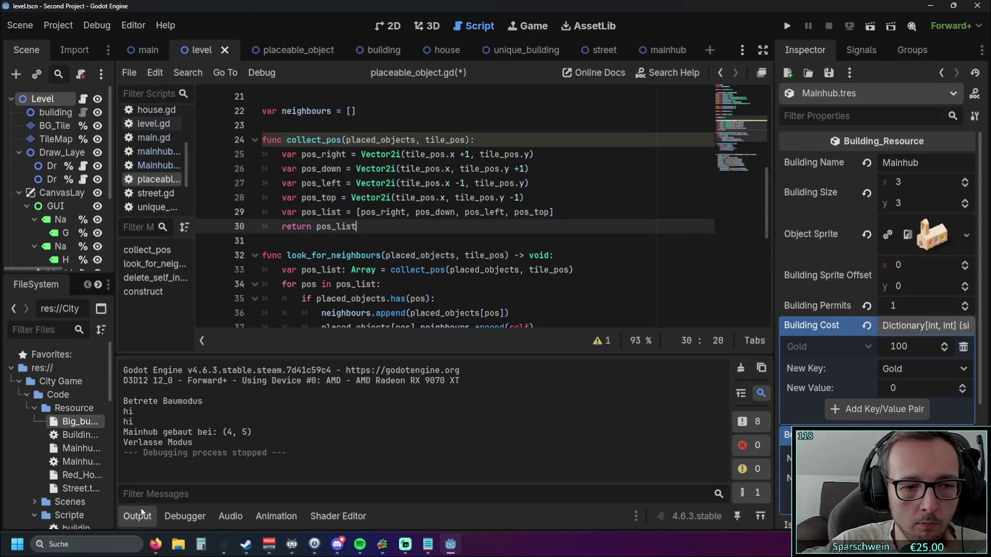
{"action": "key", "text": "ctrl+j"}
{"action": "scroll", "coordinate": [762, 239], "scroll_direction": "up", "scroll_amount": 1}
{"action": "mouse_move", "coordinate": [775, 239]}
{"action": "left_mouse_down"}
{"action": "mouse_move", "coordinate": [862, 240]}
{"action": "mouse_move", "coordinate": [845, 240]}
{"action": "left_mouse_up"}
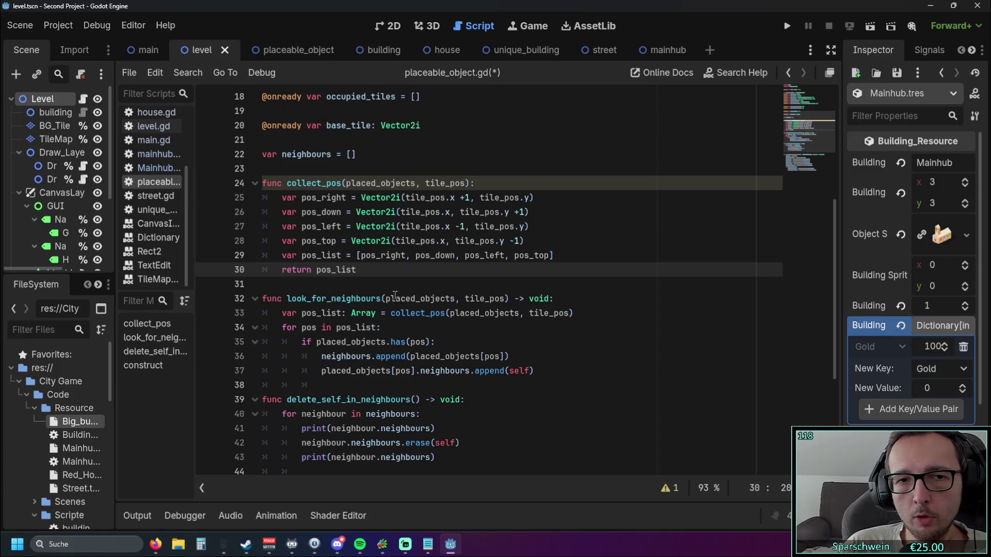
{"action": "left_click_drag", "start_coordinate": [346, 183], "coordinate": [413, 183]}
{"action": "left_click", "coordinate": [614, 182]}
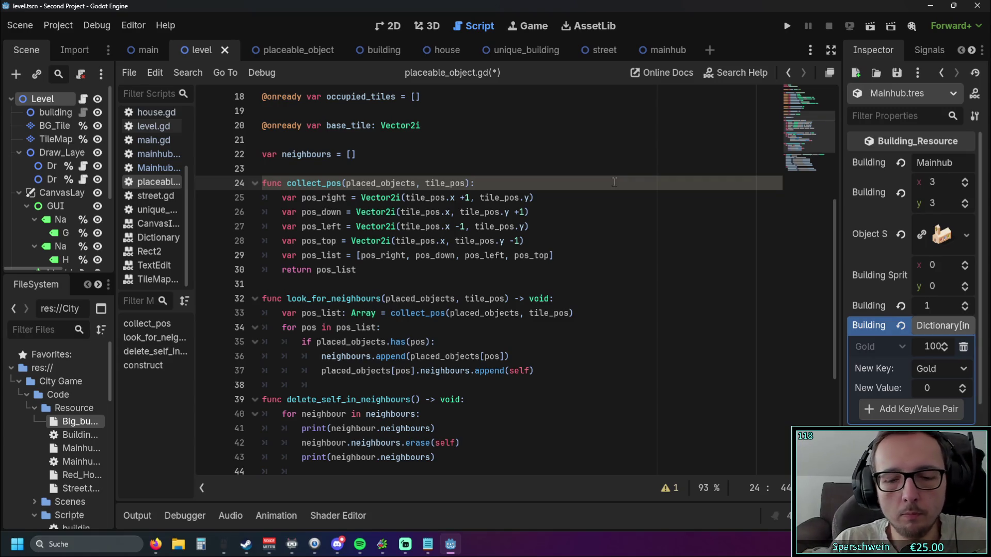
Step: Add a placed_objects.size.x line at the top of collect_pos
{"action": "key", "text": "Return"}
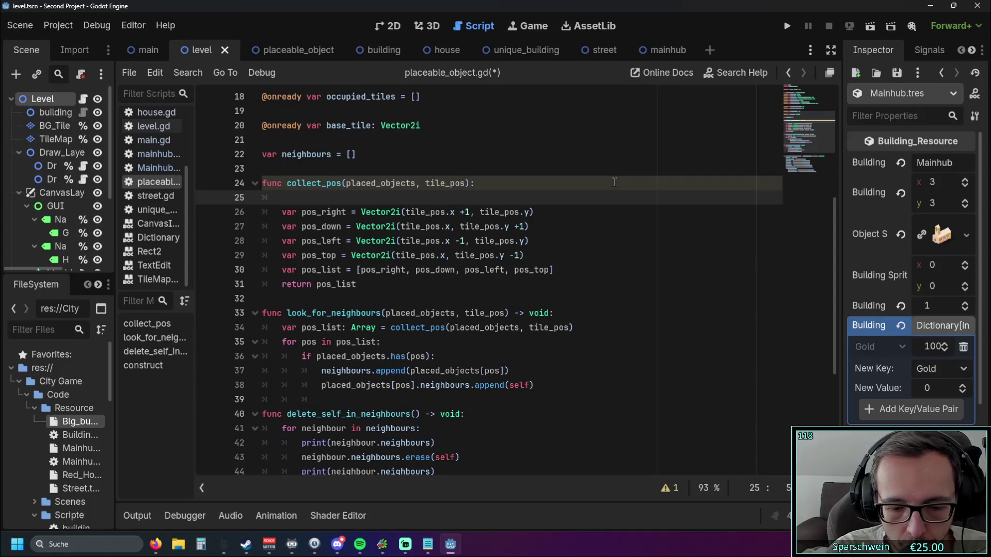
{"action": "key", "text": "BackSpace"}
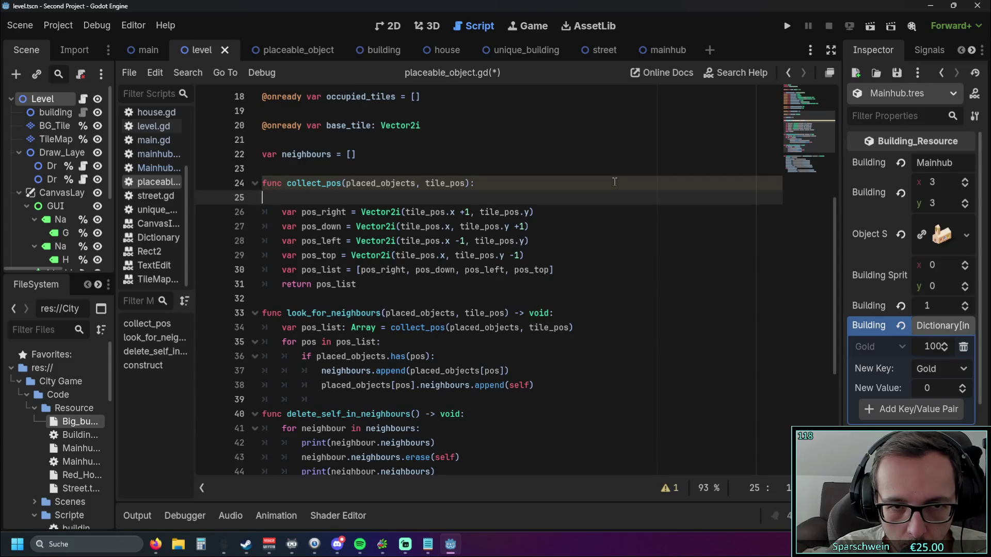
{"action": "key", "text": "BackSpace"}
{"action": "key", "text": "Return"}
{"action": "type", "text": "placed_objects"}
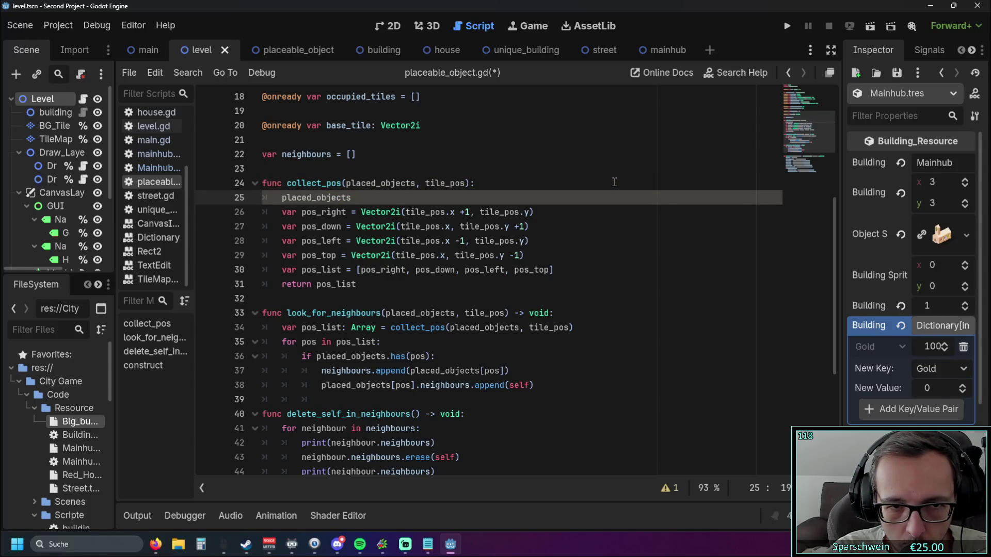
{"action": "type", "text": ",si"}
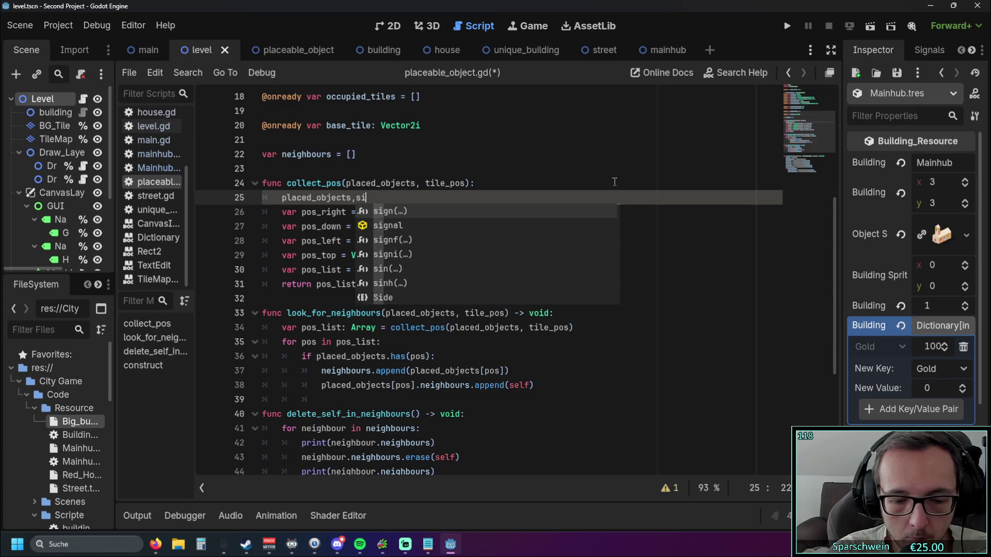
{"action": "type", "text": "ze.x"}
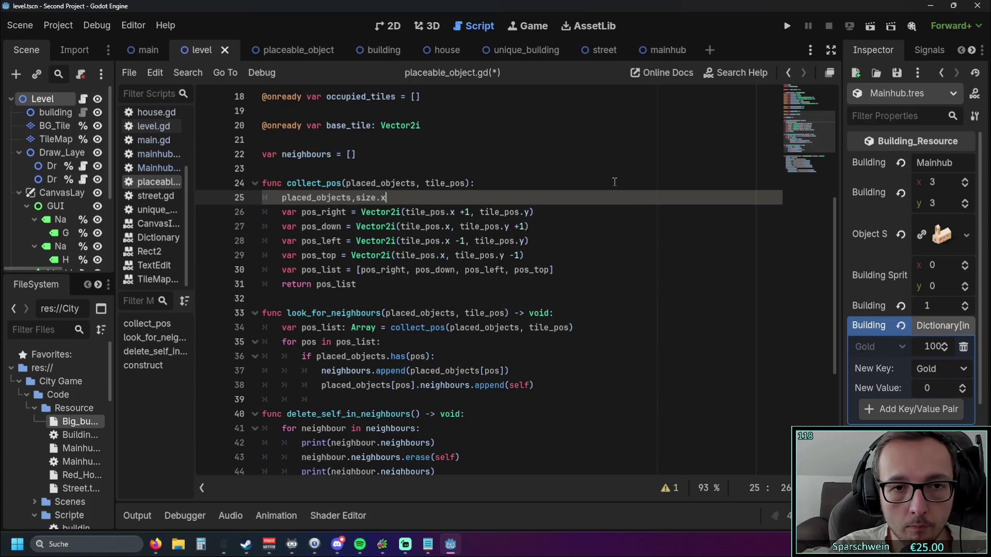
{"action": "key", "text": "BackSpace"}
{"action": "key", "text": "BackSpace"}
{"action": "key", "text": "BackSpace"}
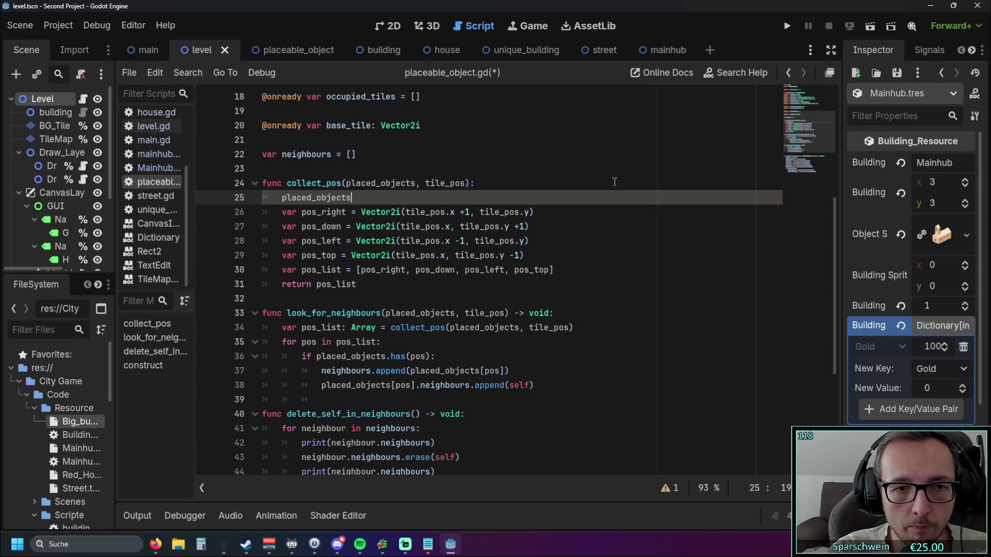
{"action": "type", "text": ".si"}
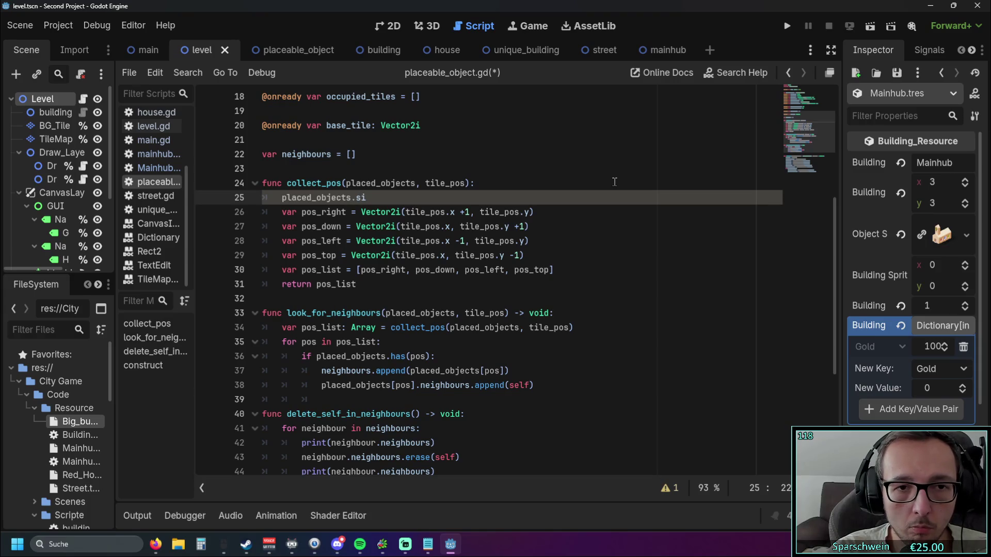
{"action": "type", "text": "ze.x"}
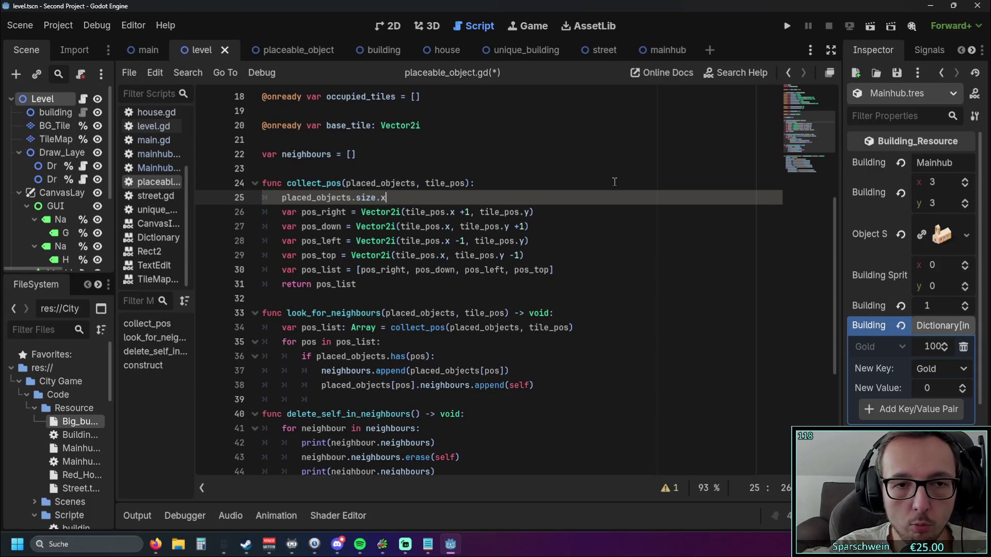
Step: Wrap line 25 in print( ) and run the project to test it
{"action": "key", "text": "Home"}
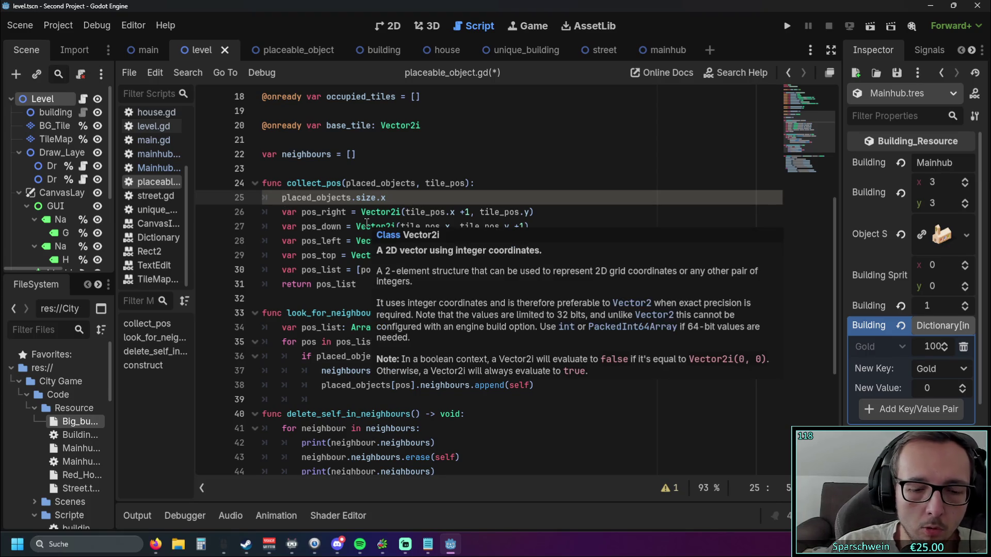
{"action": "type", "text": "print("}
{"action": "left_click", "coordinate": [427, 199]}
{"action": "type", "text": ")"}
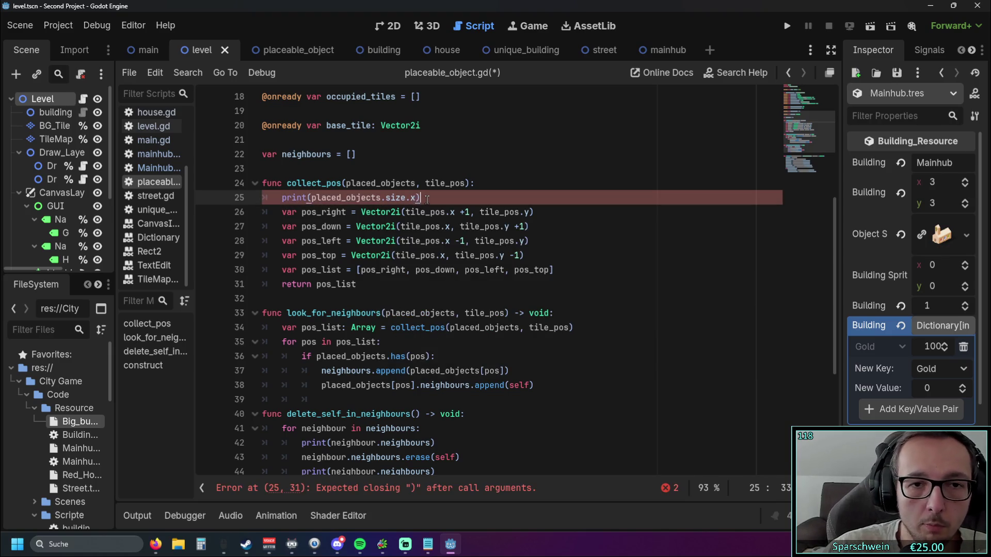
{"action": "left_click", "coordinate": [434, 270]}
{"action": "left_click", "coordinate": [786, 27]}
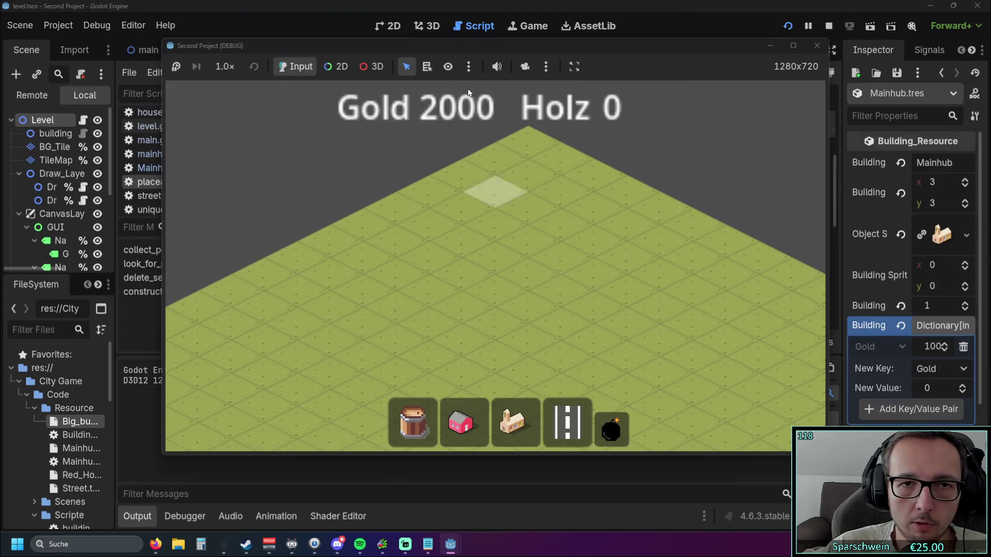
Step: Change line 25 to index placed_objects with [tile_pos] before .size
{"action": "left_click_drag", "start_coordinate": [442, 45], "coordinate": [661, 29]}
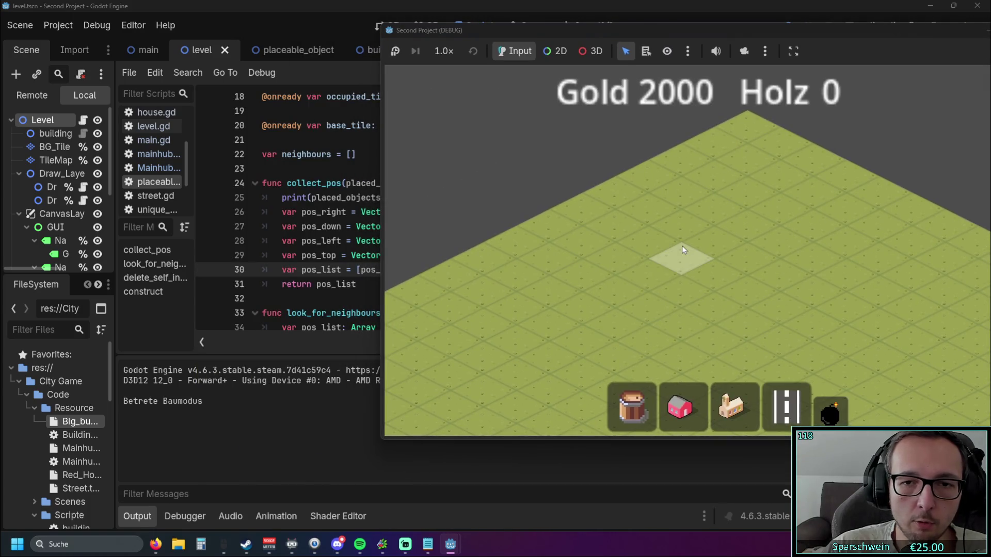
{"action": "left_click", "coordinate": [682, 248]}
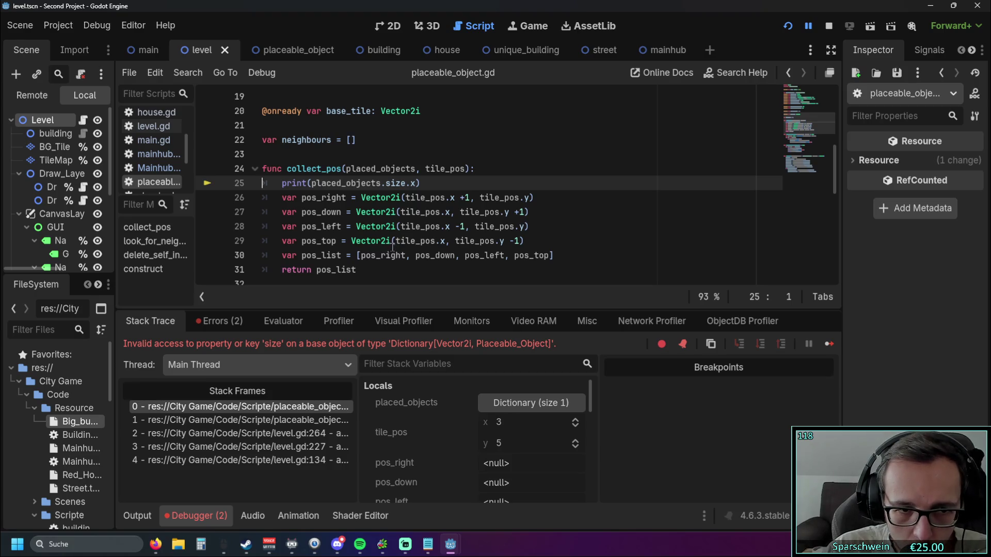
{"action": "left_click", "coordinate": [383, 183]}
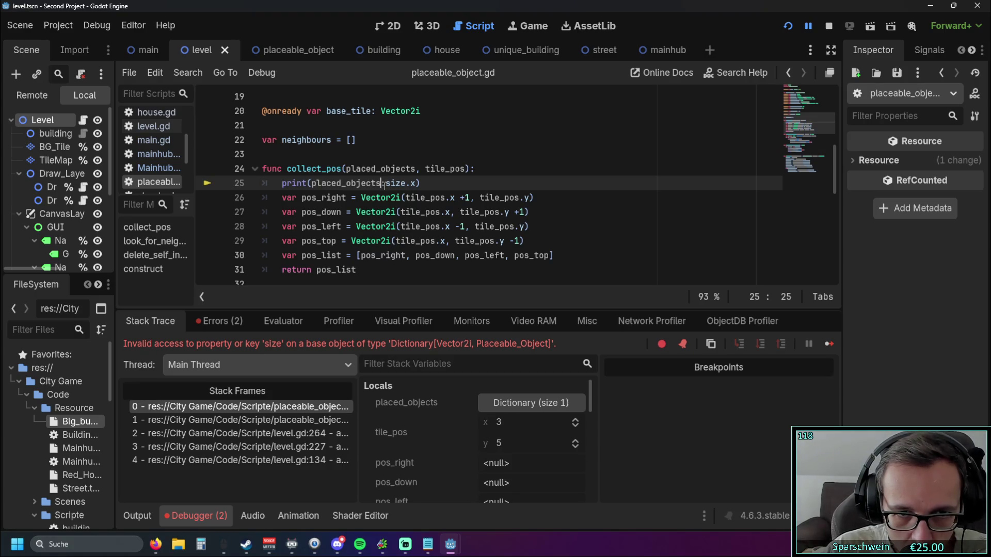
{"action": "type", "text": "[tilepos"}
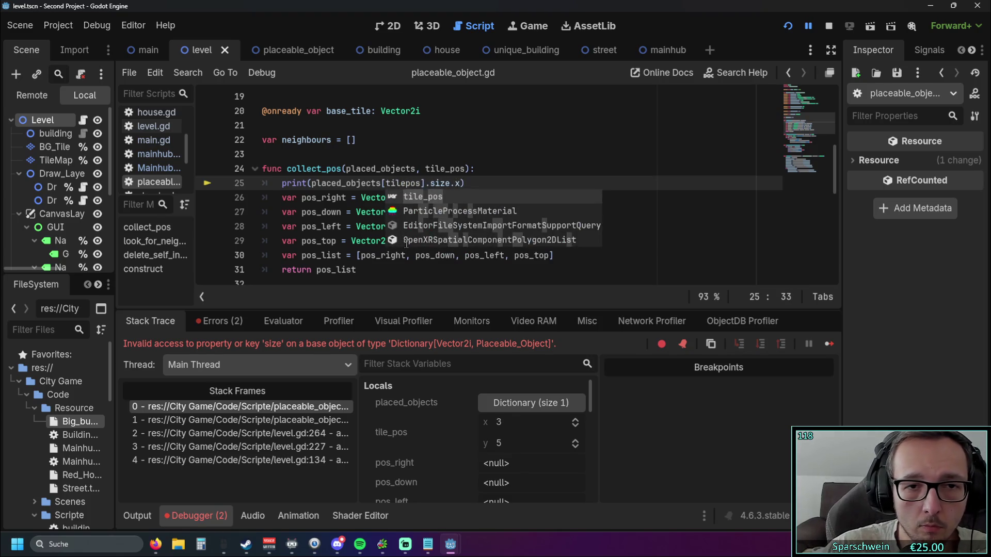
{"action": "key", "text": "Return"}
{"action": "key", "text": "End"}
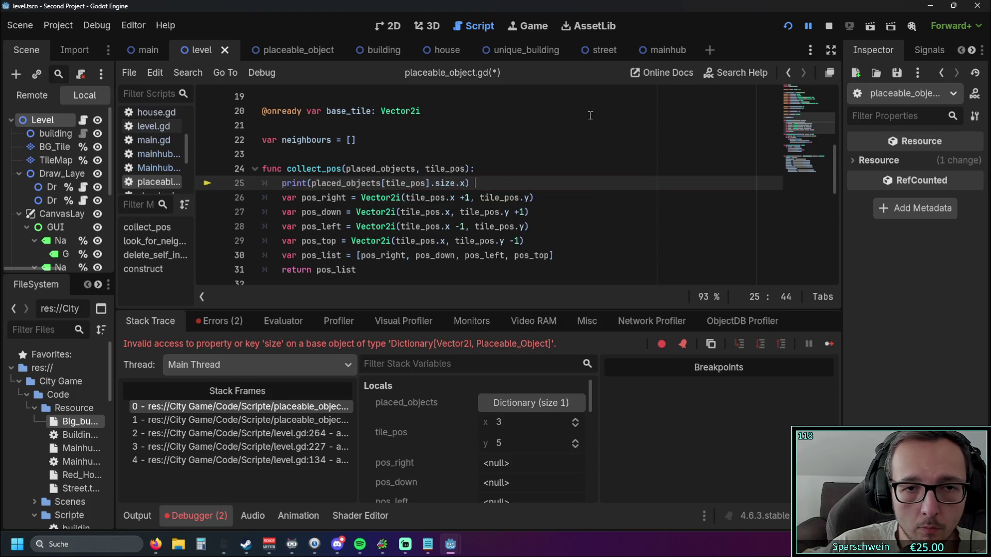
Step: Rerun the game and place a street on a map tile to test the print
{"action": "left_click", "coordinate": [782, 31]}
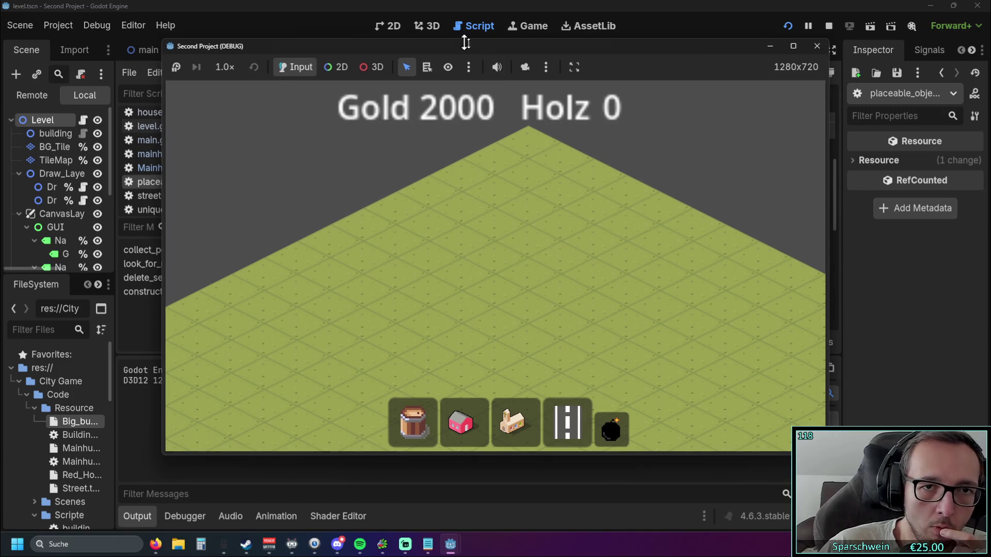
{"action": "left_click_drag", "start_coordinate": [482, 42], "coordinate": [655, 33]}
{"action": "left_click", "coordinate": [754, 418]}
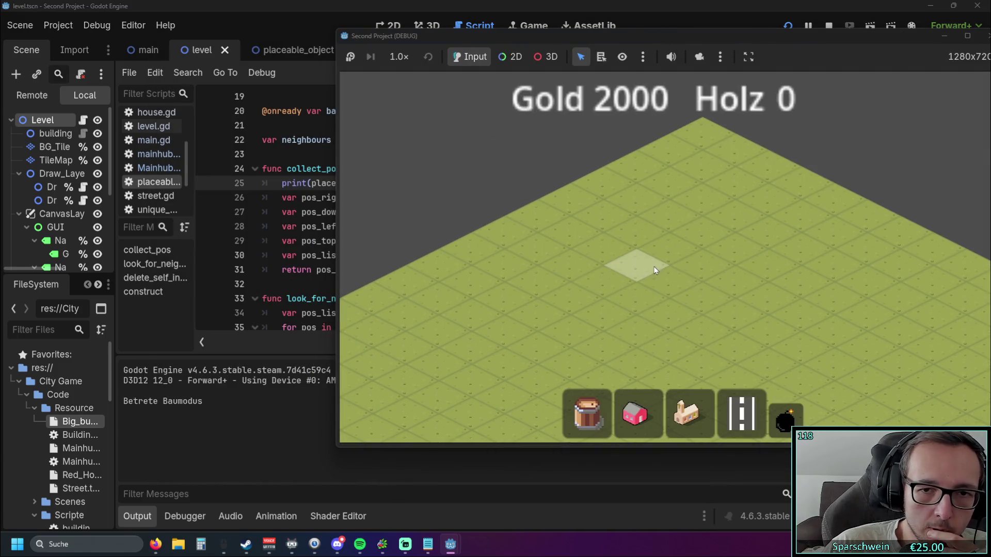
{"action": "left_click", "coordinate": [637, 265]}
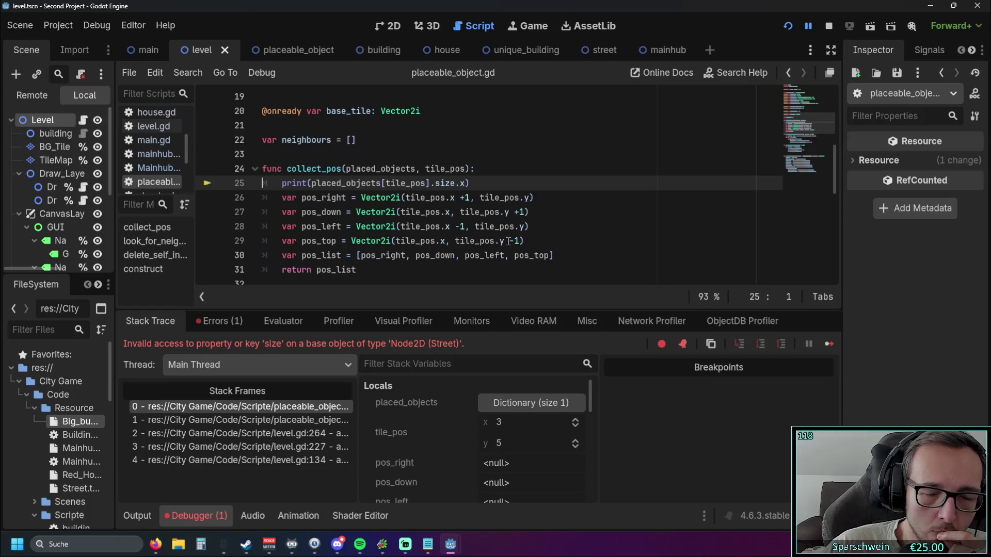
Step: Remove .x so line 25 prints the whole size, then rerun and stop the game
{"action": "left_click", "coordinate": [466, 183]}
{"action": "key", "text": "BackSpace"}
{"action": "key", "text": "BackSpace"}
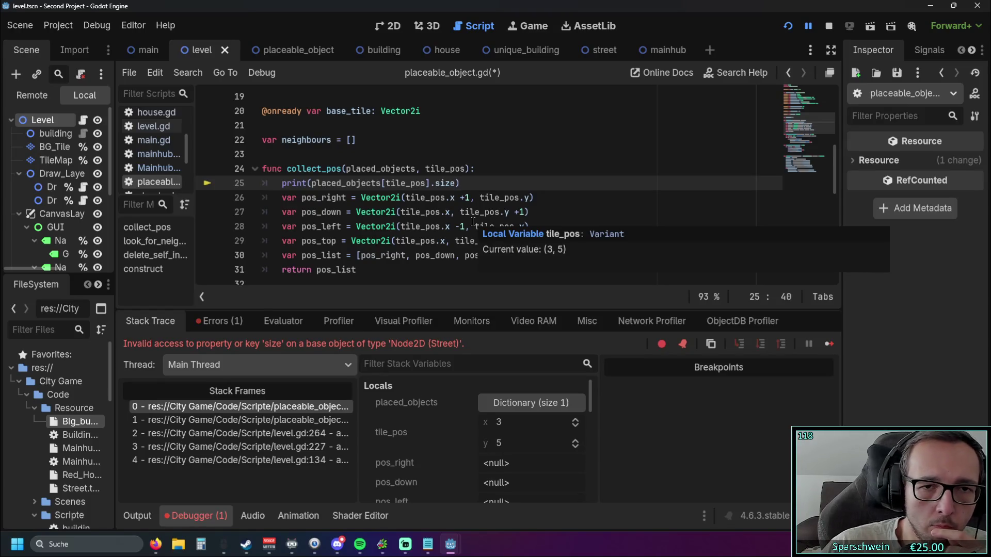
{"action": "left_click", "coordinate": [788, 26]}
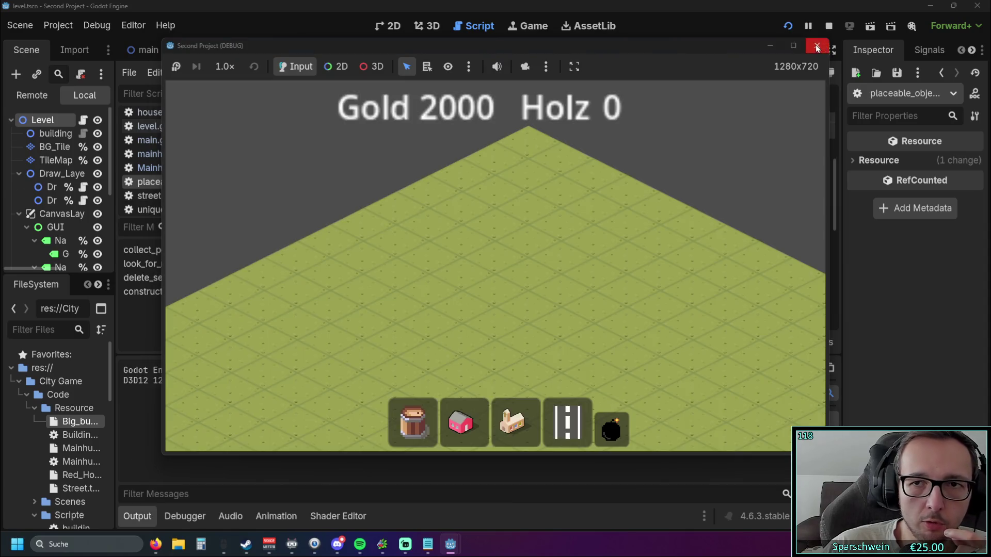
{"action": "left_click", "coordinate": [817, 46]}
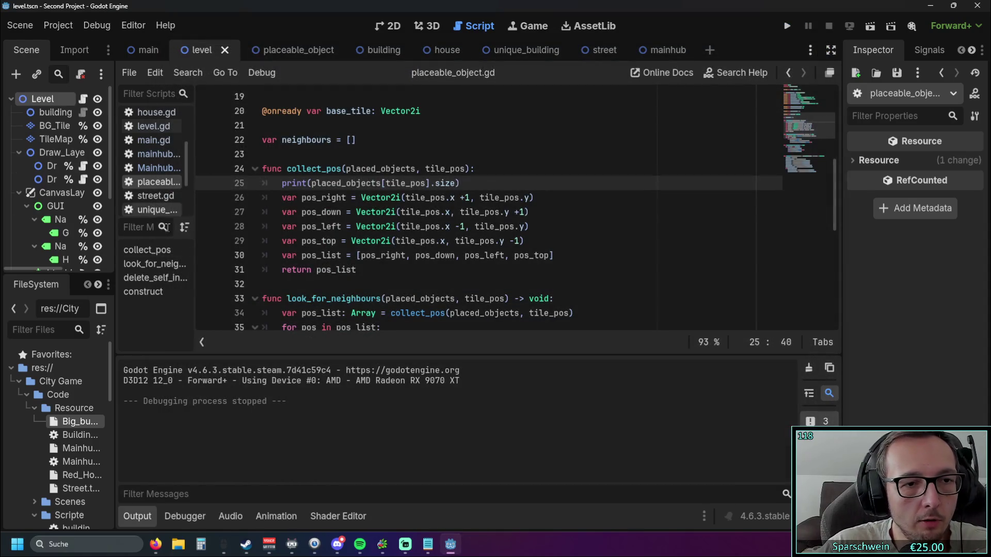
Step: Replace size on line 25 with building_size.x, then run the game and place a building
{"action": "double_click", "coordinate": [66, 435]}
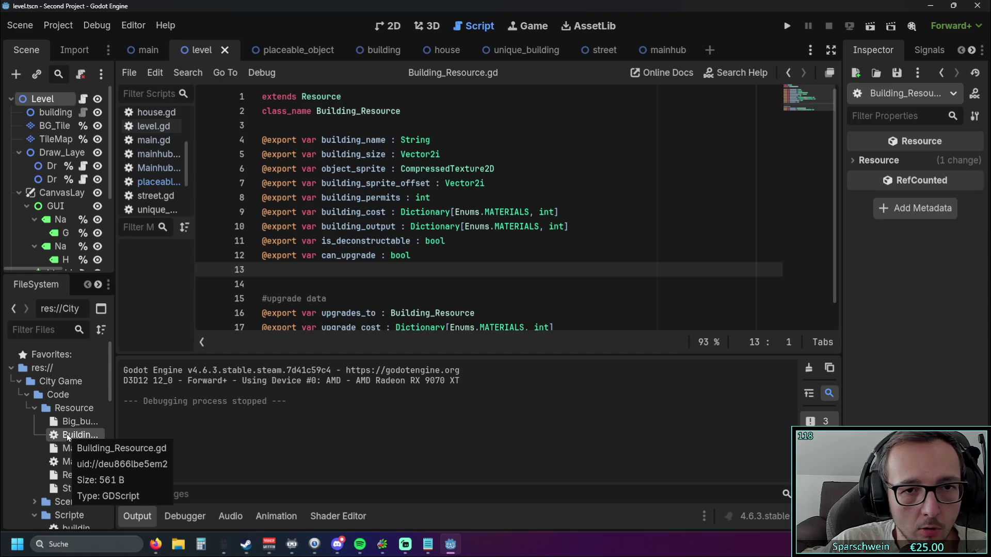
{"action": "left_click_drag", "start_coordinate": [322, 154], "coordinate": [386, 154]}
{"action": "key", "text": "ctrl+c"}
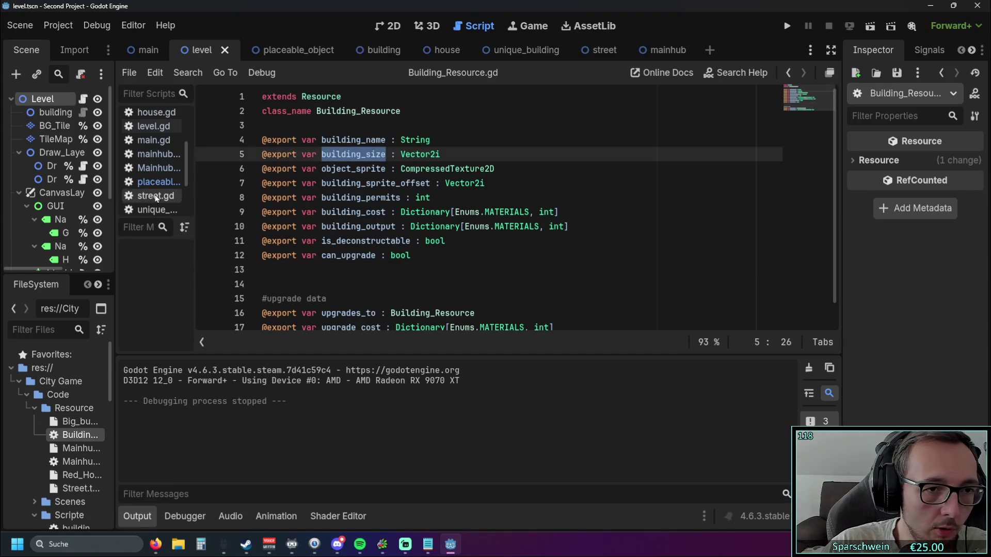
{"action": "left_click", "coordinate": [155, 182]}
{"action": "left_click_drag", "start_coordinate": [435, 183], "coordinate": [457, 183]}
{"action": "key", "text": "ctrl+v"}
{"action": "type", "text": ".x"}
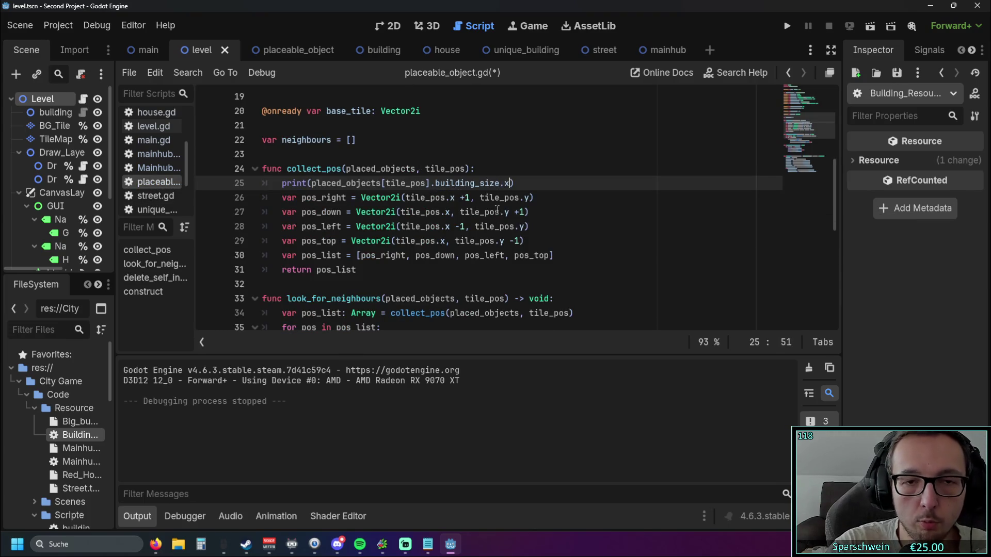
{"action": "left_click", "coordinate": [787, 26]}
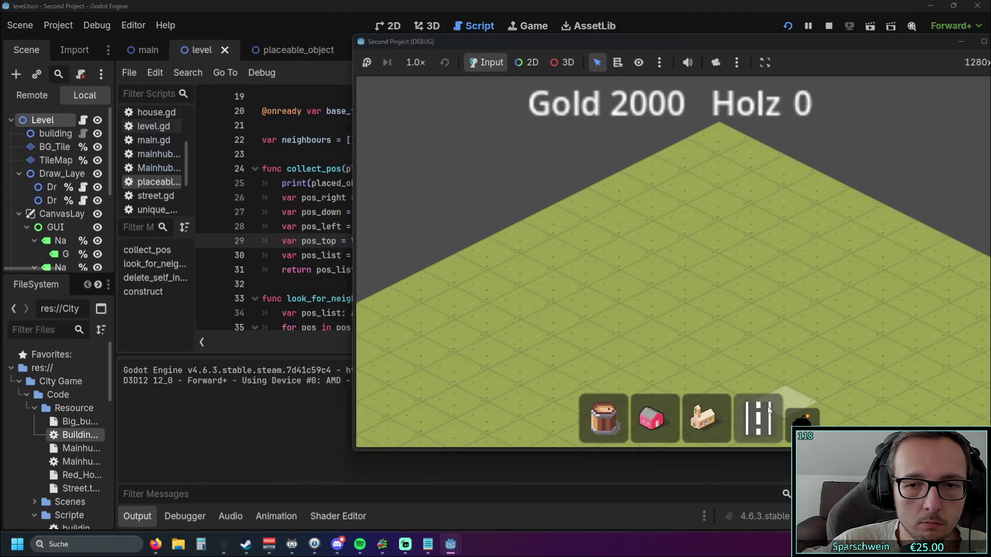
{"action": "left_click", "coordinate": [758, 415]}
{"action": "left_click", "coordinate": [656, 277]}
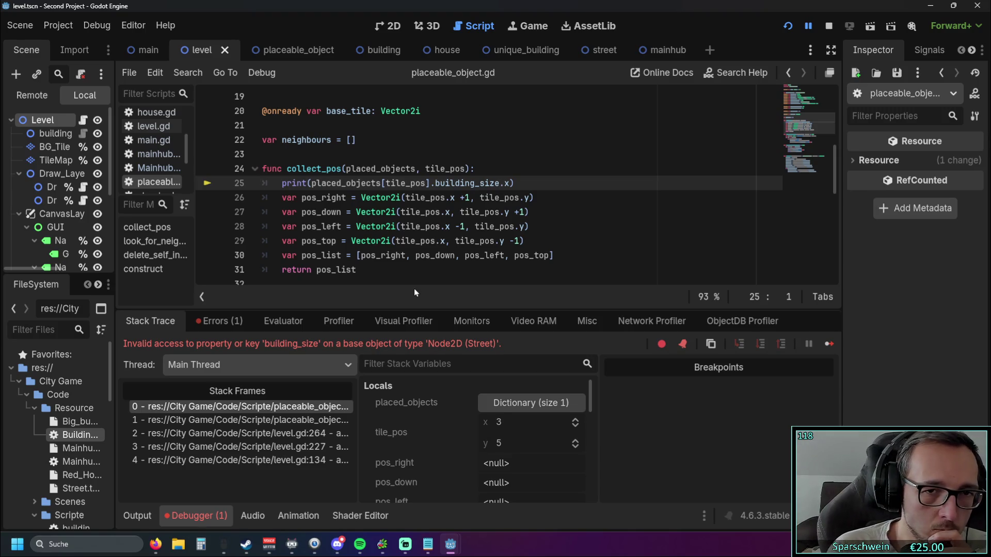
Step: Check the Big_bucket resource, drop .x so the full building_size prints, and restart the game
{"action": "left_click", "coordinate": [74, 422]}
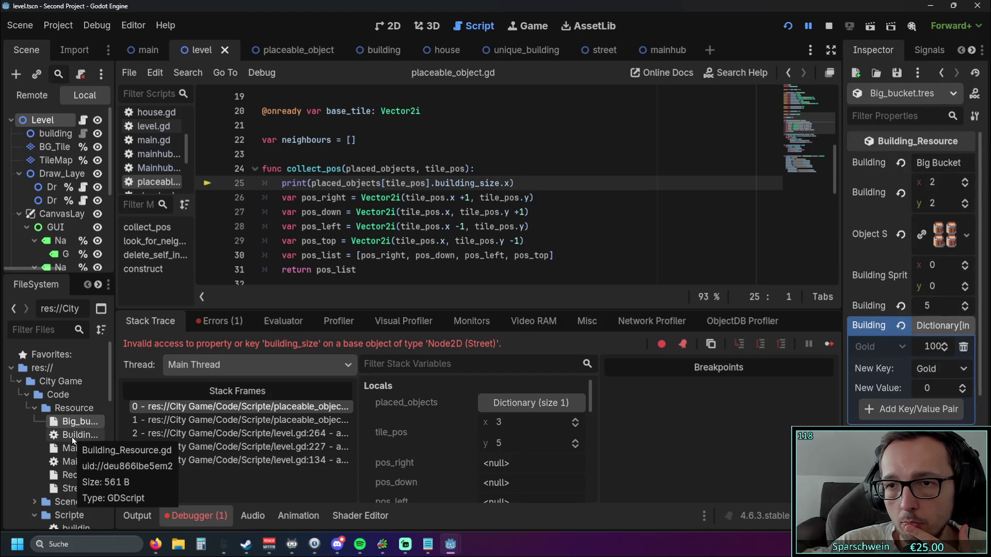
{"action": "double_click", "coordinate": [73, 438]}
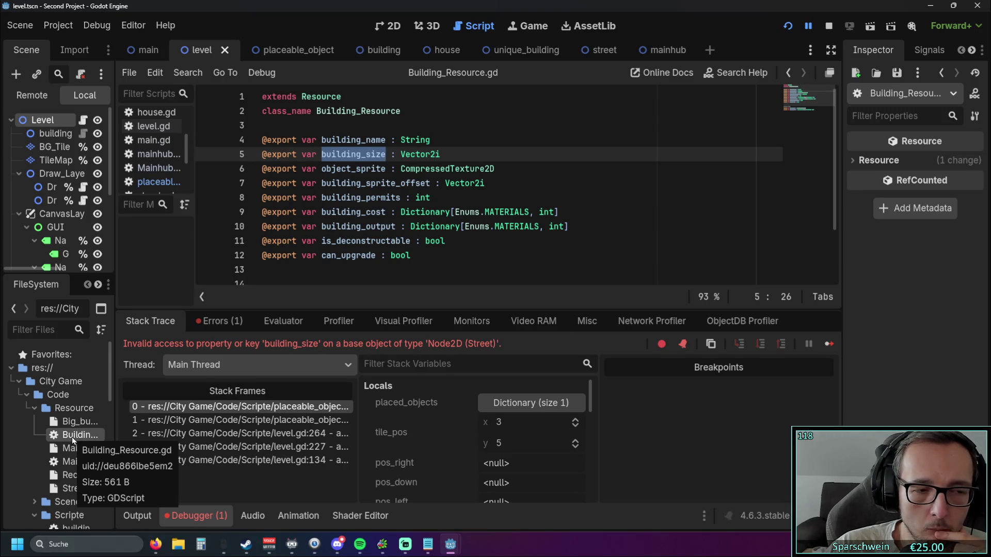
{"action": "left_click", "coordinate": [511, 183]}
{"action": "key", "text": "BackSpace"}
{"action": "key", "text": "BackSpace"}
{"action": "left_click", "coordinate": [537, 198]}
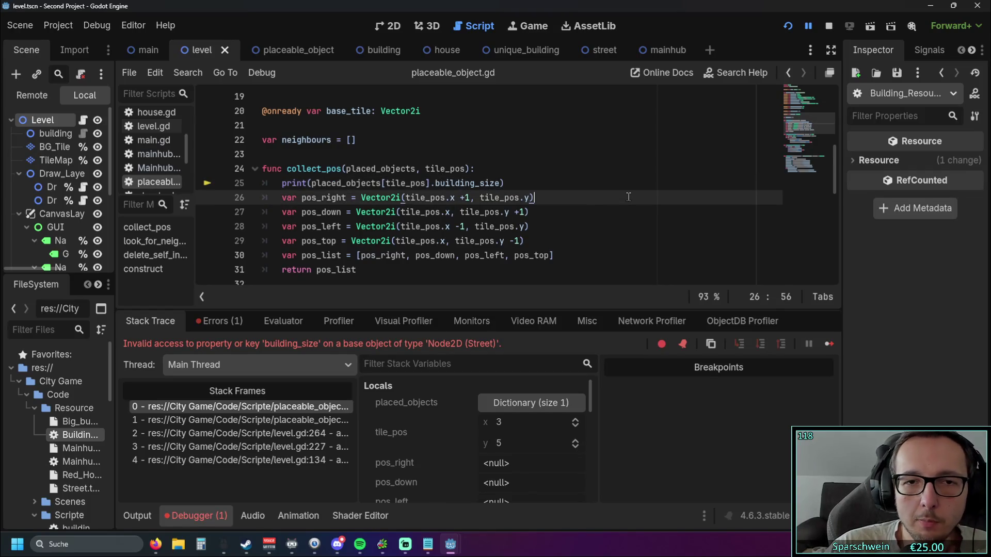
{"action": "left_click", "coordinate": [790, 27]}
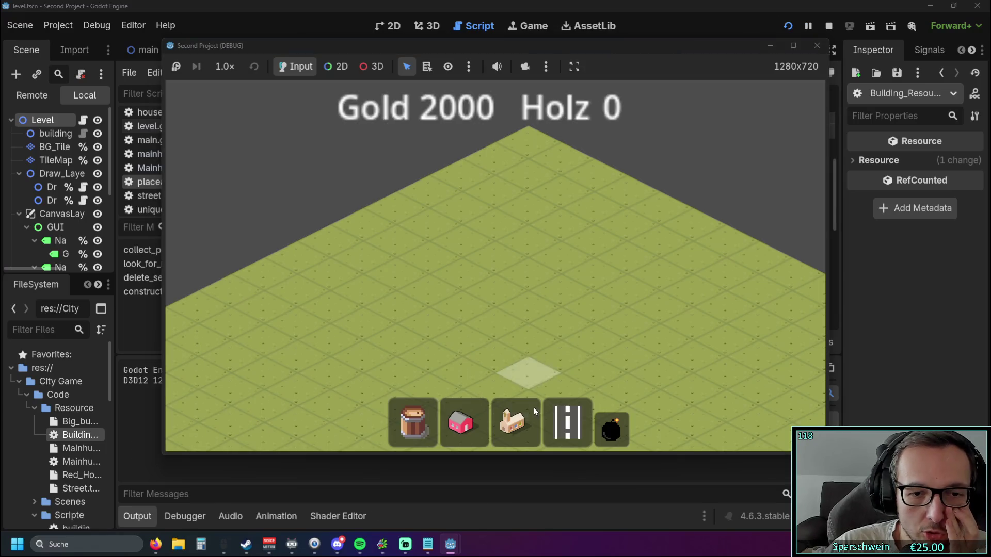
{"action": "left_click", "coordinate": [568, 422]}
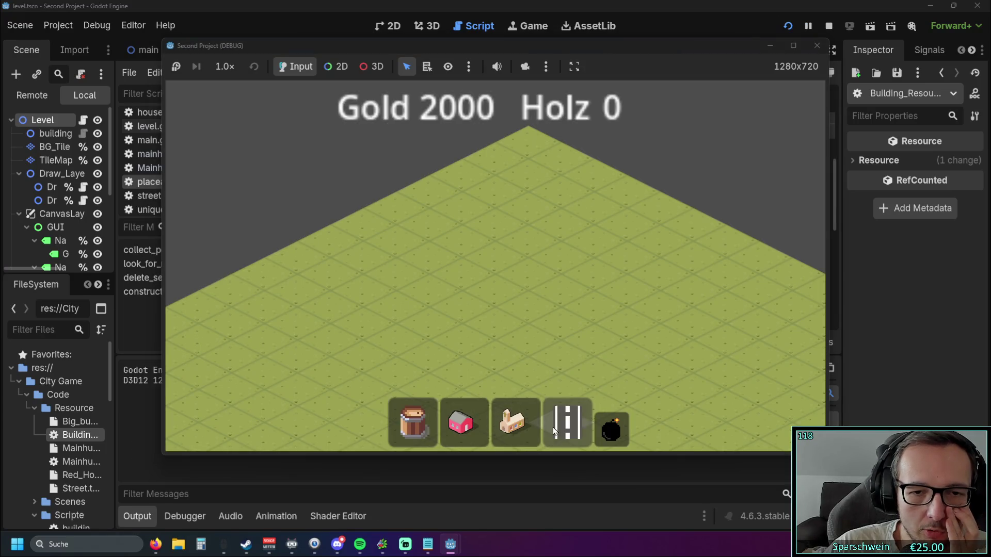
{"action": "left_click", "coordinate": [528, 373]}
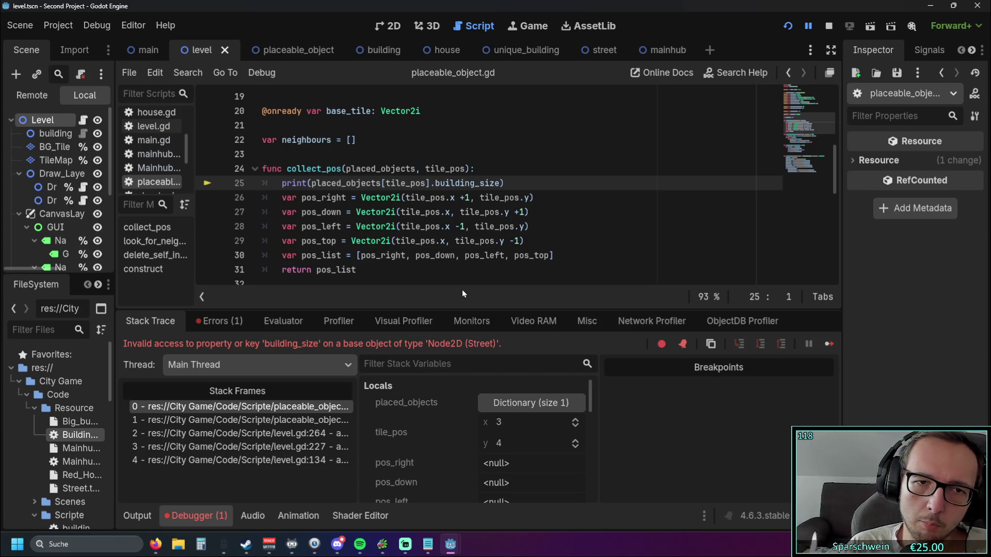
{"action": "left_click", "coordinate": [445, 183]}
{"action": "mouse_move", "coordinate": [438, 221]}
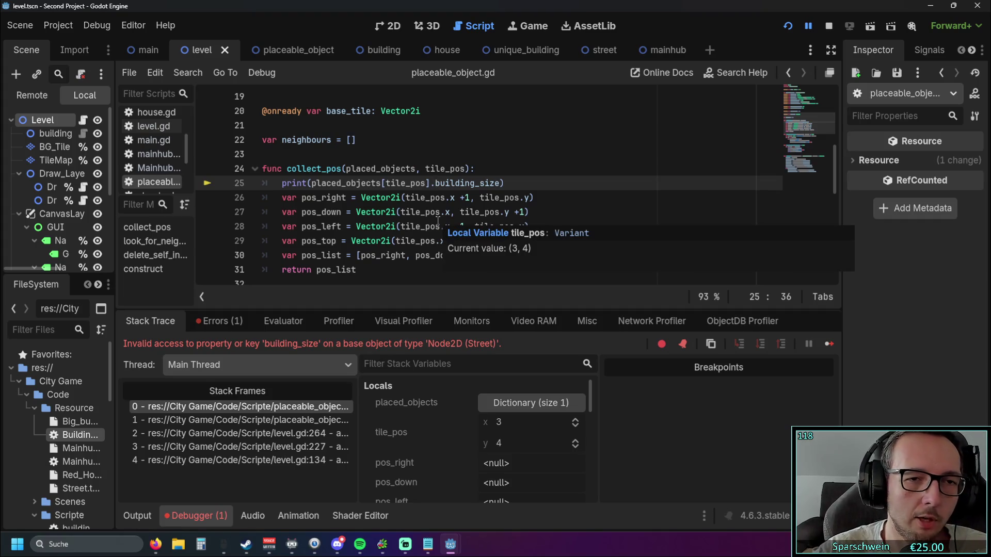
{"action": "left_click_drag", "start_coordinate": [115, 222], "coordinate": [188, 223]}
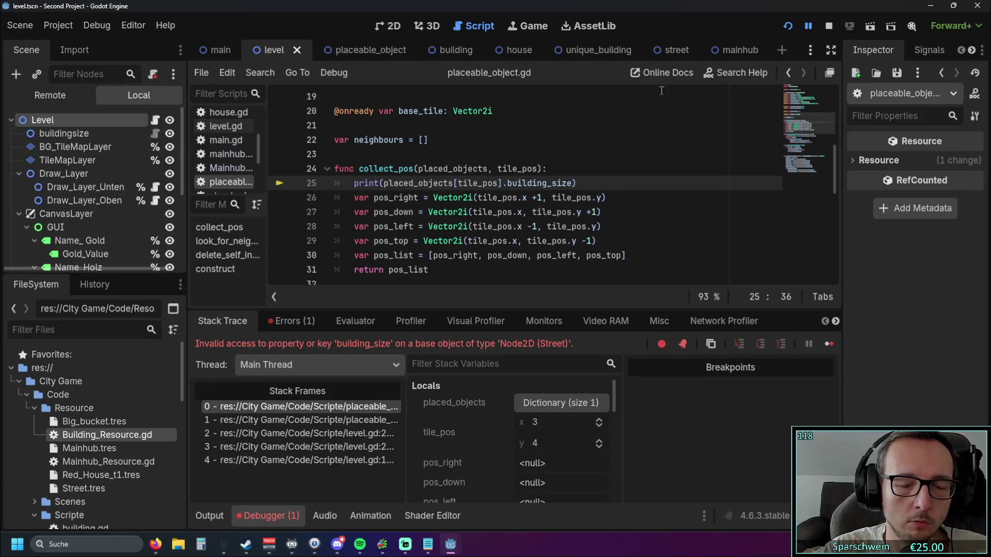
{"action": "left_click", "coordinate": [792, 30]}
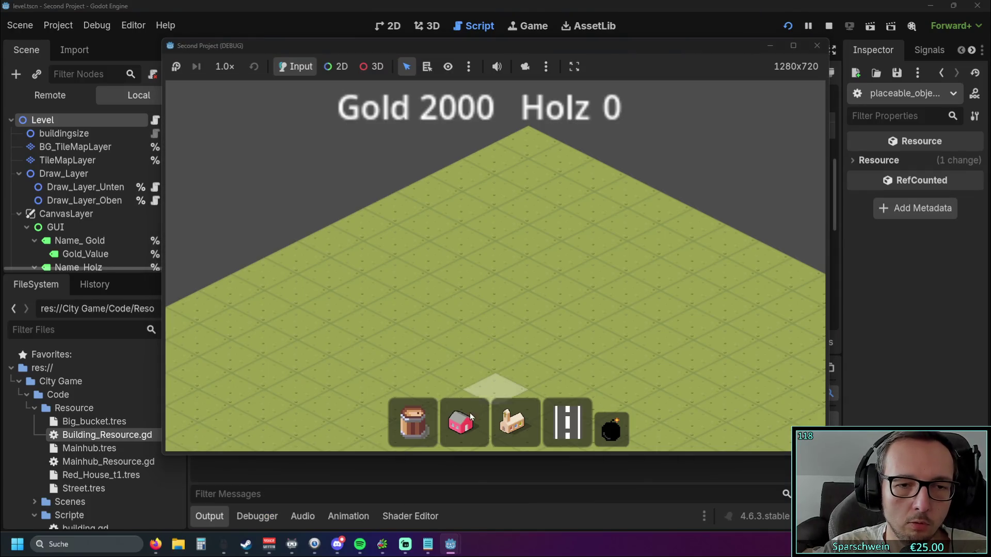
{"action": "left_click", "coordinate": [470, 411]}
{"action": "left_click", "coordinate": [469, 266]}
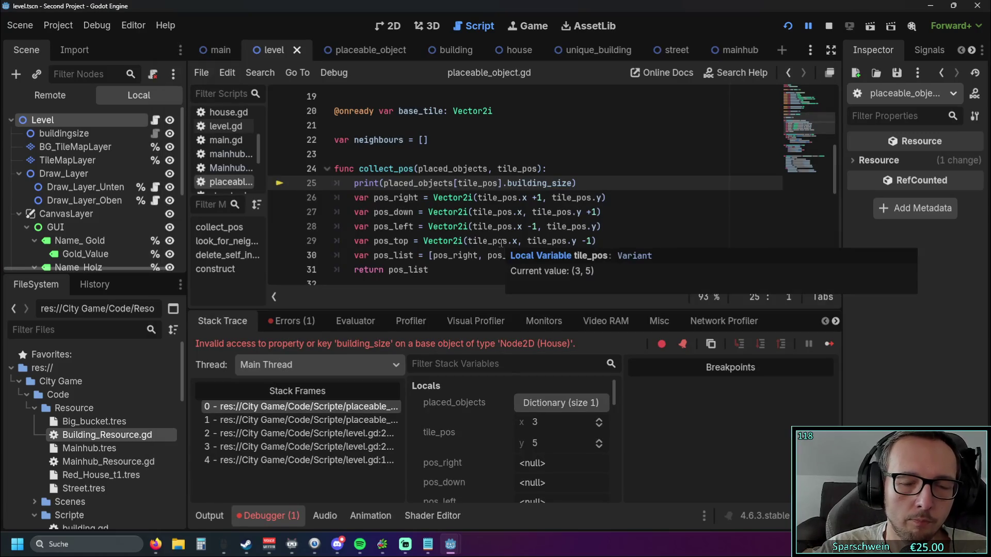
{"action": "left_click_drag", "start_coordinate": [384, 183], "coordinate": [452, 184]}
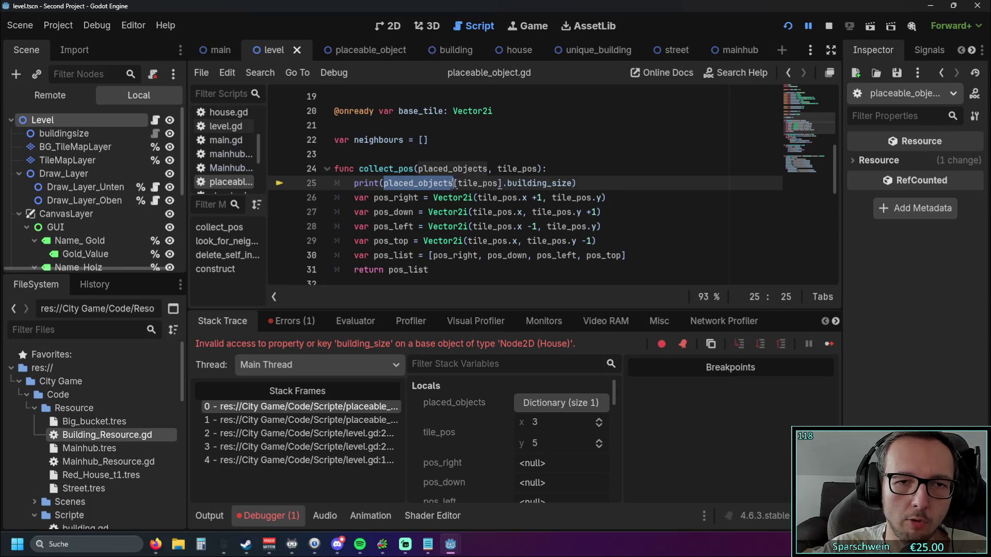
{"action": "mouse_move", "coordinate": [478, 226]}
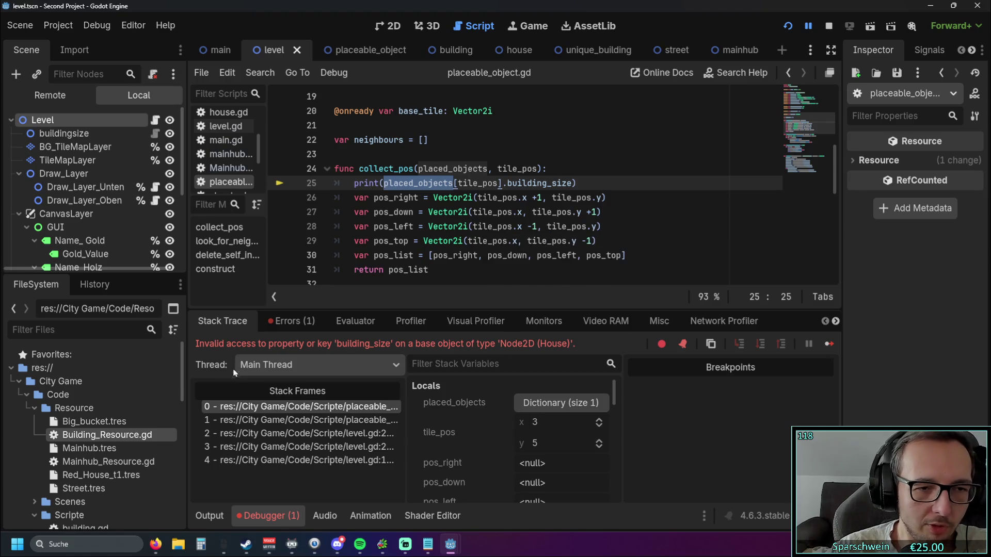
{"action": "left_click_drag", "start_coordinate": [196, 348], "coordinate": [309, 346]}
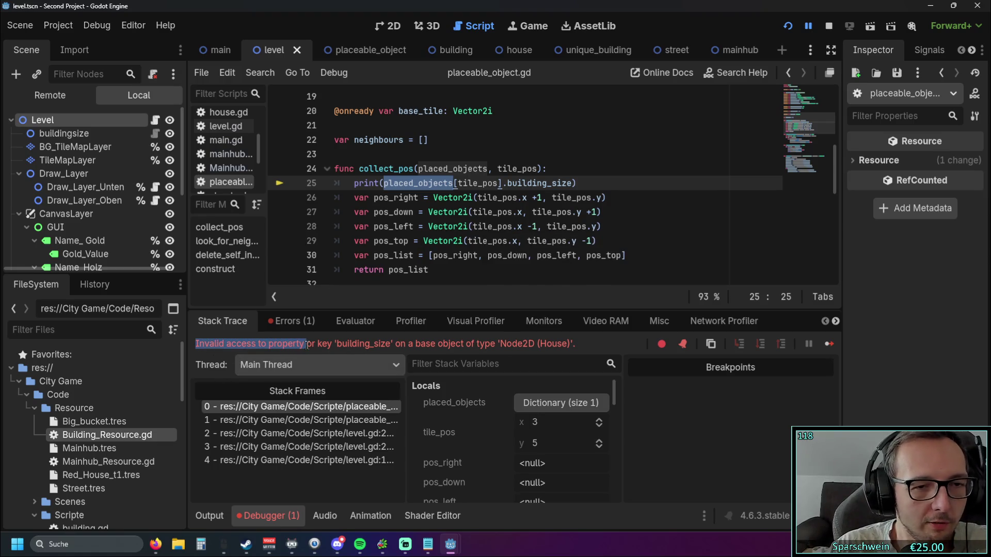
{"action": "left_click", "coordinate": [300, 348]}
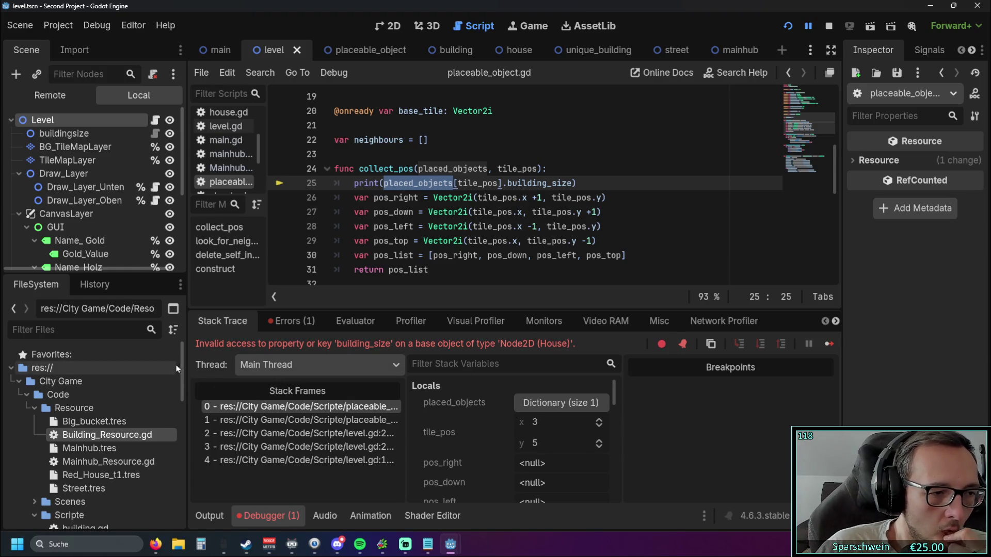
{"action": "double_click", "coordinate": [118, 435]}
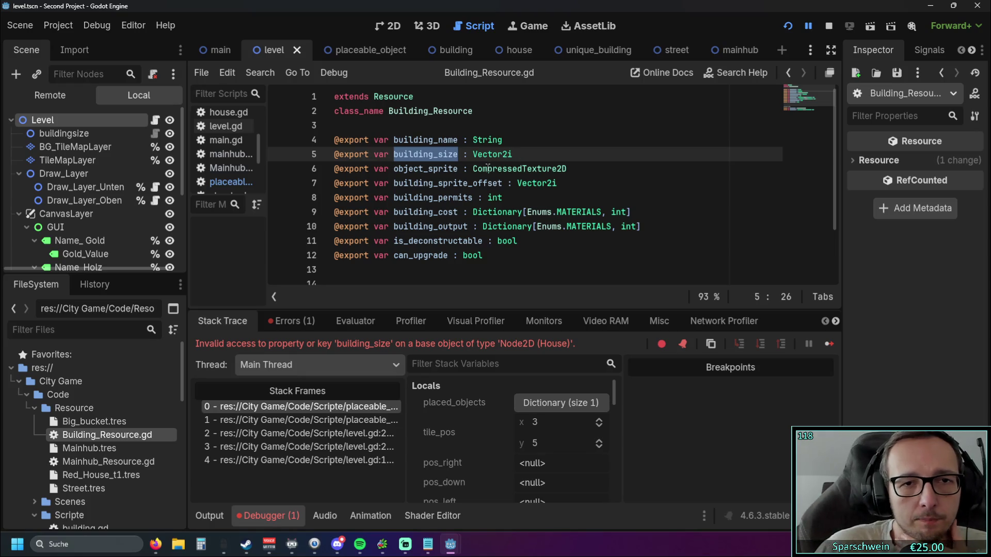
Step: Read Building_Resource.gd's building_size and building_cost declarations, then load Street.tres in the Inspector
{"action": "double_click", "coordinate": [431, 111]}
{"action": "left_click", "coordinate": [513, 138]}
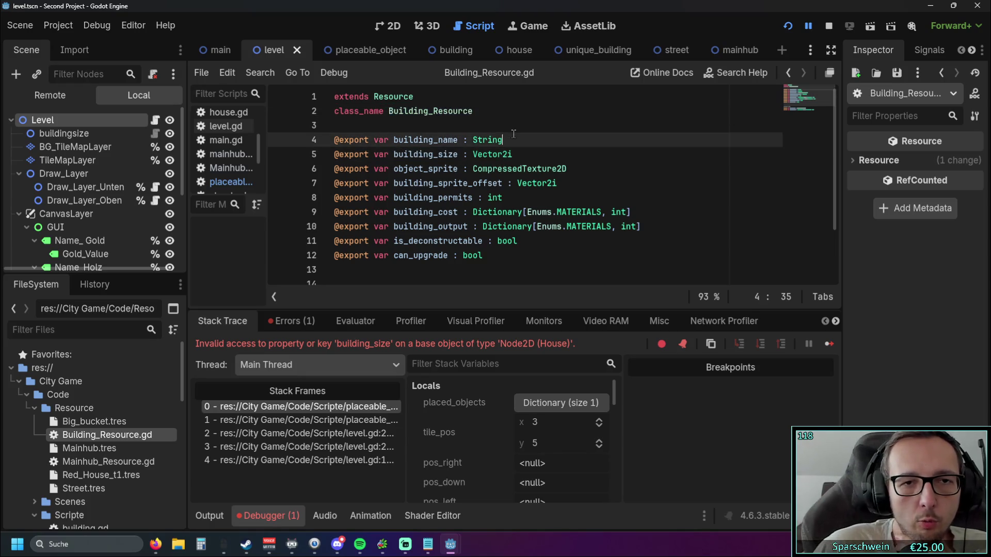
{"action": "scroll", "coordinate": [421, 150], "scroll_direction": "down", "scroll_amount": 2}
{"action": "scroll", "coordinate": [515, 248], "scroll_direction": "up", "scroll_amount": 2}
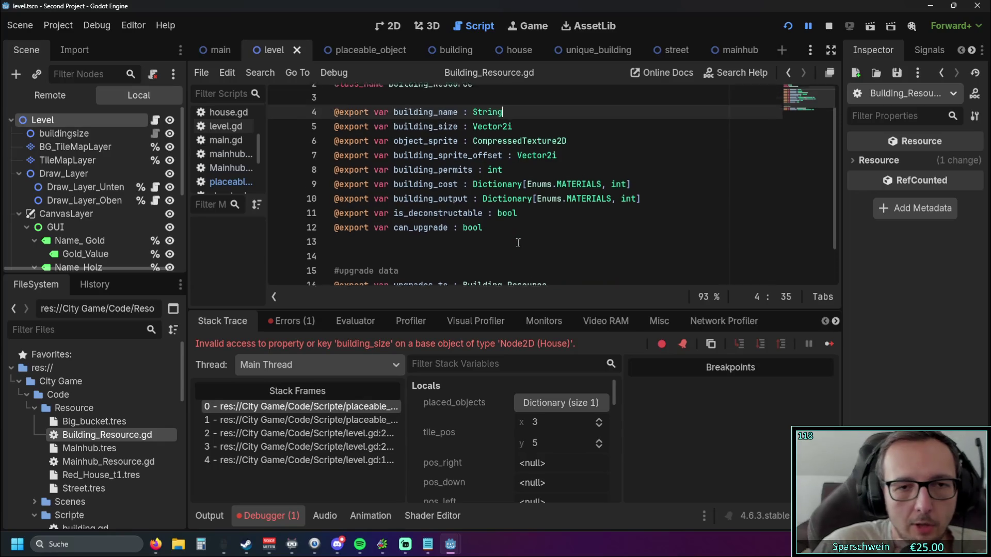
{"action": "left_click", "coordinate": [556, 212]}
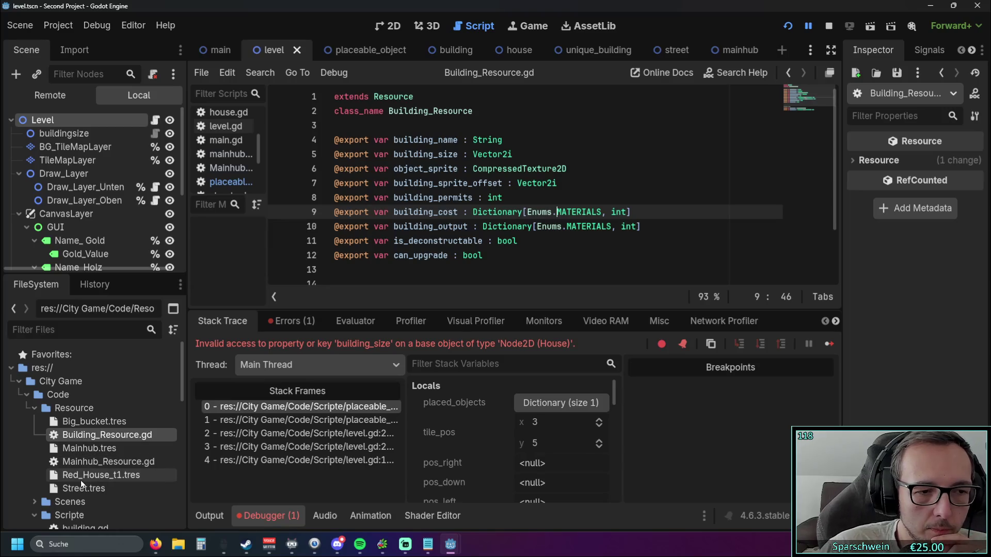
{"action": "double_click", "coordinate": [395, 155]}
{"action": "left_click", "coordinate": [546, 189]}
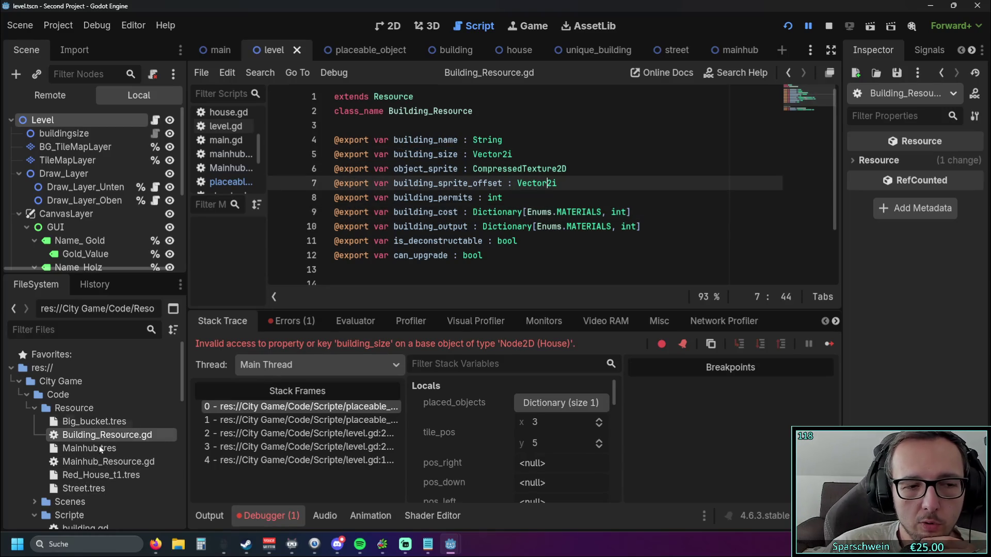
{"action": "left_click", "coordinate": [79, 489]}
Step: Widen the Inspector to confirm Street's 1x1 Building Size, then restore the script editor width
{"action": "left_click_drag", "start_coordinate": [843, 269], "coordinate": [471, 245]}
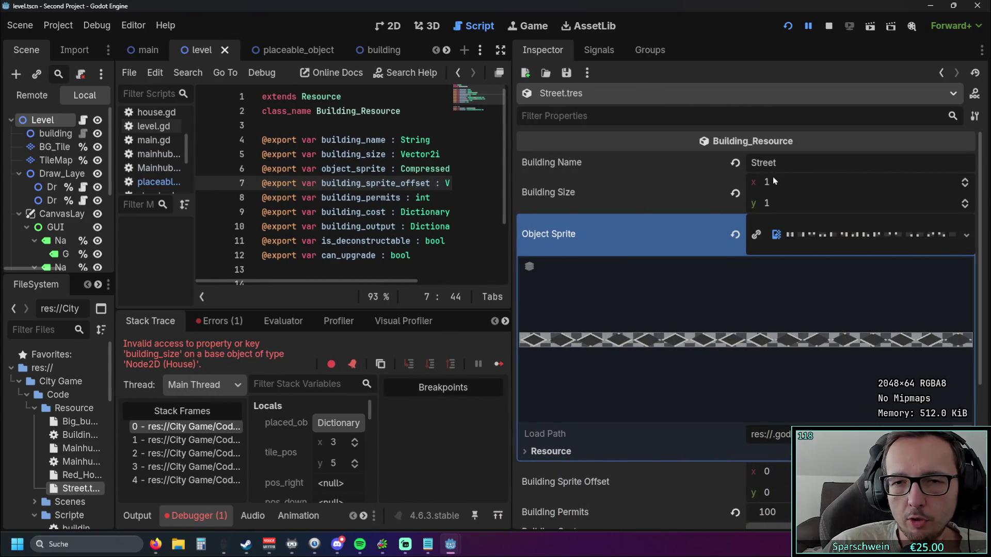
{"action": "scroll", "coordinate": [758, 166], "scroll_direction": "down", "scroll_amount": 4}
{"action": "scroll", "coordinate": [760, 169], "scroll_direction": "up", "scroll_amount": 4}
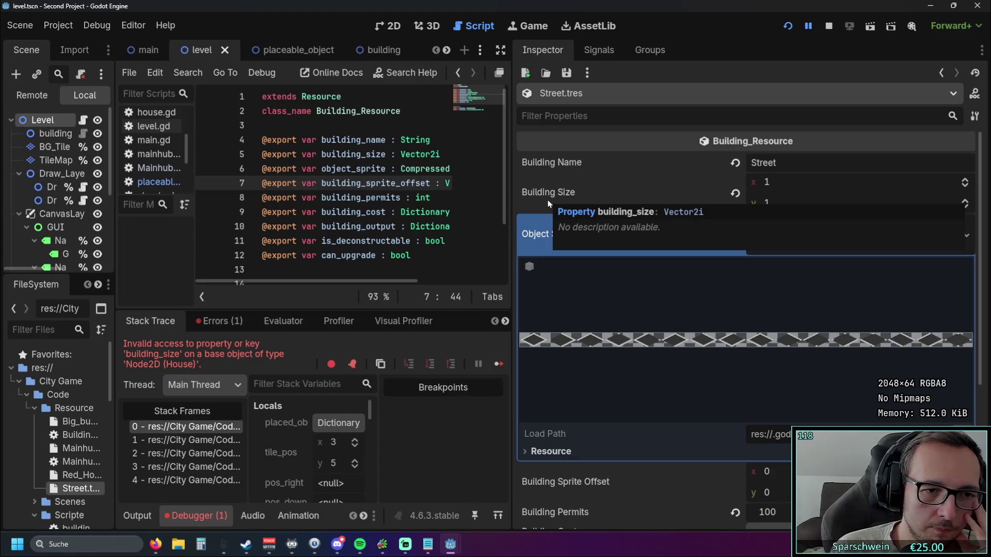
{"action": "left_click_drag", "start_coordinate": [512, 265], "coordinate": [849, 276]}
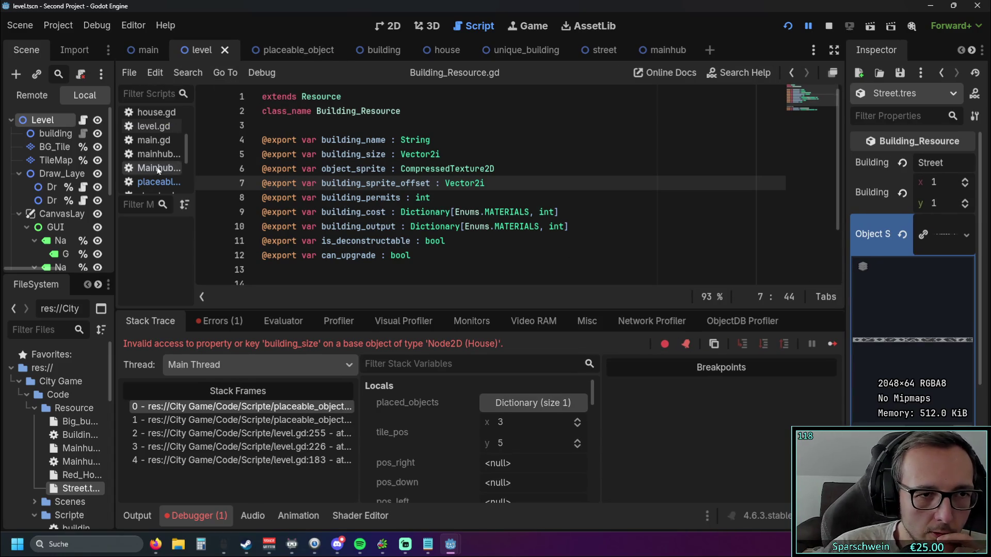
Step: Enlarge the script list panel and scroll through its entries
{"action": "scroll", "coordinate": [154, 165], "scroll_direction": "down", "scroll_amount": 1}
{"action": "scroll", "coordinate": [160, 176], "scroll_direction": "down", "scroll_amount": 2}
{"action": "left_click_drag", "start_coordinate": [155, 202], "coordinate": [155, 247]}
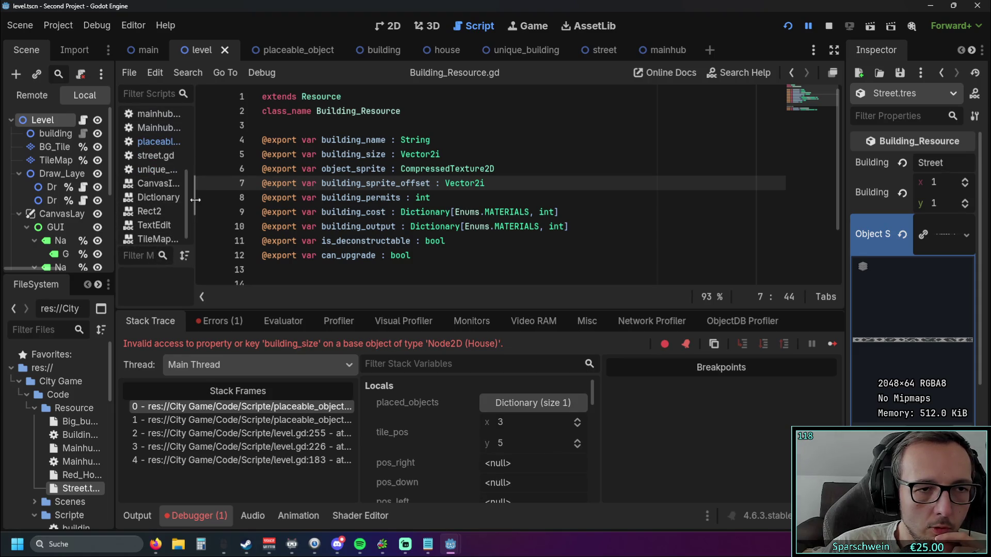
{"action": "left_click_drag", "start_coordinate": [194, 199], "coordinate": [244, 199]}
{"action": "scroll", "coordinate": [167, 194], "scroll_direction": "up", "scroll_amount": 4}
{"action": "scroll", "coordinate": [166, 191], "scroll_direction": "down", "scroll_amount": 4}
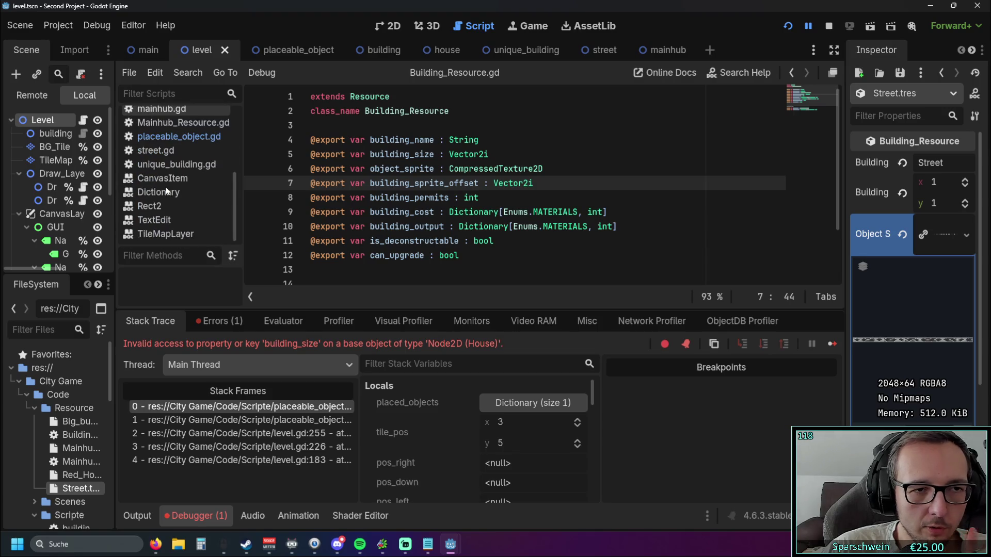
{"action": "scroll", "coordinate": [170, 223], "scroll_direction": "up", "scroll_amount": 3}
{"action": "scroll", "coordinate": [171, 224], "scroll_direction": "up", "scroll_amount": 3}
Step: Open level.gd and highlight the selected_resource declaration to review it
{"action": "left_click", "coordinate": [171, 195]}
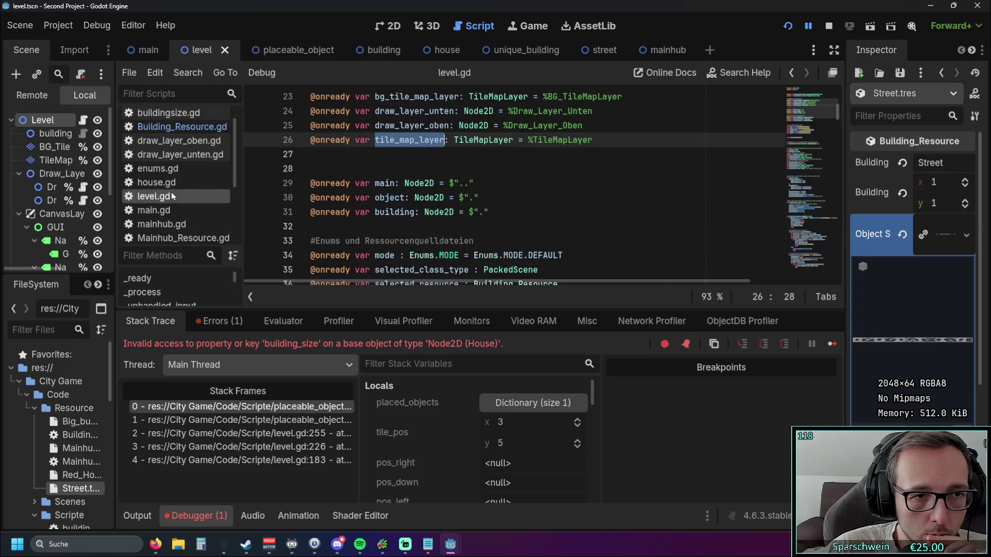
{"action": "left_click", "coordinate": [505, 202]}
{"action": "scroll", "coordinate": [505, 202], "scroll_direction": "down", "scroll_amount": 4}
{"action": "scroll", "coordinate": [434, 207], "scroll_direction": "up", "scroll_amount": 2}
{"action": "mouse_move", "coordinate": [434, 207]}
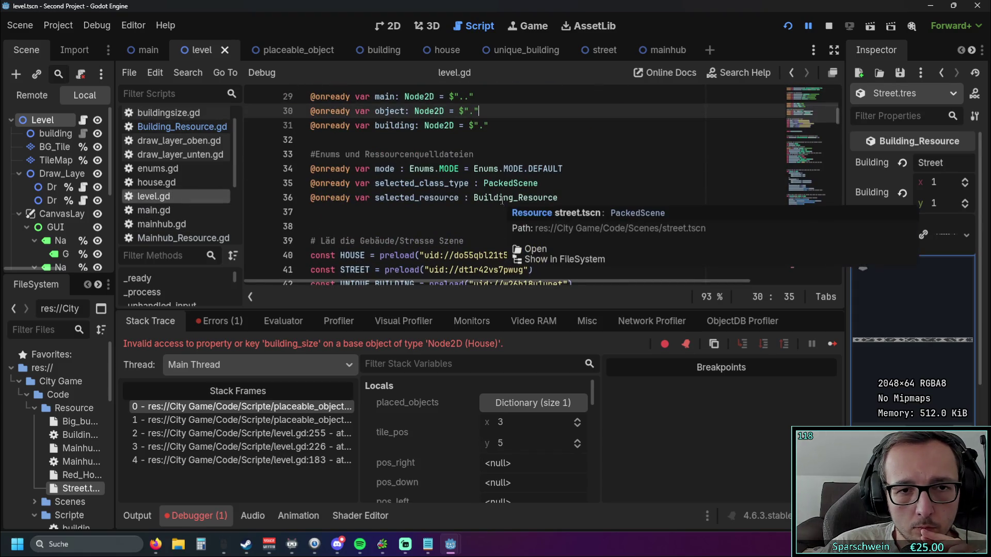
{"action": "left_click_drag", "start_coordinate": [374, 198], "coordinate": [458, 199]}
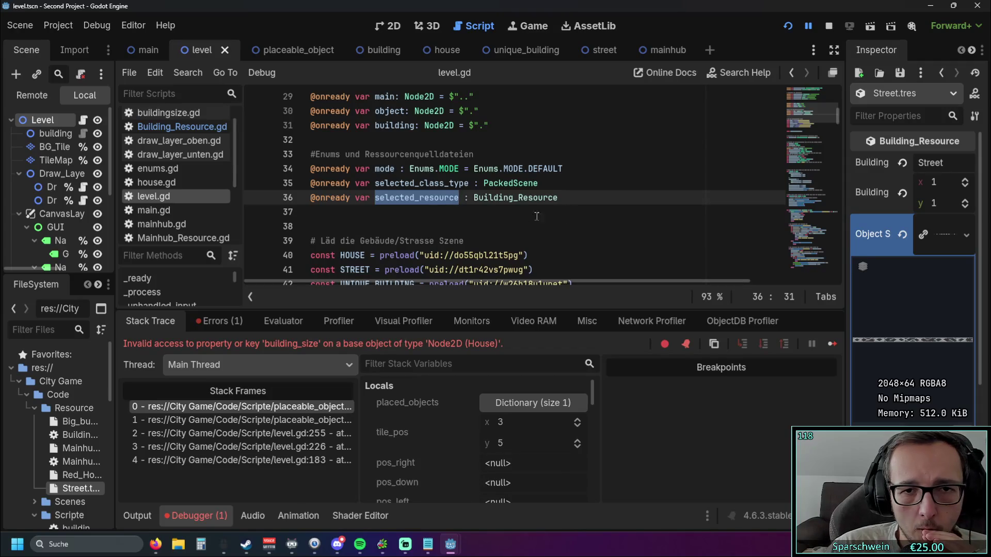
{"action": "left_click", "coordinate": [451, 215]}
Step: Unfold _on_btn_mainhub_pressed to read its selected_resource preload assignment, then fold it
{"action": "left_click_drag", "start_coordinate": [836, 124], "coordinate": [847, 296]}
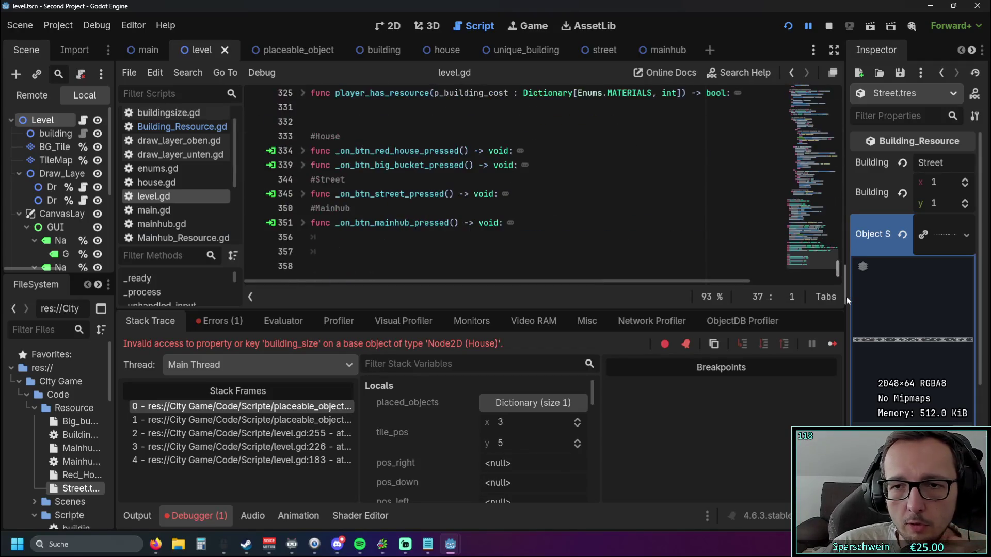
{"action": "left_click", "coordinate": [303, 223]}
{"action": "scroll", "coordinate": [315, 222], "scroll_direction": "down", "scroll_amount": 2}
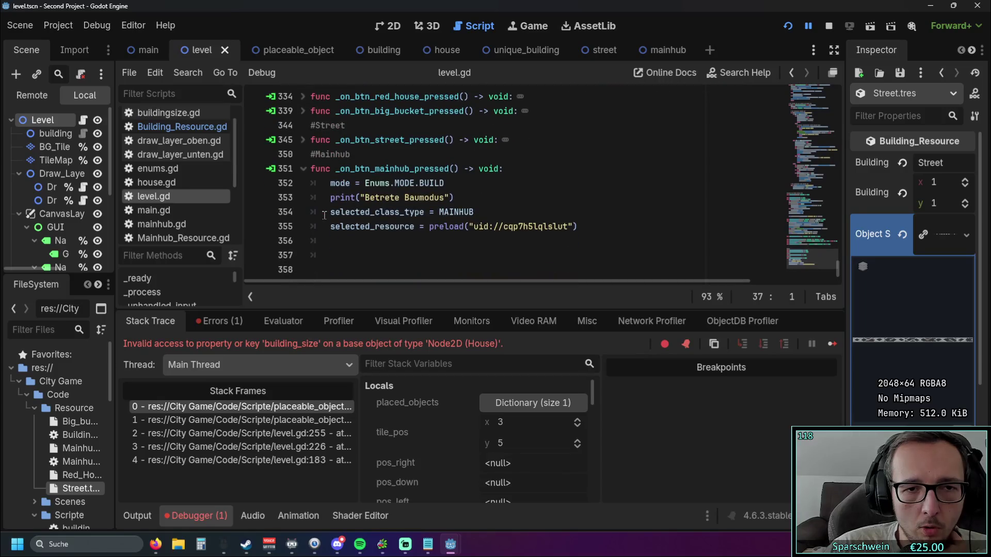
{"action": "left_click_drag", "start_coordinate": [333, 227], "coordinate": [499, 226]}
{"action": "key", "text": "Down"}
{"action": "key", "text": "Down"}
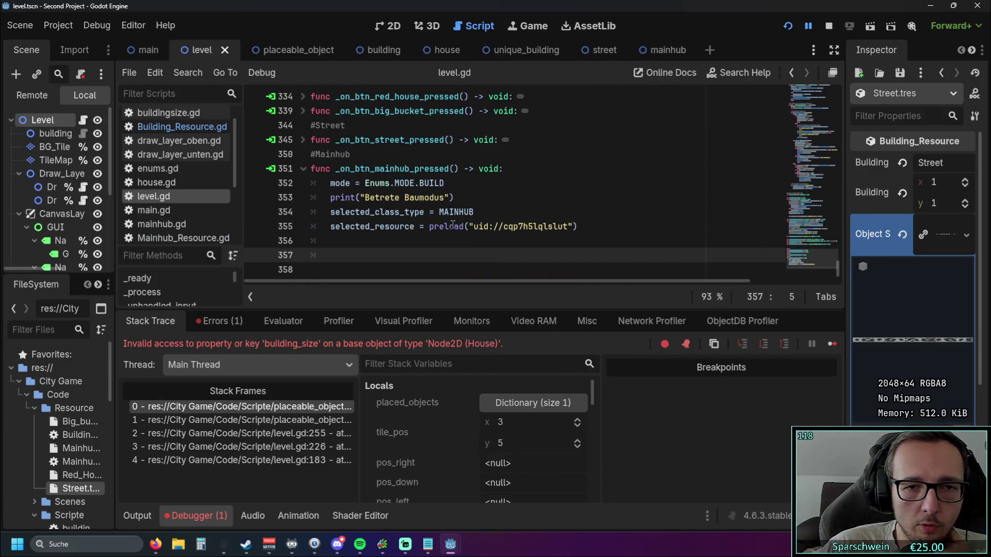
{"action": "mouse_move", "coordinate": [452, 224]}
{"action": "left_click", "coordinate": [303, 169]}
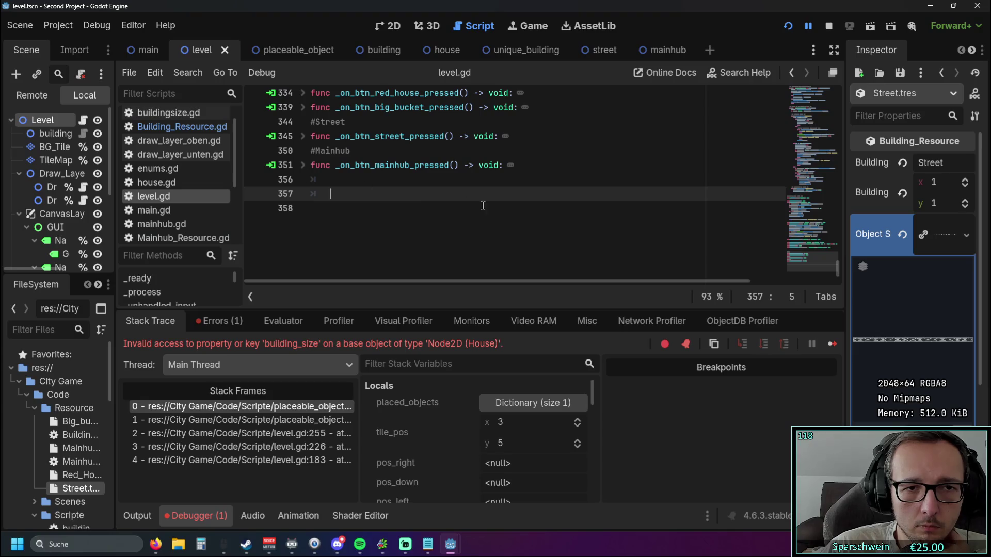
Step: Reopen the mainhub handler, select its selected_resource assignment, then fold it and scroll back up
{"action": "scroll", "coordinate": [831, 264], "scroll_direction": "up", "scroll_amount": 2}
{"action": "left_click_drag", "start_coordinate": [841, 231], "coordinate": [861, 82]}
{"action": "scroll", "coordinate": [588, 176], "scroll_direction": "down", "scroll_amount": 4}
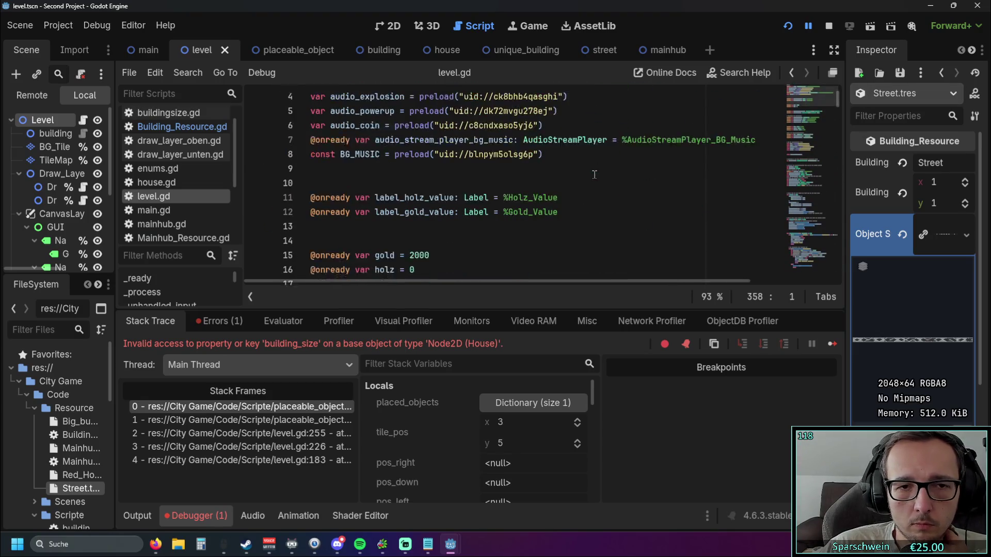
{"action": "scroll", "coordinate": [587, 176], "scroll_direction": "down", "scroll_amount": 3}
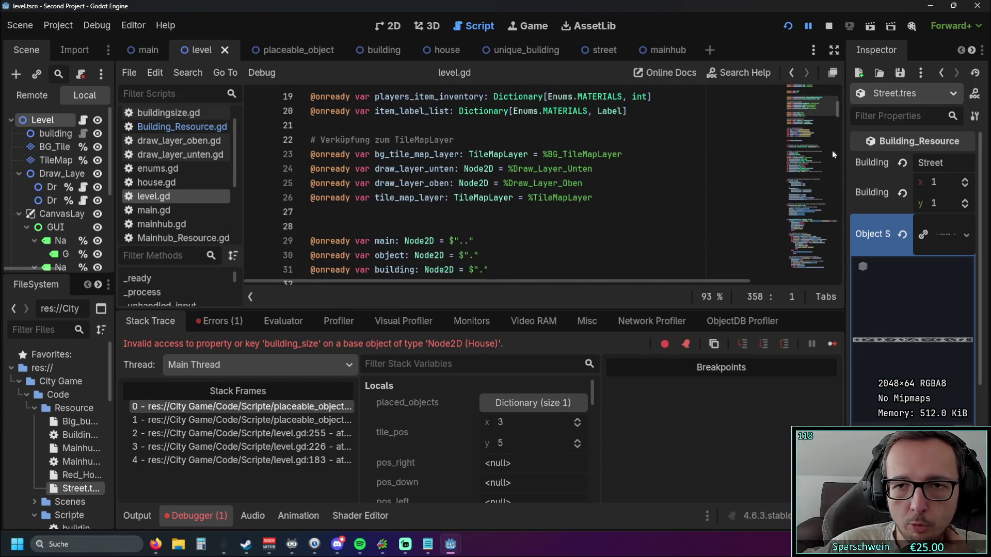
{"action": "left_click_drag", "start_coordinate": [838, 112], "coordinate": [838, 274]}
{"action": "scroll", "coordinate": [839, 274], "scroll_direction": "down", "scroll_amount": 2}
{"action": "left_click", "coordinate": [303, 223]}
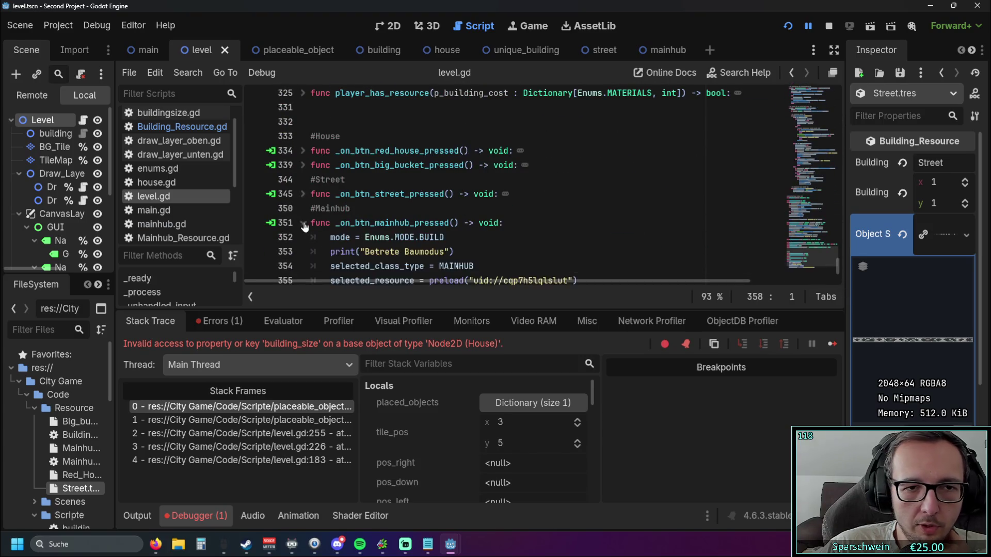
{"action": "scroll", "coordinate": [307, 226], "scroll_direction": "down", "scroll_amount": 2}
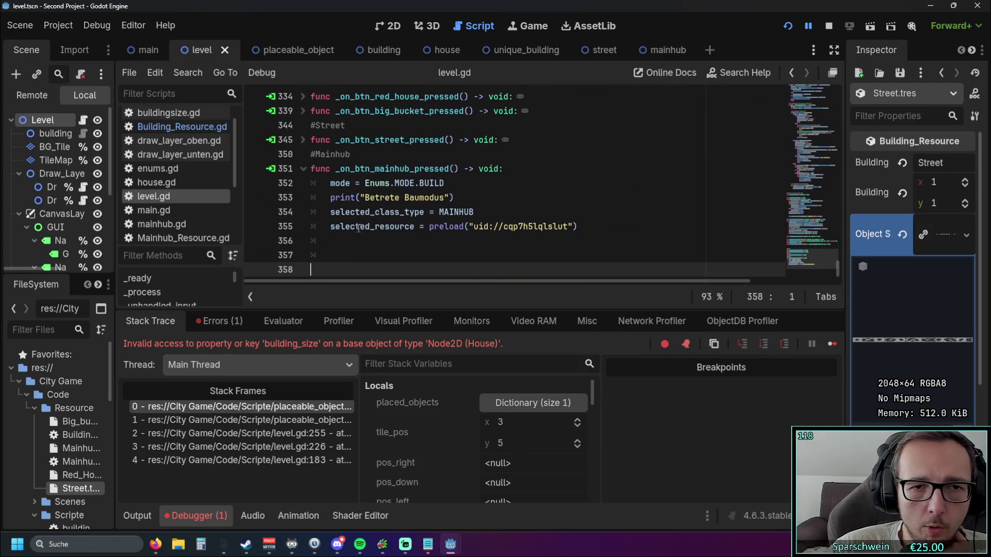
{"action": "left_click", "coordinate": [331, 227]}
{"action": "left_click_drag", "start_coordinate": [331, 227], "coordinate": [415, 227]}
{"action": "left_click", "coordinate": [433, 255]}
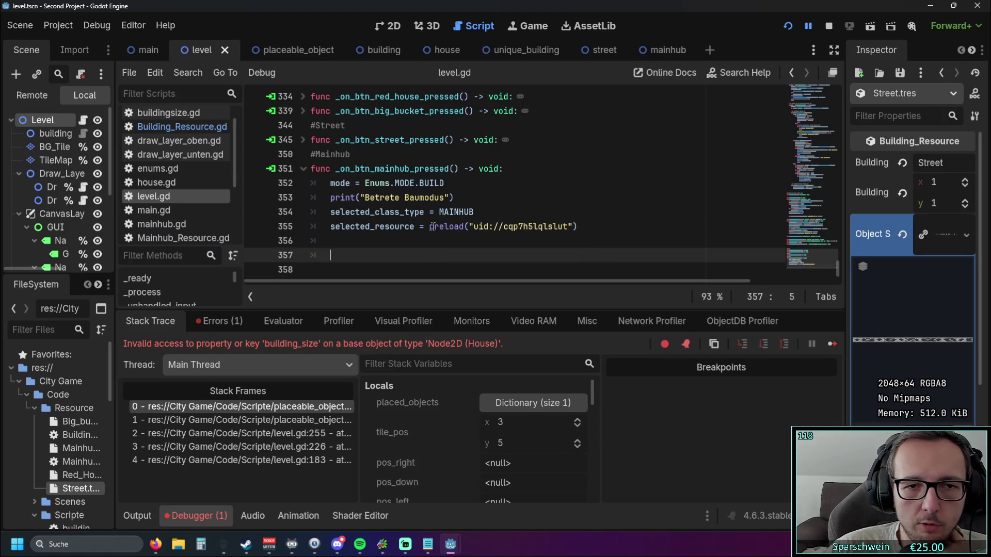
{"action": "left_click", "coordinate": [303, 169]}
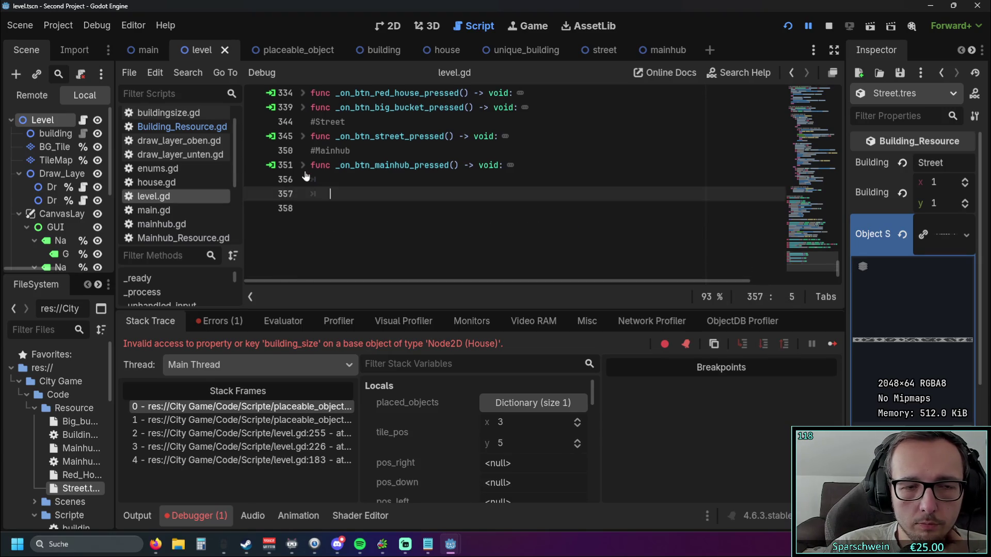
{"action": "mouse_move", "coordinate": [838, 265]}
{"action": "left_mouse_down"}
{"action": "mouse_move", "coordinate": [839, 91]}
{"action": "mouse_move", "coordinate": [841, 129]}
{"action": "mouse_move", "coordinate": [847, 112]}
{"action": "left_mouse_up"}
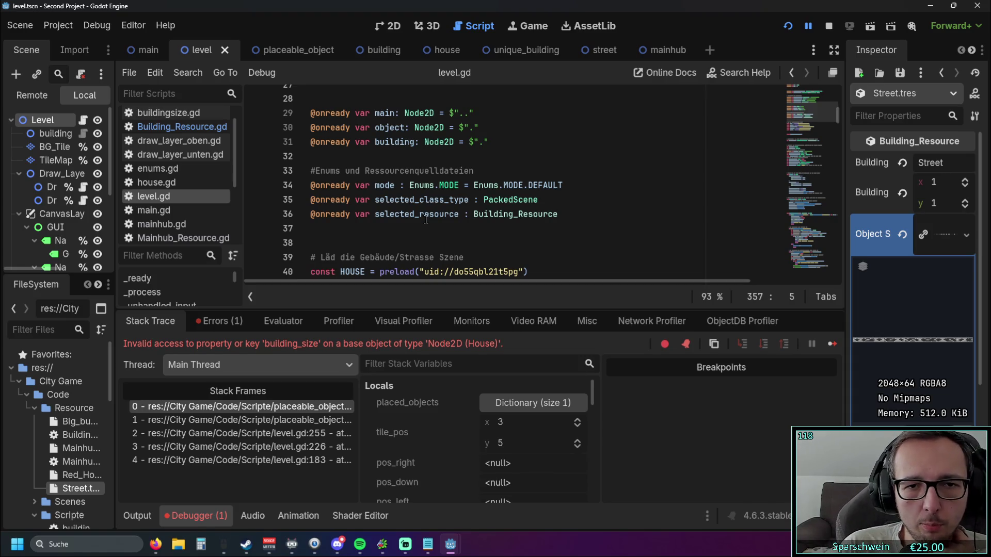
Step: Select the selected_resource declaration on line 36 and collapse the Debugger output panel
{"action": "double_click", "coordinate": [378, 214]}
{"action": "key", "text": "Down"}
{"action": "key", "text": "Down"}
{"action": "scroll", "coordinate": [464, 236], "scroll_direction": "down", "scroll_amount": 5}
{"action": "left_click_drag", "start_coordinate": [835, 140], "coordinate": [847, 249]}
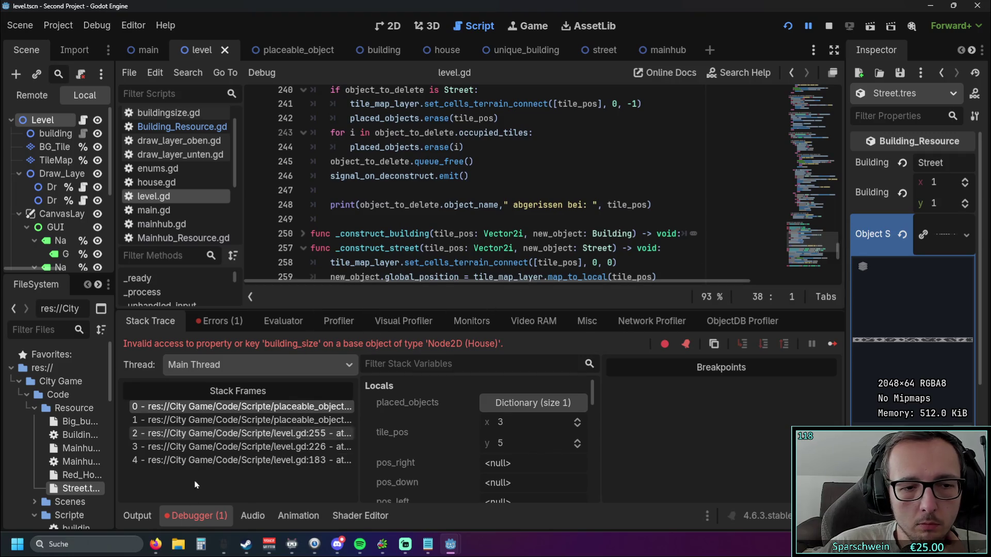
{"action": "left_click", "coordinate": [196, 515]}
{"action": "scroll", "coordinate": [458, 275], "scroll_direction": "down", "scroll_amount": 3}
{"action": "scroll", "coordinate": [459, 275], "scroll_direction": "down", "scroll_amount": 1}
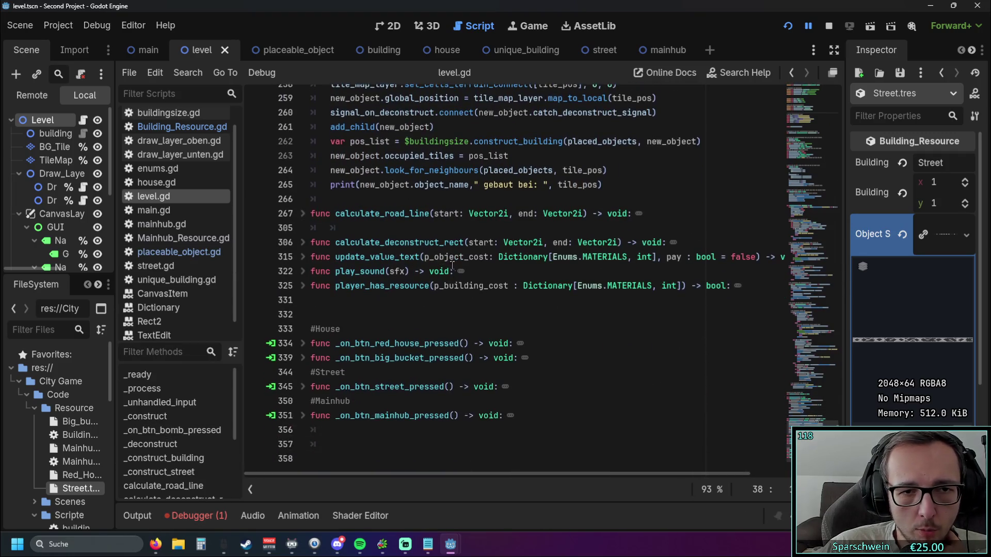
{"action": "scroll", "coordinate": [419, 258], "scroll_direction": "up", "scroll_amount": 10}
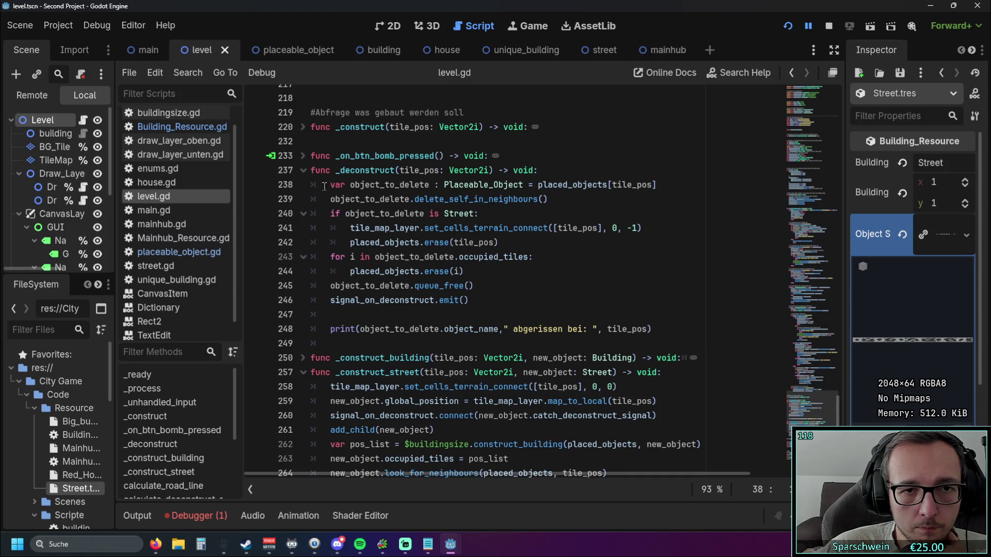
Step: Fold _deconstruct and _construct_street, and expand _construct to read how it places objects
{"action": "left_click", "coordinate": [303, 170]}
{"action": "left_click", "coordinate": [303, 214]}
{"action": "left_click", "coordinate": [304, 213]}
{"action": "left_click", "coordinate": [303, 214]}
{"action": "left_click", "coordinate": [304, 127]}
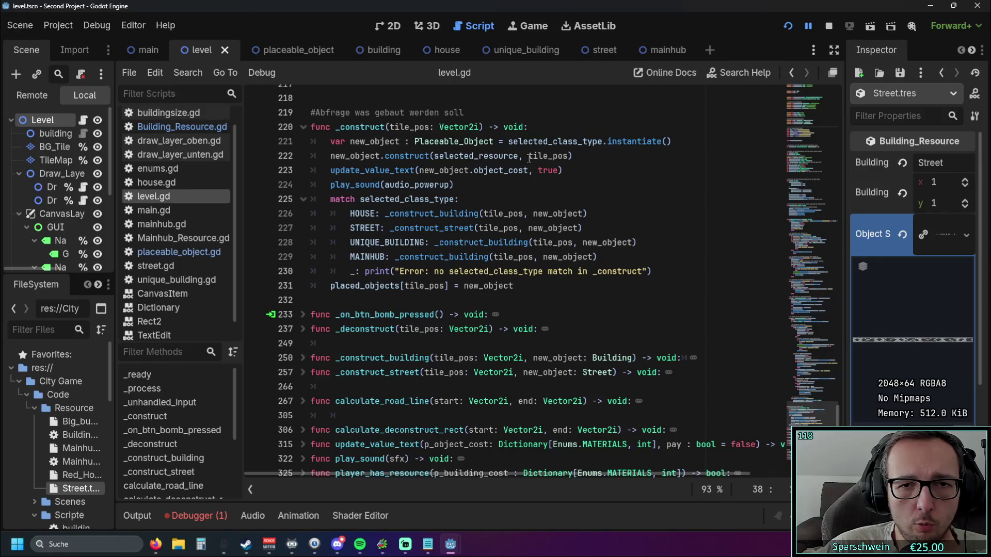
{"action": "mouse_move", "coordinate": [529, 158]}
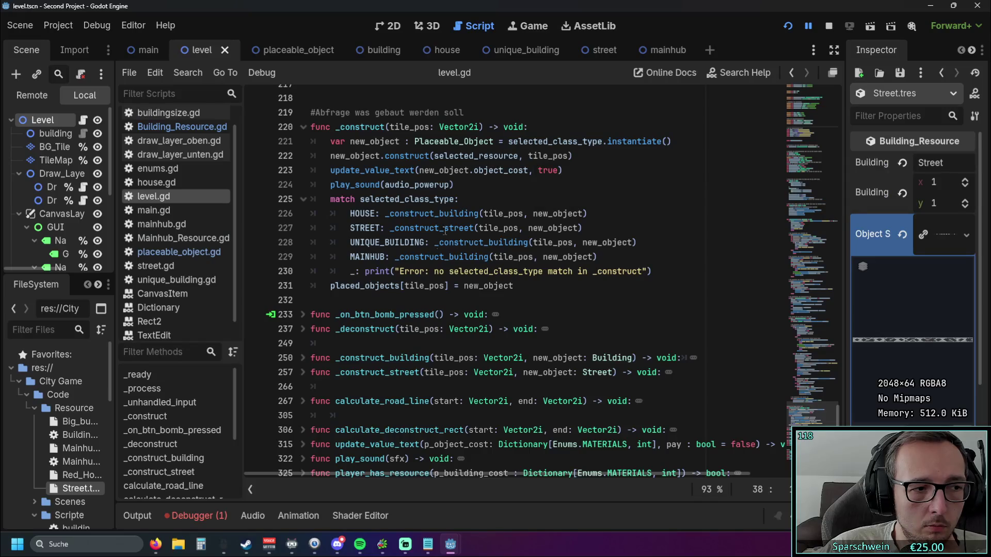
{"action": "scroll", "coordinate": [412, 265], "scroll_direction": "up", "scroll_amount": 1}
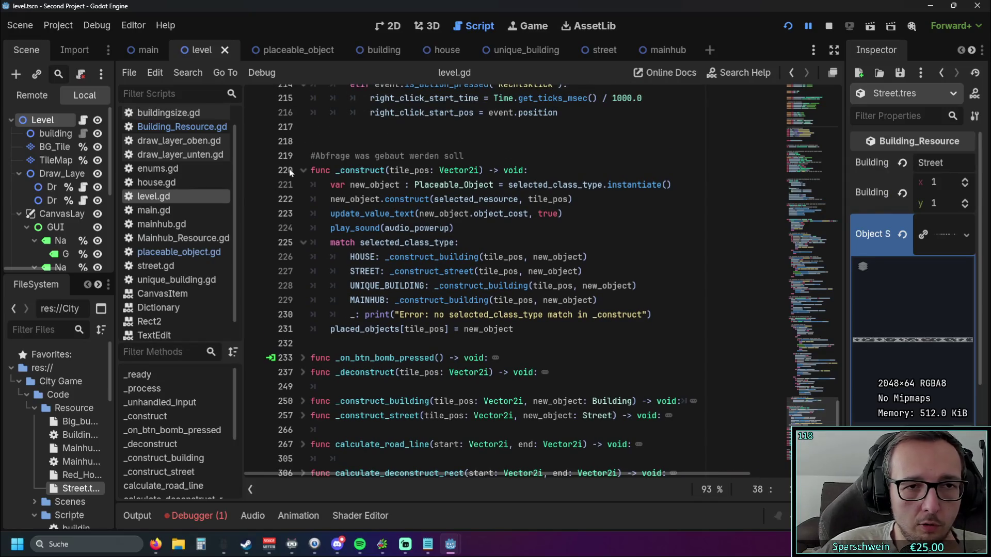
{"action": "scroll", "coordinate": [292, 303], "scroll_direction": "up", "scroll_amount": 1}
{"action": "scroll", "coordinate": [293, 303], "scroll_direction": "up", "scroll_amount": 1}
{"action": "left_click", "coordinate": [303, 257]}
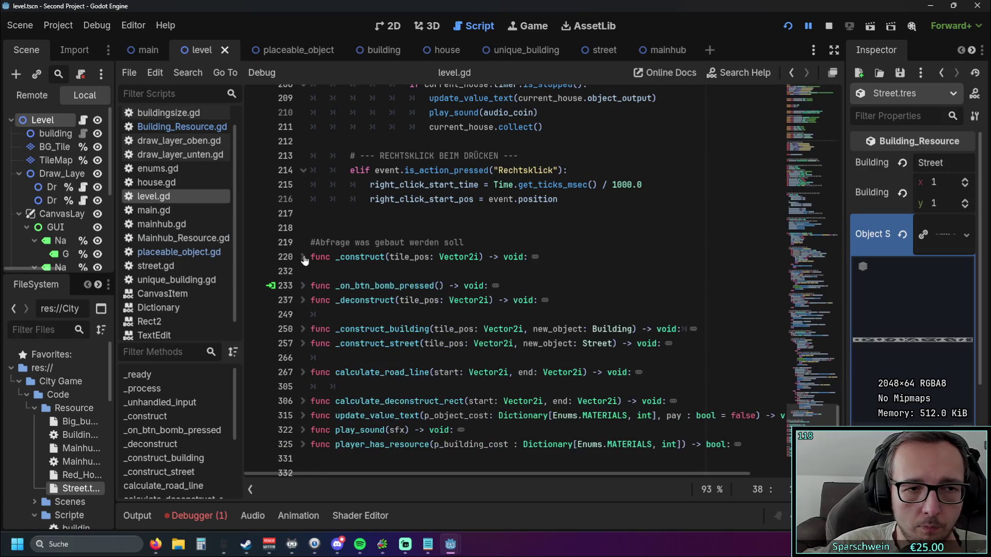
{"action": "scroll", "coordinate": [258, 214], "scroll_direction": "down", "scroll_amount": 1}
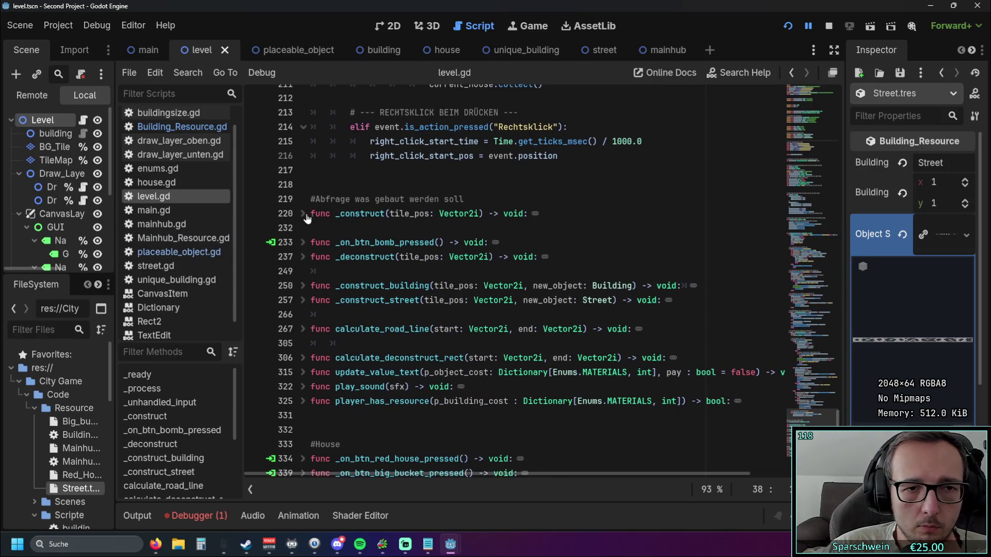
{"action": "left_click", "coordinate": [303, 214]}
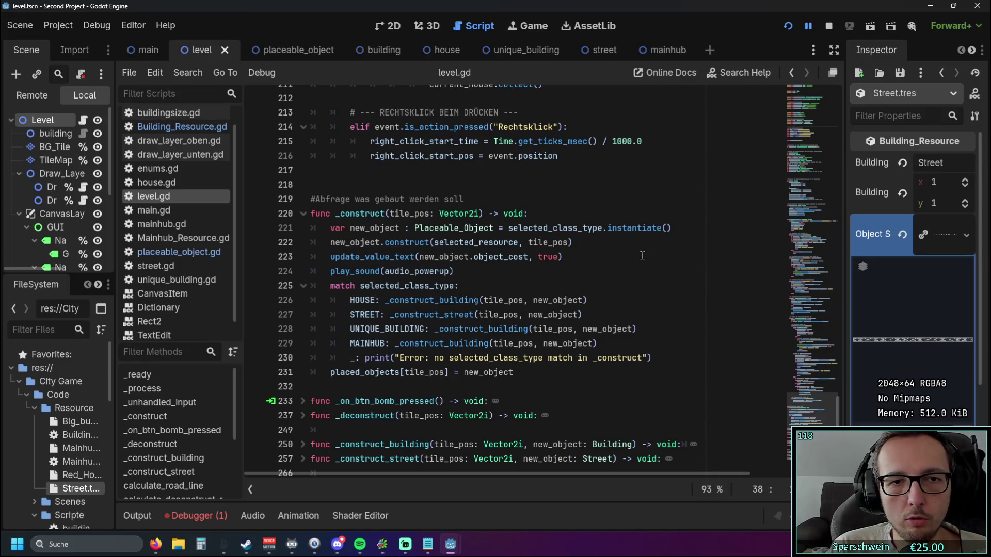
Step: Expand _on_btn_red_house_pressed to read its body, then fold it again
{"action": "scroll", "coordinate": [335, 230], "scroll_direction": "down", "scroll_amount": 1}
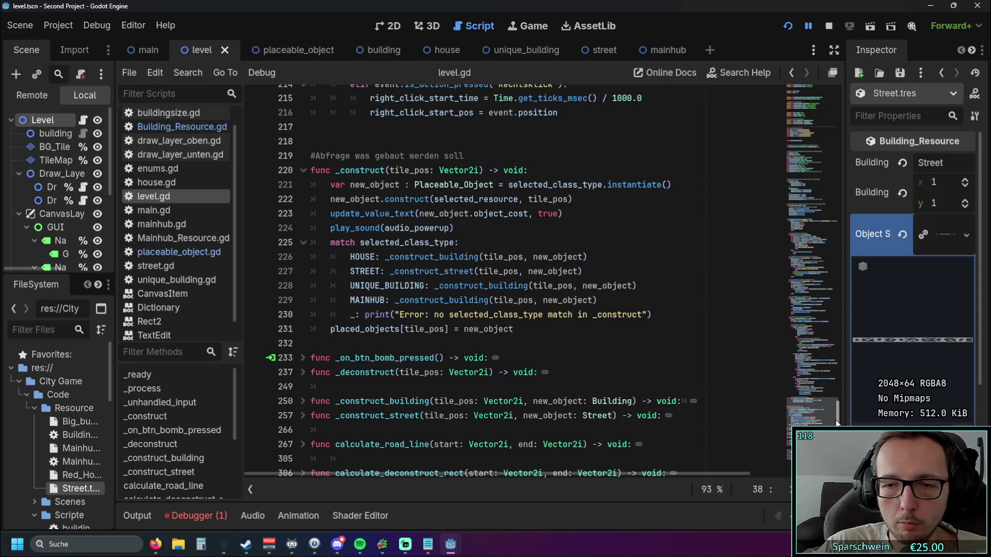
{"action": "scroll", "coordinate": [445, 206], "scroll_direction": "down", "scroll_amount": 5}
{"action": "left_click", "coordinate": [304, 343]}
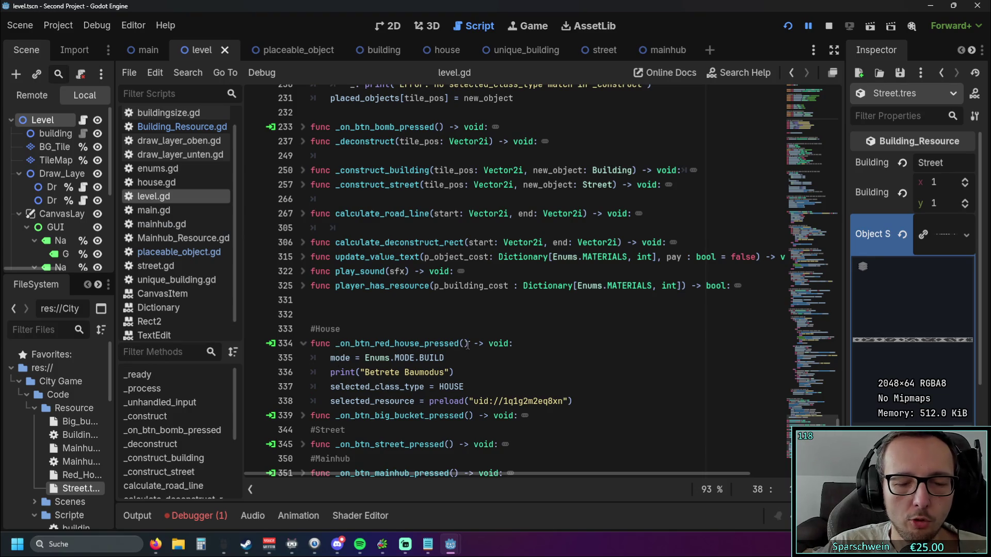
{"action": "mouse_move", "coordinate": [334, 401]}
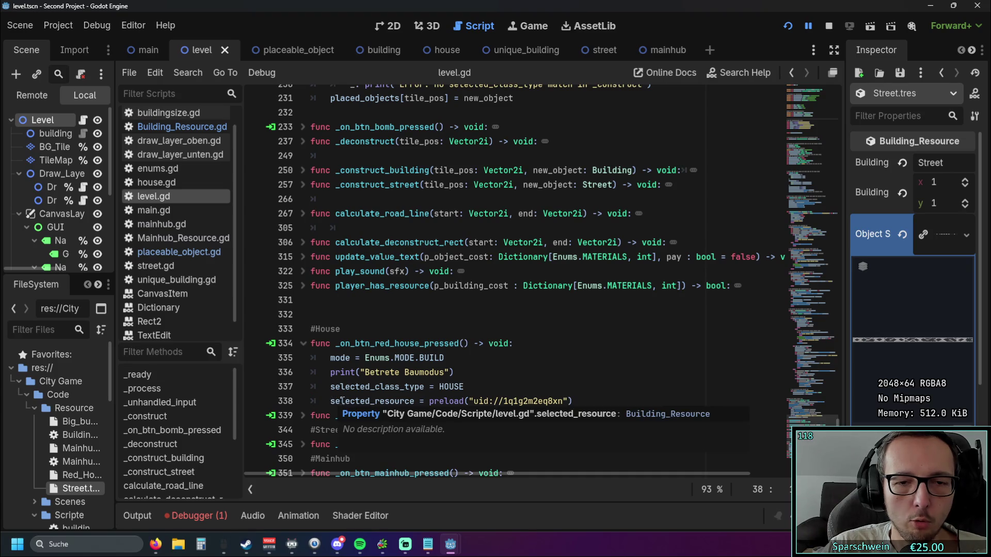
{"action": "left_click", "coordinate": [303, 343]}
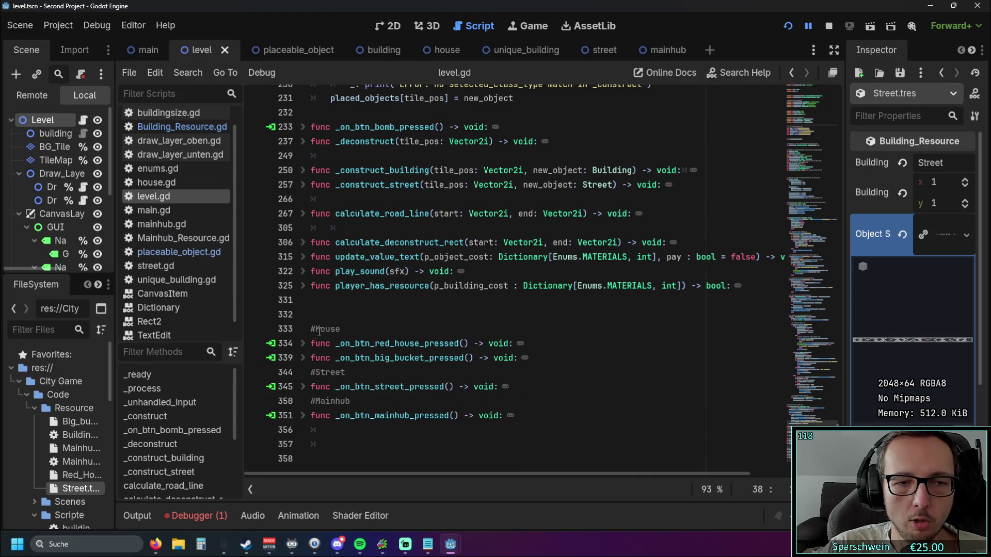
{"action": "scroll", "coordinate": [402, 303], "scroll_direction": "up", "scroll_amount": 3}
{"action": "scroll", "coordinate": [402, 304], "scroll_direction": "up", "scroll_amount": 4}
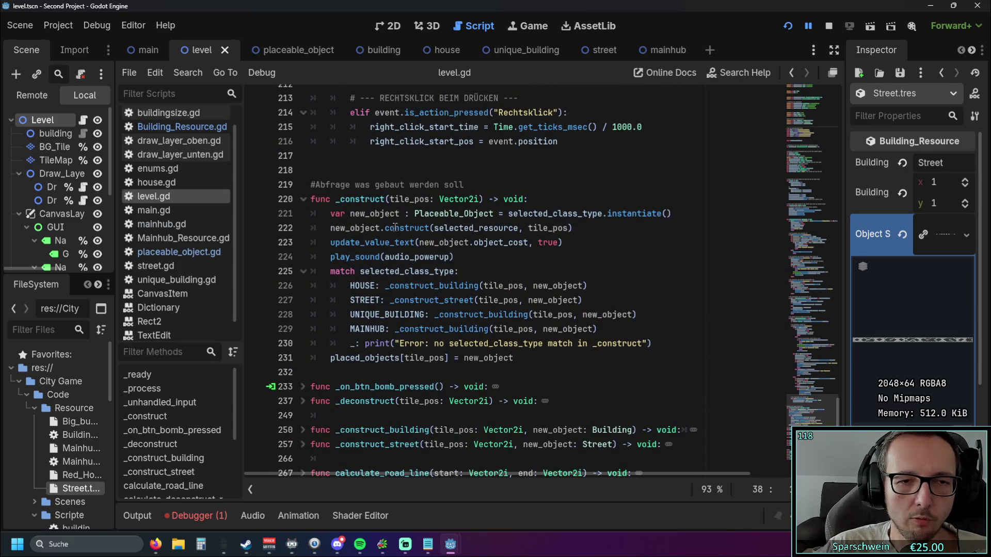
{"action": "scroll", "coordinate": [412, 248], "scroll_direction": "down", "scroll_amount": 1}
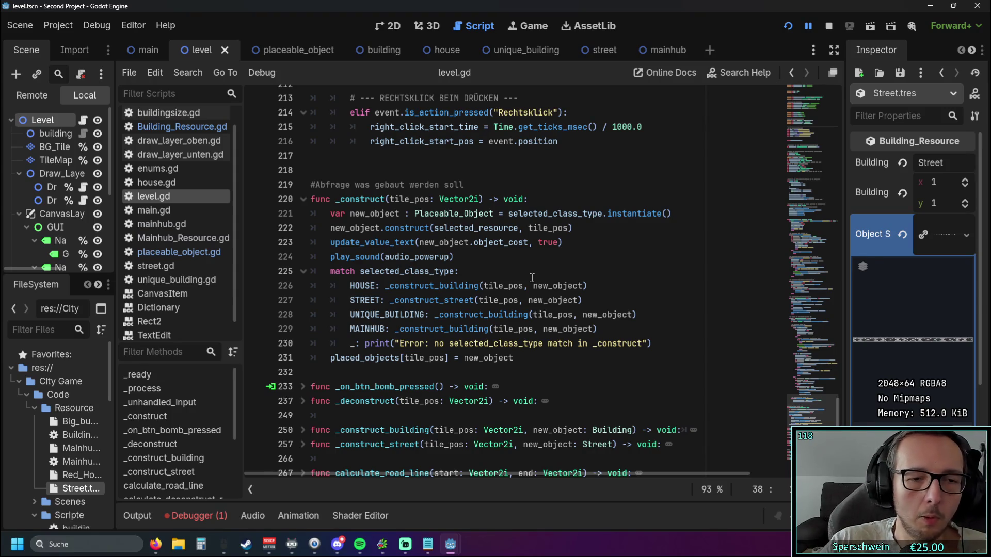
Step: Read and fold _construct_building, then widen the script list to show full names
{"action": "scroll", "coordinate": [532, 278], "scroll_direction": "down", "scroll_amount": 3}
{"action": "left_click", "coordinate": [303, 300]}
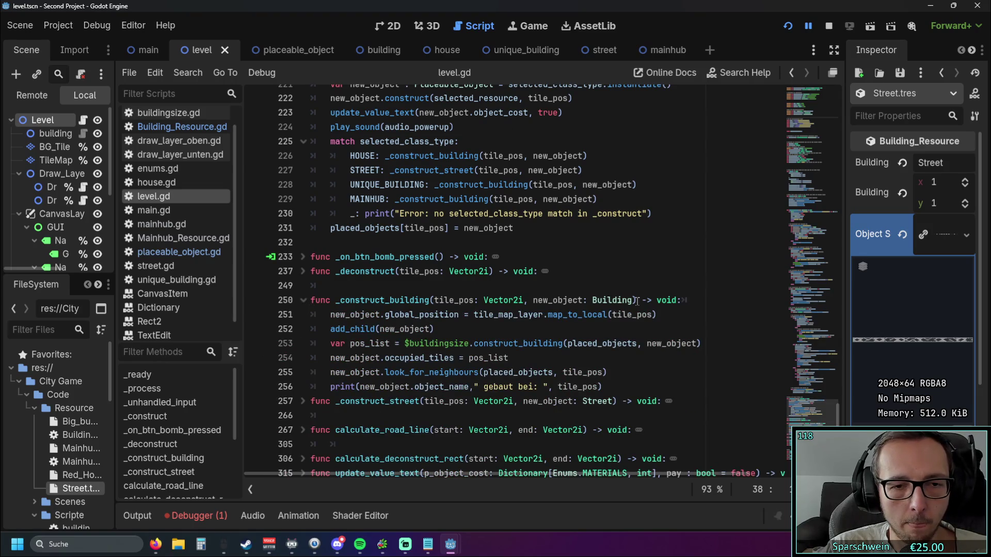
{"action": "scroll", "coordinate": [621, 318], "scroll_direction": "up", "scroll_amount": 1}
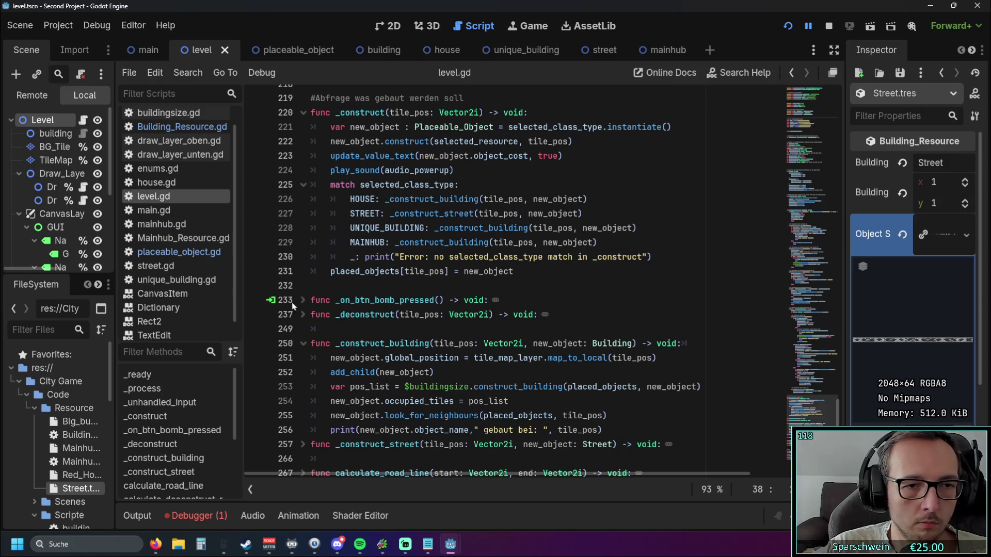
{"action": "left_click", "coordinate": [303, 343]}
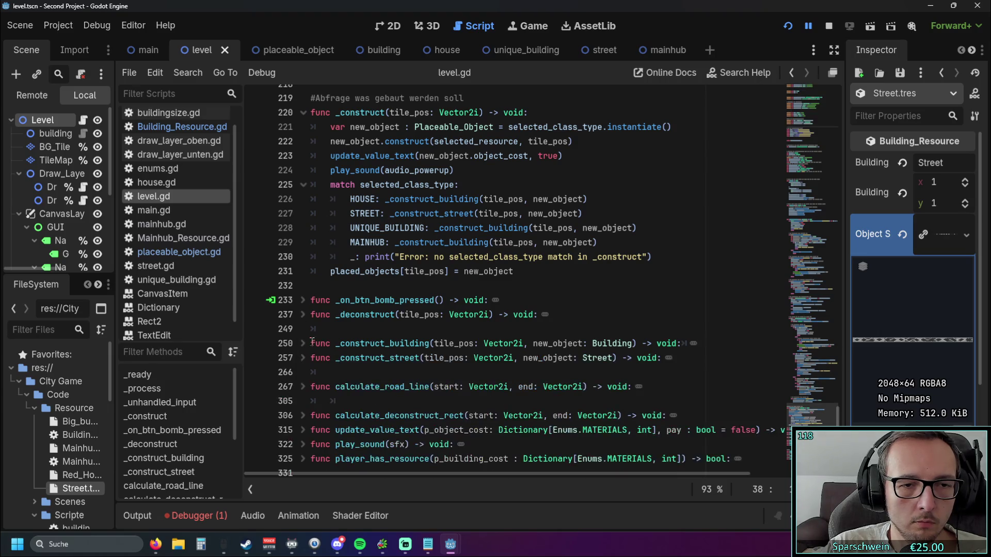
{"action": "scroll", "coordinate": [620, 357], "scroll_direction": "up", "scroll_amount": 2}
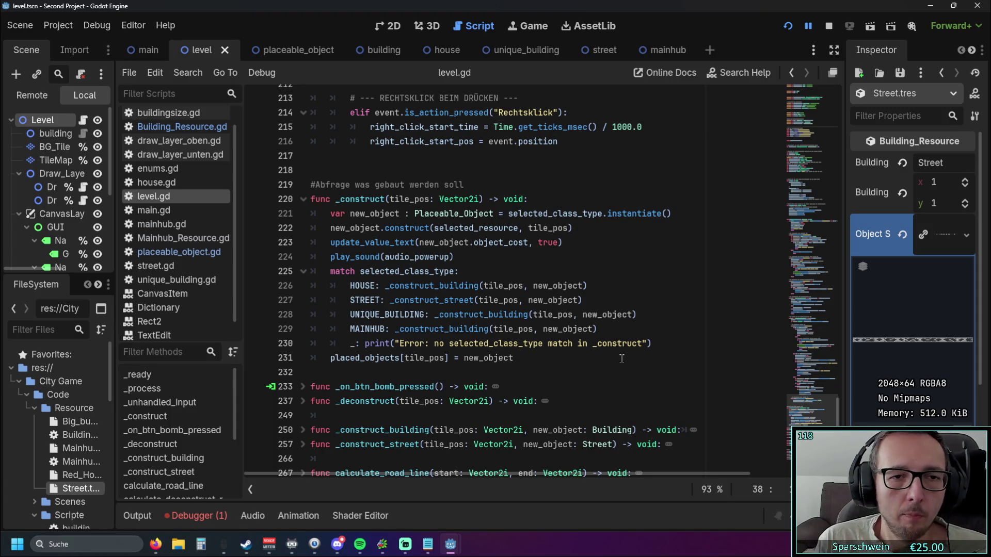
{"action": "left_click_drag", "start_coordinate": [244, 211], "coordinate": [295, 211]}
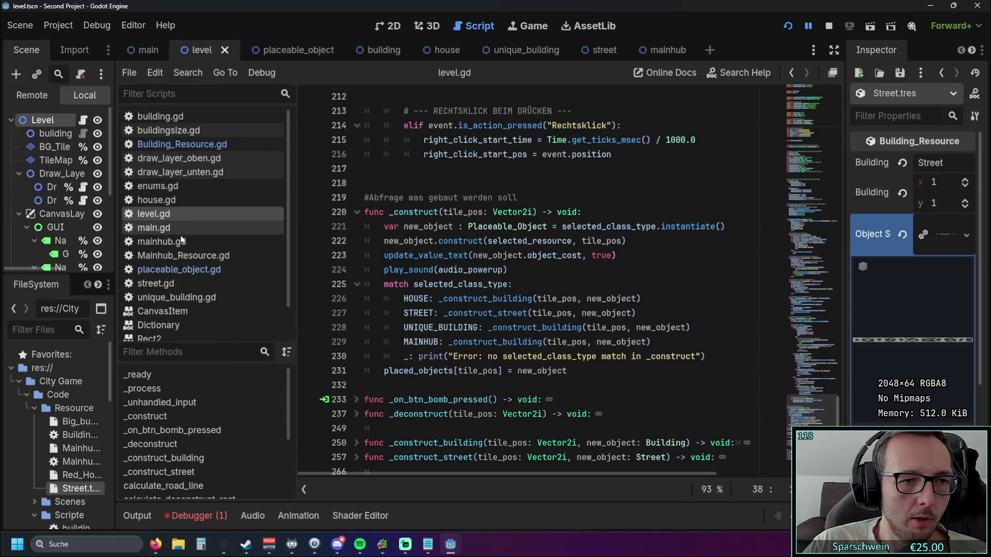
Step: Open house.gd and scroll through its code
{"action": "left_click", "coordinate": [173, 204]}
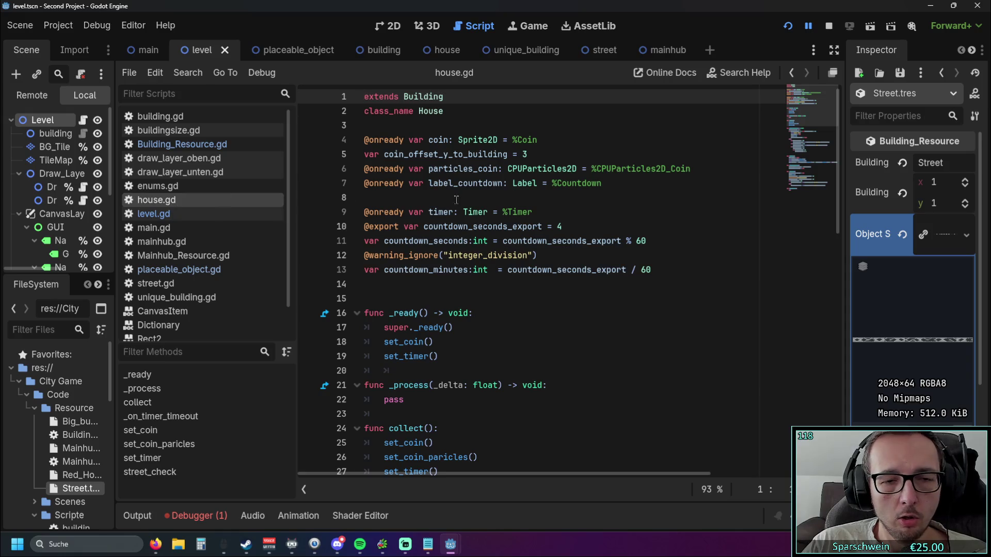
{"action": "scroll", "coordinate": [467, 201], "scroll_direction": "down", "scroll_amount": 7}
{"action": "scroll", "coordinate": [467, 202], "scroll_direction": "down", "scroll_amount": 7}
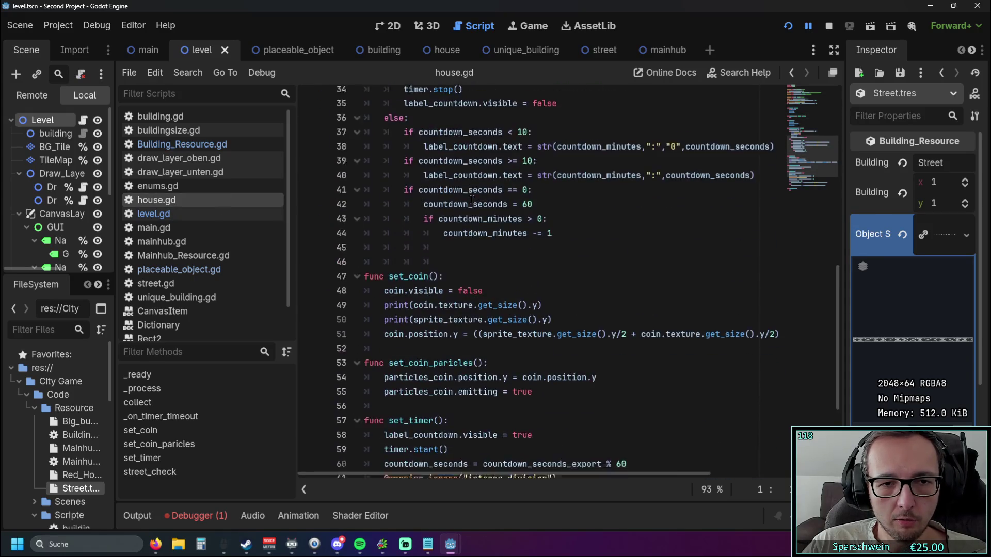
{"action": "scroll", "coordinate": [204, 230], "scroll_direction": "down", "scroll_amount": 2}
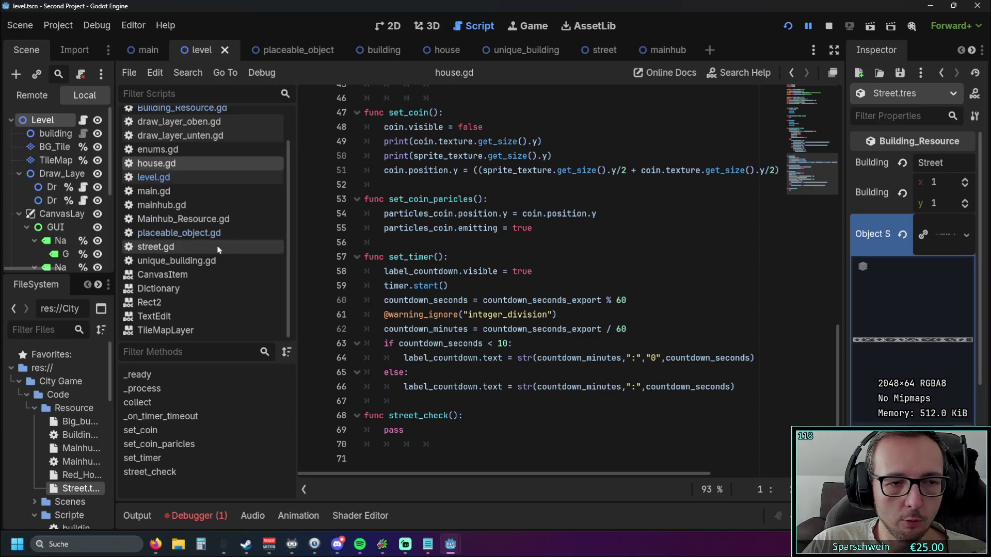
{"action": "scroll", "coordinate": [465, 228], "scroll_direction": "up", "scroll_amount": 14}
{"action": "scroll", "coordinate": [465, 229], "scroll_direction": "up", "scroll_amount": 1}
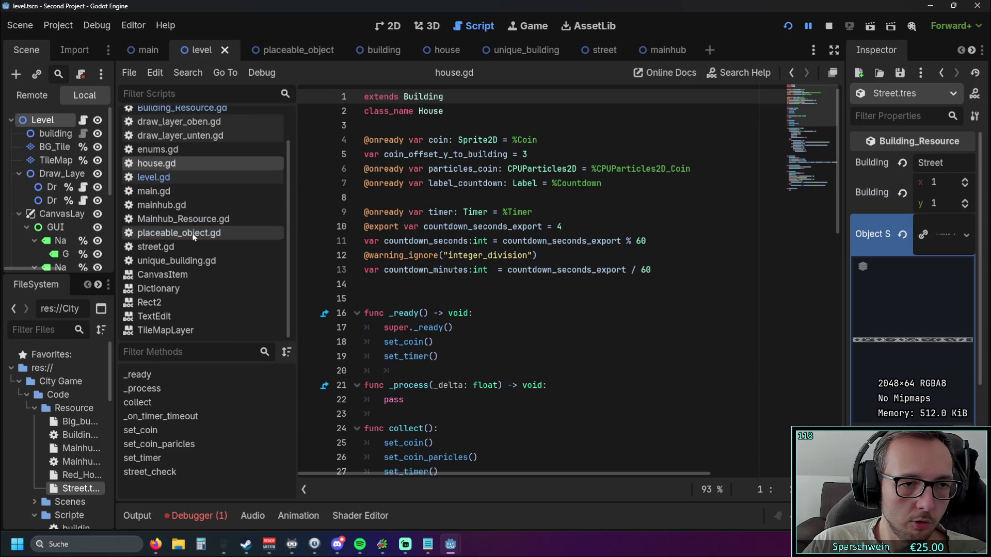
{"action": "scroll", "coordinate": [206, 222], "scroll_direction": "up", "scroll_amount": 3}
Step: Switch to building.gd and examine its construct function signature and body
{"action": "left_click", "coordinate": [160, 117]}
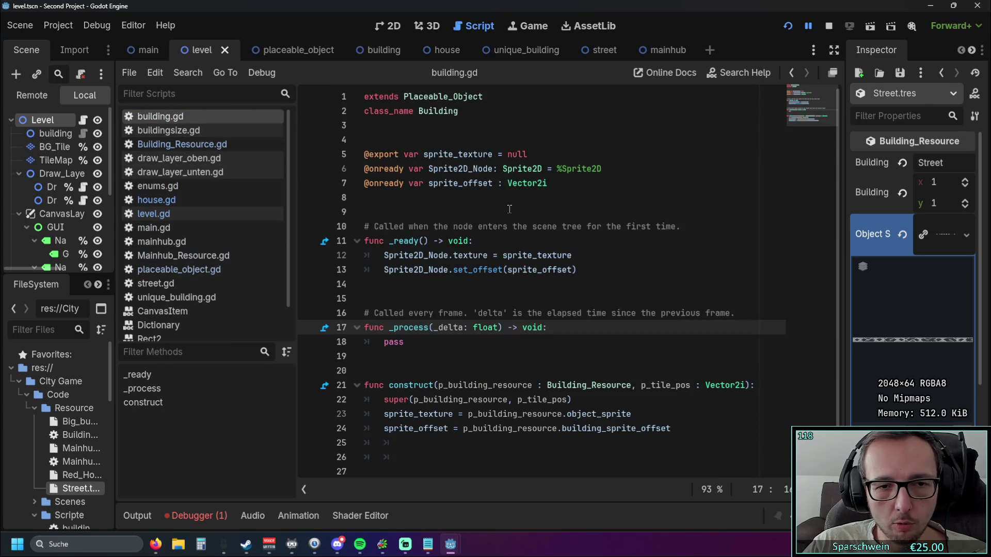
{"action": "left_click_drag", "start_coordinate": [446, 399], "coordinate": [553, 414]}
{"action": "left_click", "coordinate": [542, 444]}
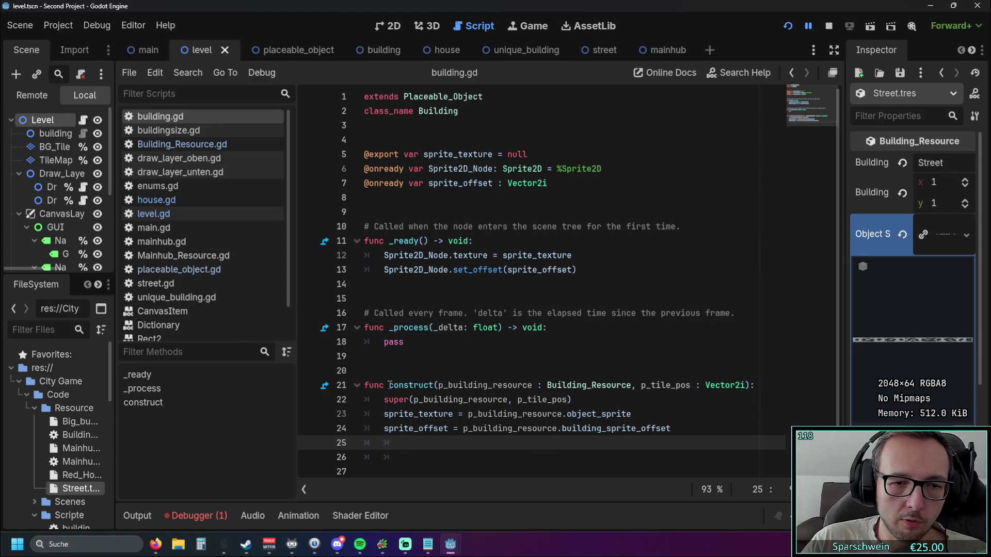
{"action": "left_click_drag", "start_coordinate": [389, 385], "coordinate": [443, 385]}
{"action": "left_click", "coordinate": [692, 423]}
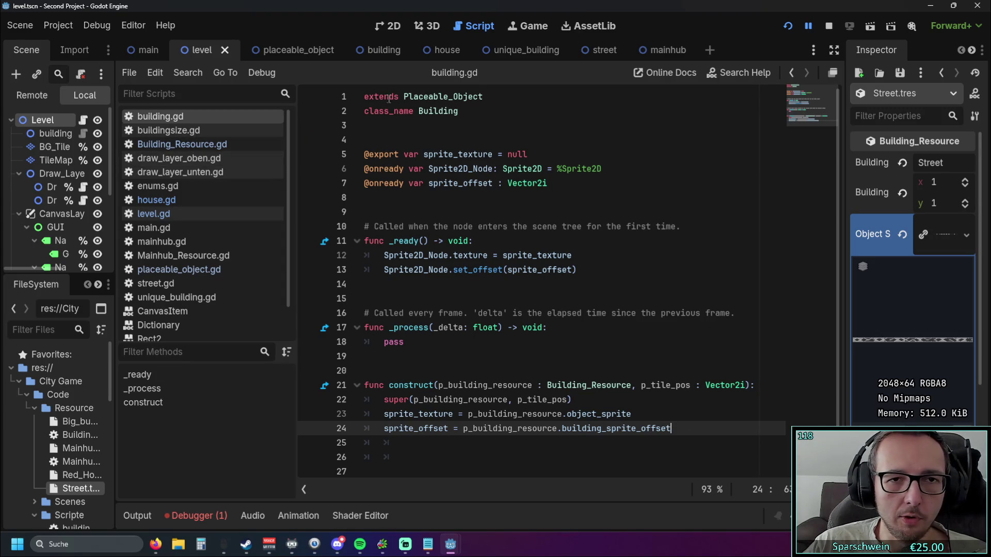
Step: Open placeable_object.gd and look over the construct function's assignments on lines 49–57
{"action": "left_click", "coordinate": [217, 269]}
{"action": "left_click", "coordinate": [201, 257]}
{"action": "left_click", "coordinate": [201, 268]}
{"action": "scroll", "coordinate": [462, 253], "scroll_direction": "down", "scroll_amount": 3}
{"action": "scroll", "coordinate": [462, 253], "scroll_direction": "up", "scroll_amount": 3}
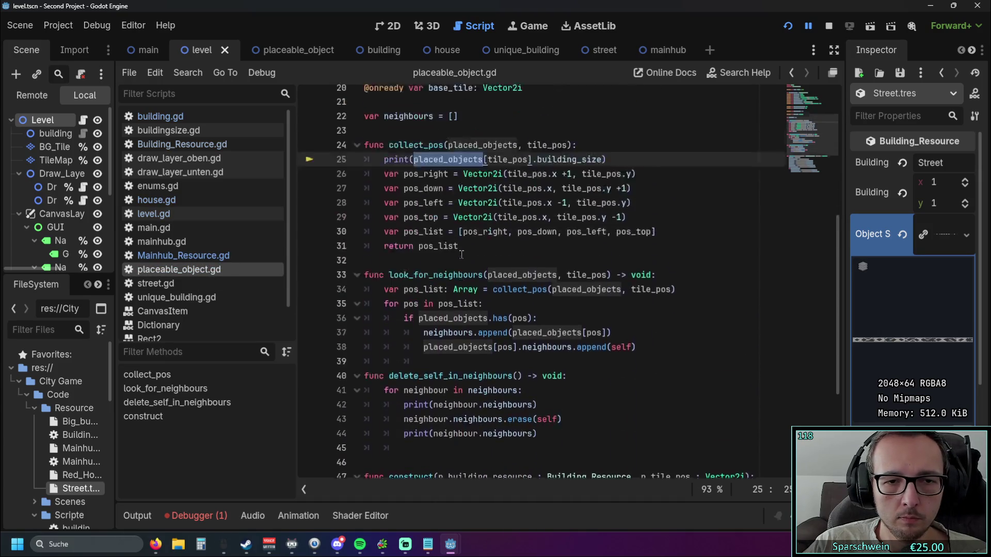
{"action": "scroll", "coordinate": [462, 253], "scroll_direction": "down", "scroll_amount": 3}
{"action": "left_click", "coordinate": [681, 419]}
{"action": "left_click", "coordinate": [698, 456]}
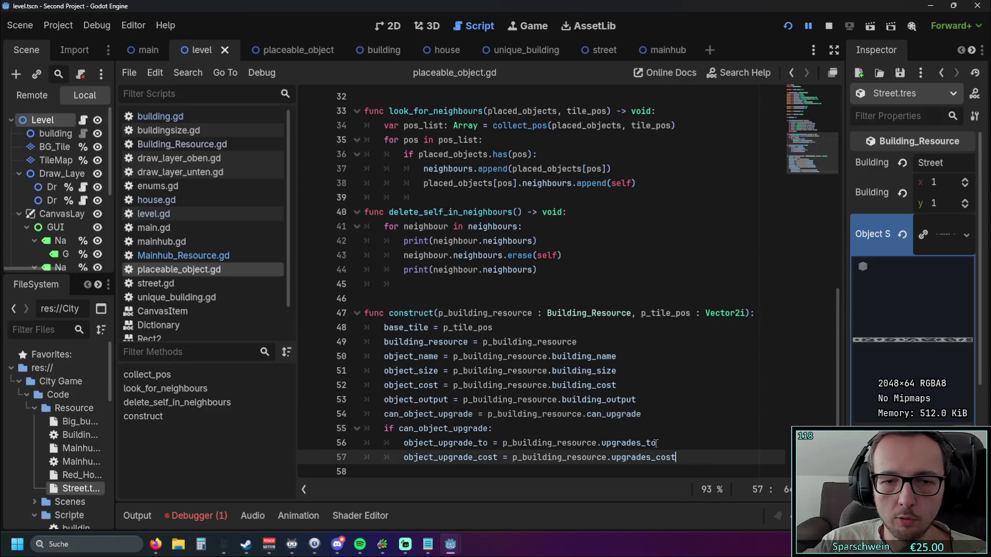
{"action": "left_click", "coordinate": [366, 342], "text": "shift"}
{"action": "left_click", "coordinate": [676, 341]}
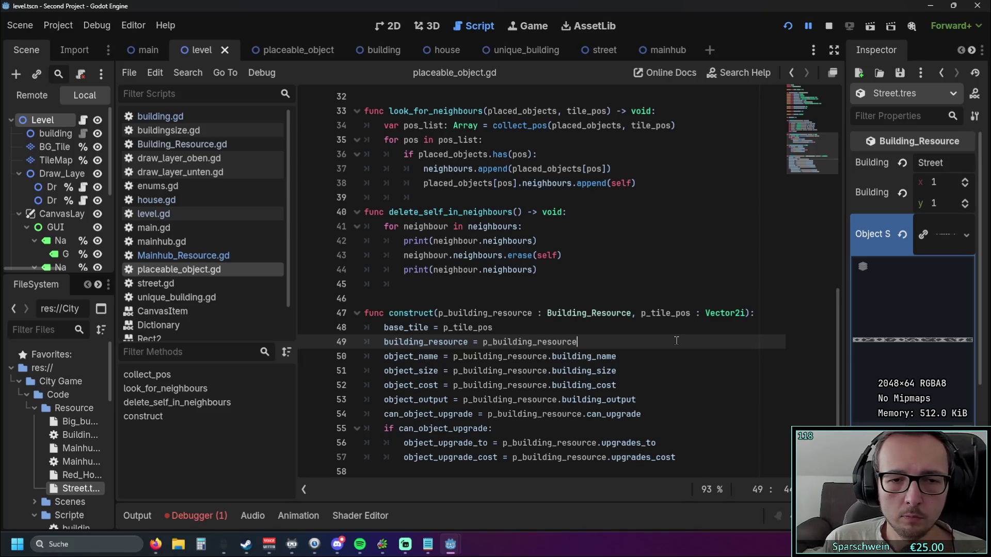
Step: Inspect the object_size assignment from p_building_resource on line 51
{"action": "double_click", "coordinate": [410, 371]}
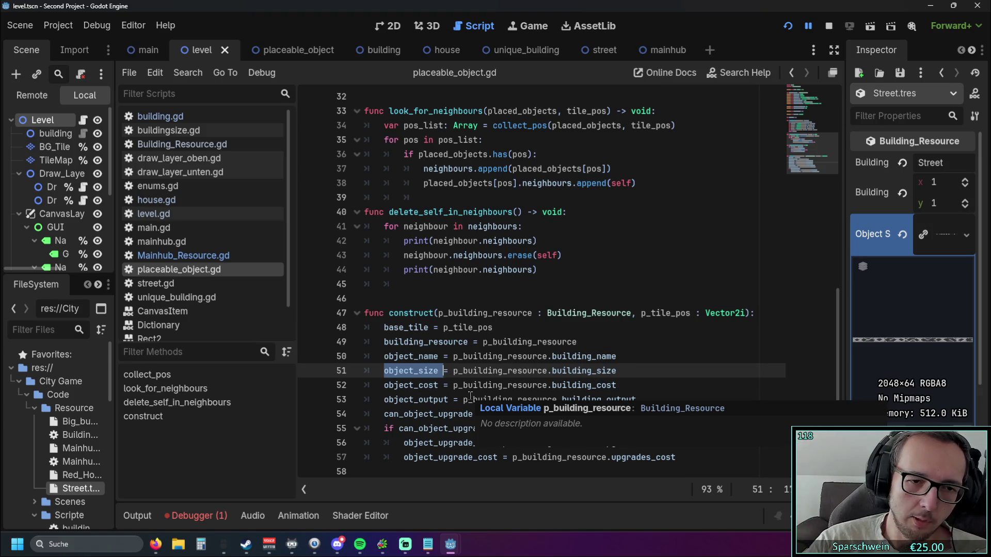
{"action": "left_click_drag", "start_coordinate": [384, 371], "coordinate": [414, 371]}
{"action": "left_click", "coordinate": [470, 372]}
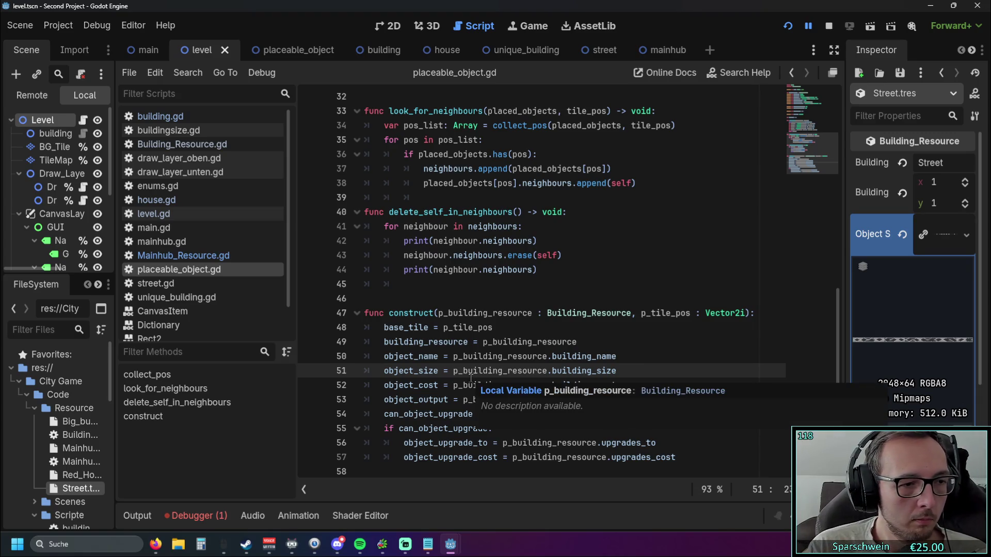
{"action": "left_click", "coordinate": [615, 342]}
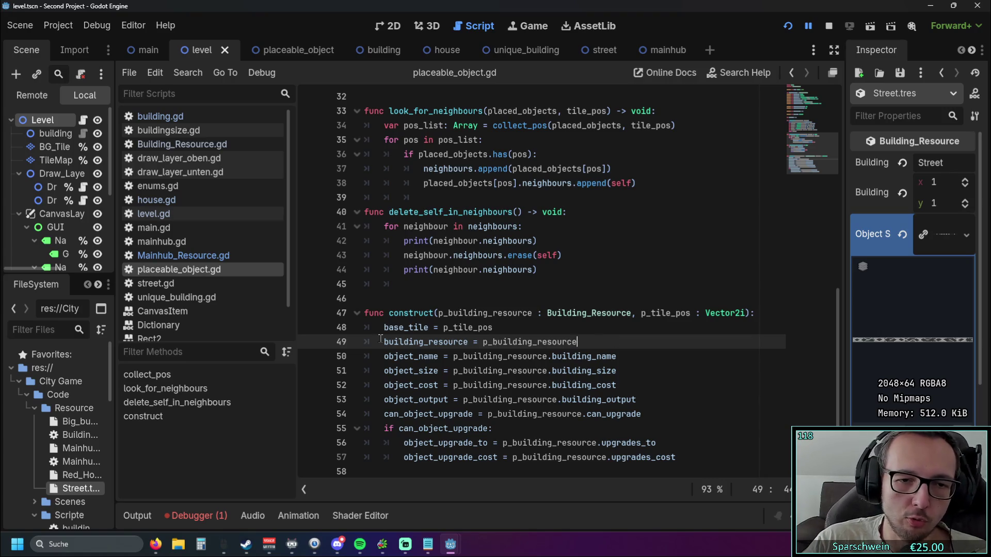
{"action": "left_click", "coordinate": [383, 371]}
{"action": "double_click", "coordinate": [438, 371]}
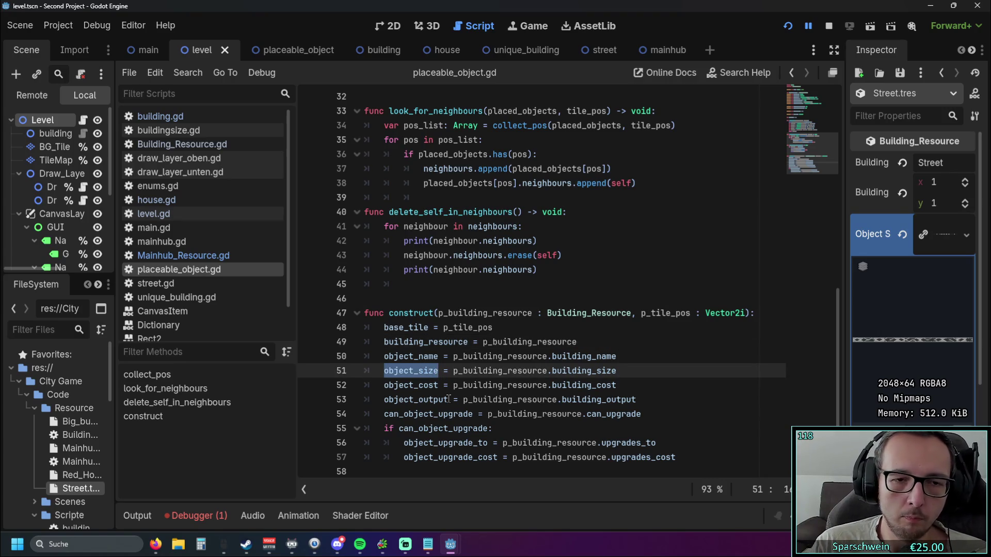
{"action": "mouse_move", "coordinate": [448, 399]}
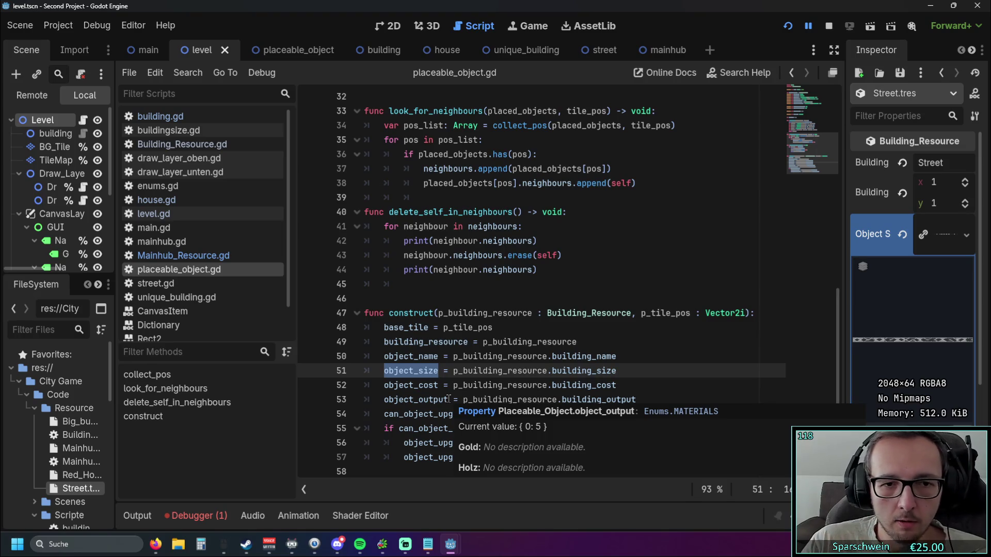
{"action": "left_click", "coordinate": [605, 281]}
Step: Change building_size to object_size in the line 25 print call
{"action": "scroll", "coordinate": [605, 278], "scroll_direction": "up", "scroll_amount": 7}
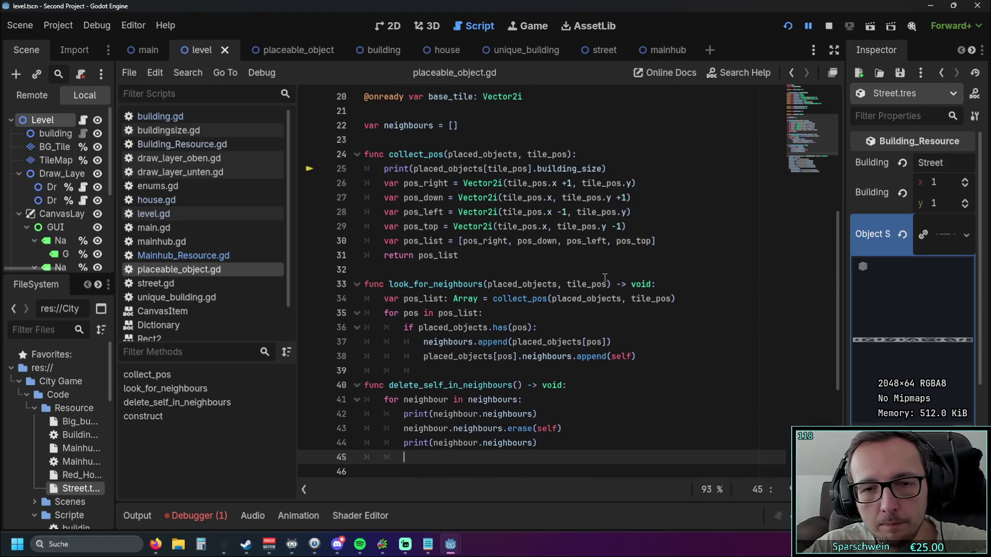
{"action": "scroll", "coordinate": [605, 278], "scroll_direction": "up", "scroll_amount": 4}
{"action": "scroll", "coordinate": [605, 279], "scroll_direction": "down", "scroll_amount": 4}
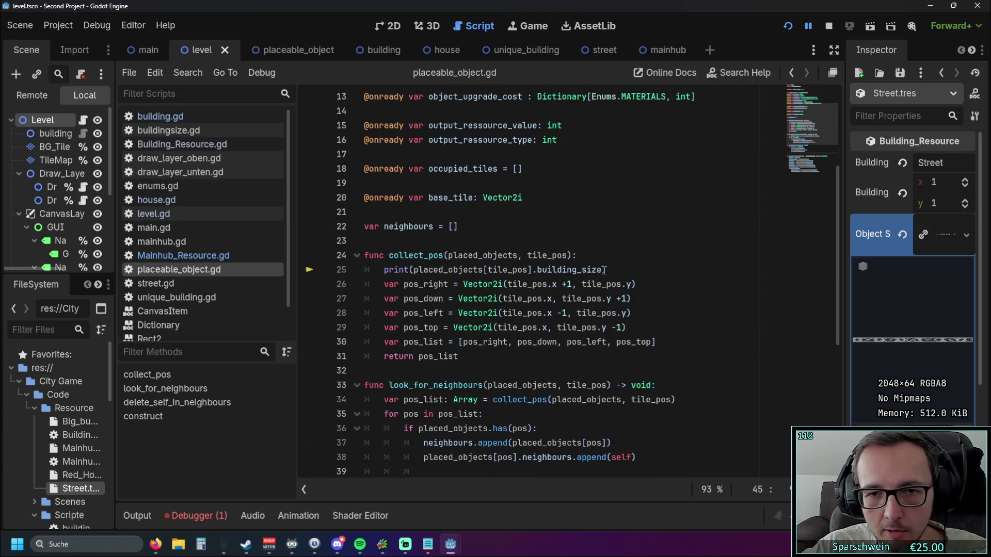
{"action": "left_click", "coordinate": [605, 273]}
{"action": "left_click", "coordinate": [537, 270]}
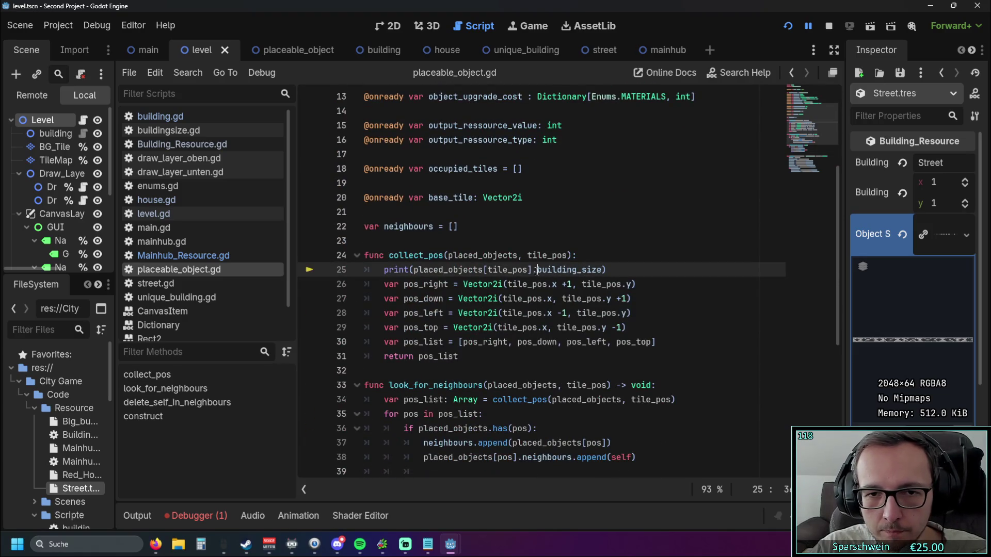
{"action": "left_click", "coordinate": [577, 270], "text": "shift"}
{"action": "type", "text": "objec"}
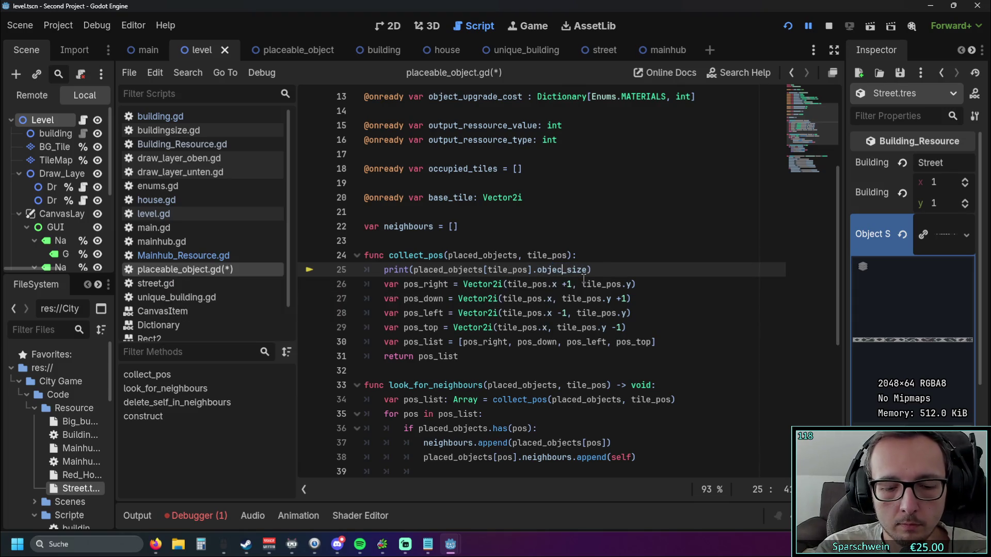
{"action": "type", "text": "t"}
{"action": "left_click", "coordinate": [664, 256]}
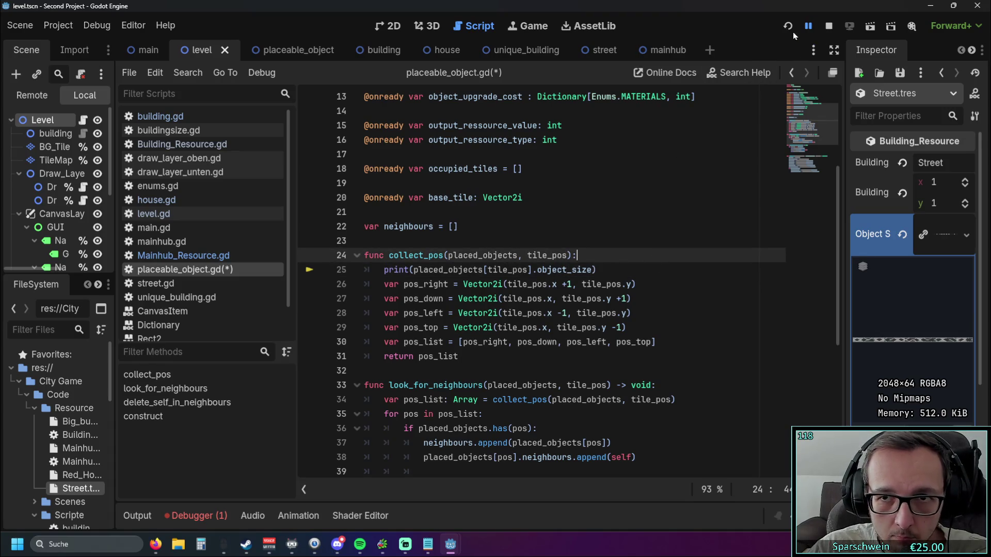
Step: Run the game, place a street at (3, 5), stop it, and open draw_layer_oben.gd
{"action": "left_click", "coordinate": [792, 32]}
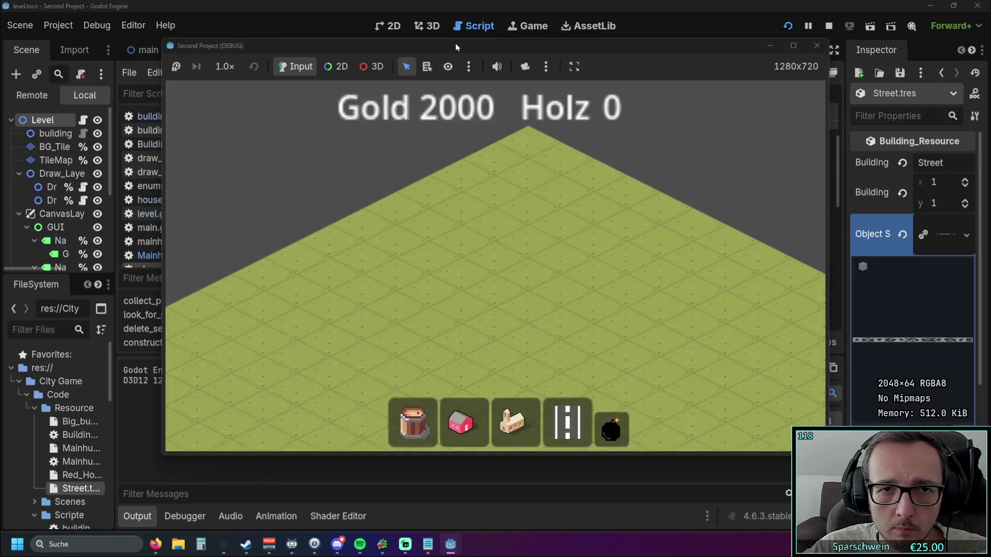
{"action": "mouse_move", "coordinate": [455, 47]}
{"action": "left_mouse_down"}
{"action": "mouse_move", "coordinate": [698, 43]}
{"action": "mouse_move", "coordinate": [460, 46]}
{"action": "left_mouse_up"}
{"action": "left_click", "coordinate": [810, 419]}
{"action": "left_click", "coordinate": [707, 273]}
{"action": "left_click", "coordinate": [790, 54]}
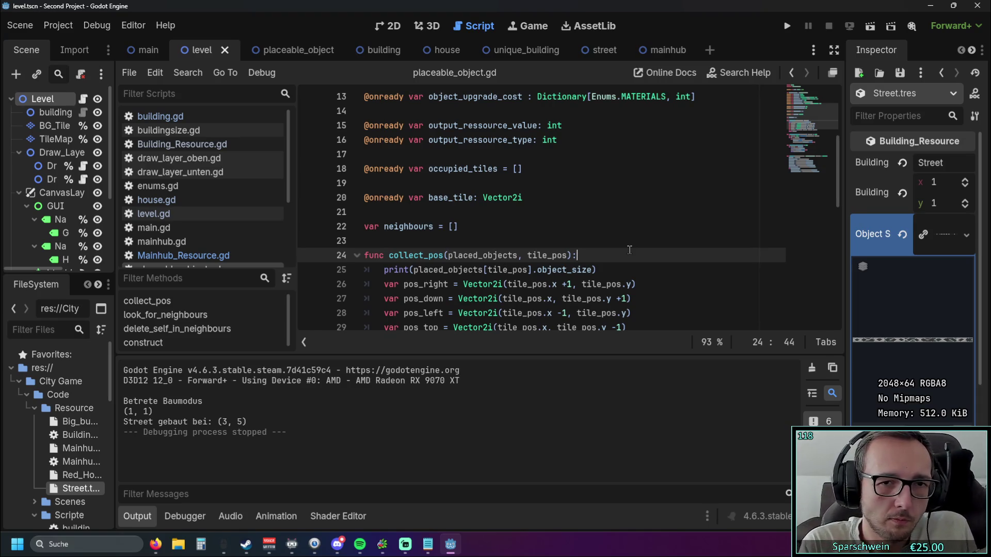
{"action": "left_click", "coordinate": [221, 158]}
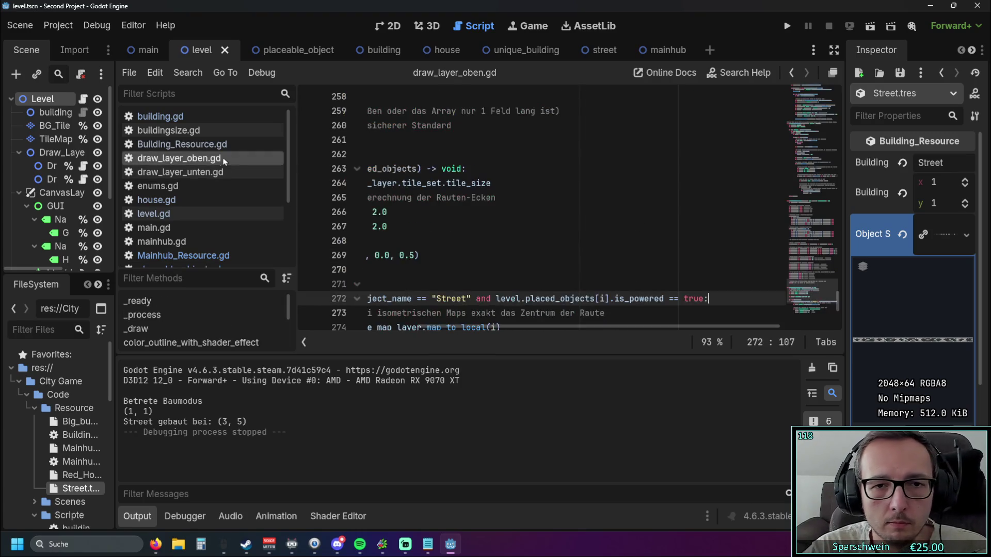
{"action": "scroll", "coordinate": [610, 232], "scroll_direction": "up", "scroll_amount": 2}
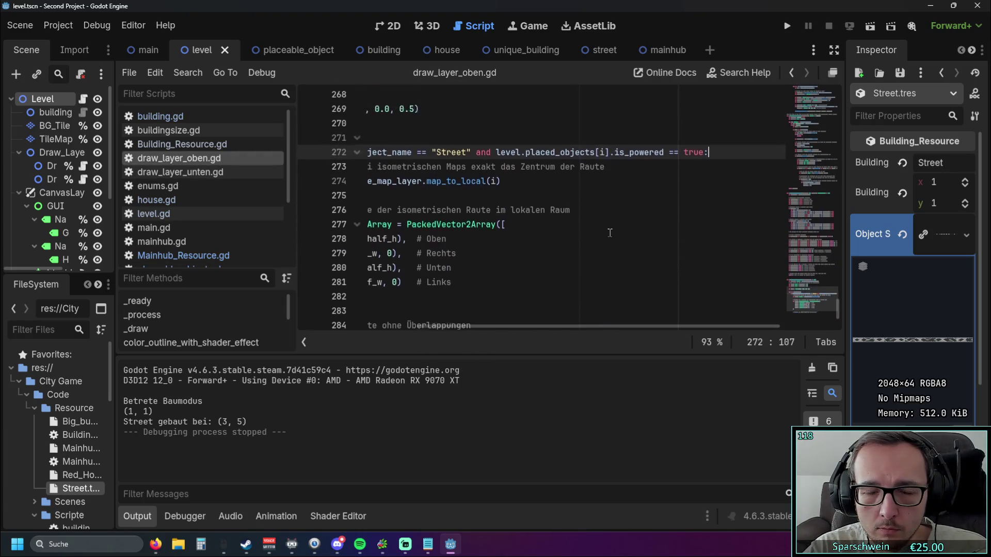
{"action": "mouse_move", "coordinate": [552, 326]}
{"action": "left_mouse_down"}
{"action": "mouse_move", "coordinate": [448, 320]}
{"action": "mouse_move", "coordinate": [529, 325]}
{"action": "left_mouse_up"}
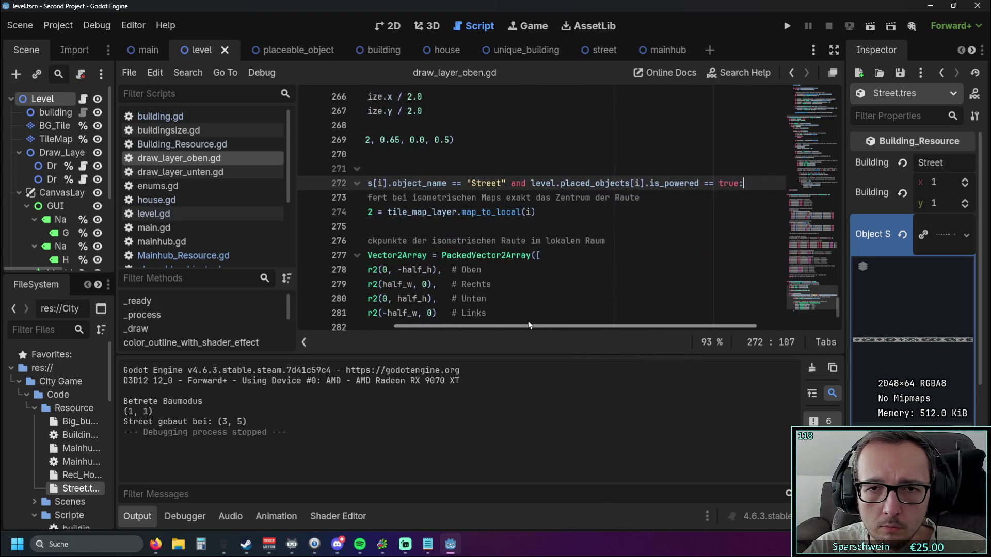
{"action": "left_click_drag", "start_coordinate": [537, 328], "coordinate": [408, 324]}
{"action": "left_click", "coordinate": [178, 119]}
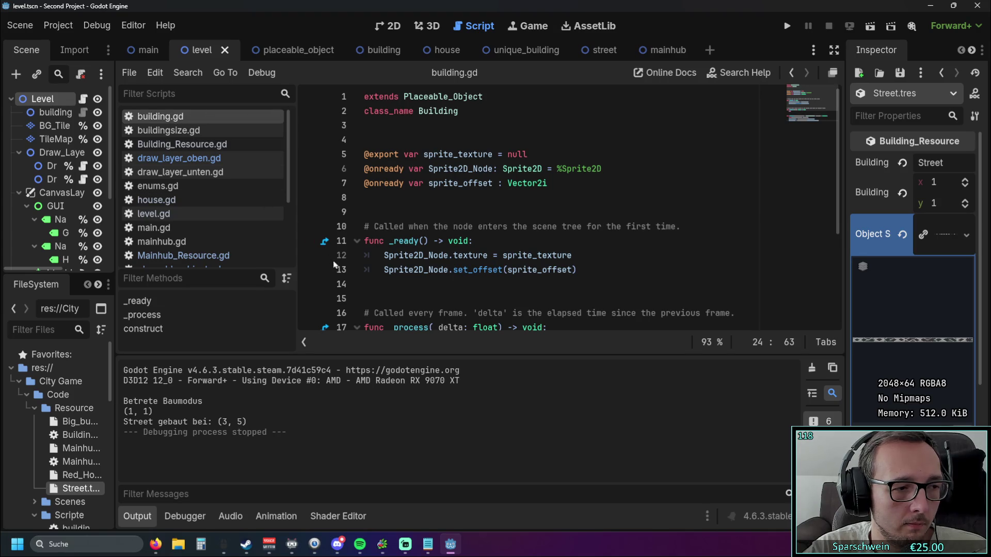
{"action": "left_click", "coordinate": [182, 160]}
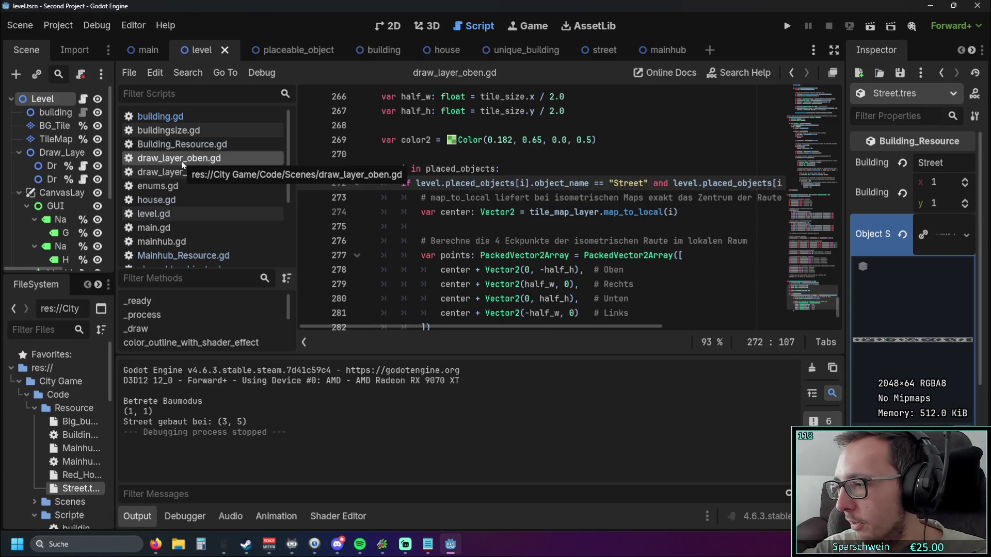
{"action": "mouse_move", "coordinate": [439, 326]}
{"action": "left_mouse_down"}
{"action": "mouse_move", "coordinate": [480, 327]}
{"action": "mouse_move", "coordinate": [414, 326]}
{"action": "mouse_move", "coordinate": [593, 327]}
{"action": "mouse_move", "coordinate": [457, 326]}
{"action": "left_mouse_up"}
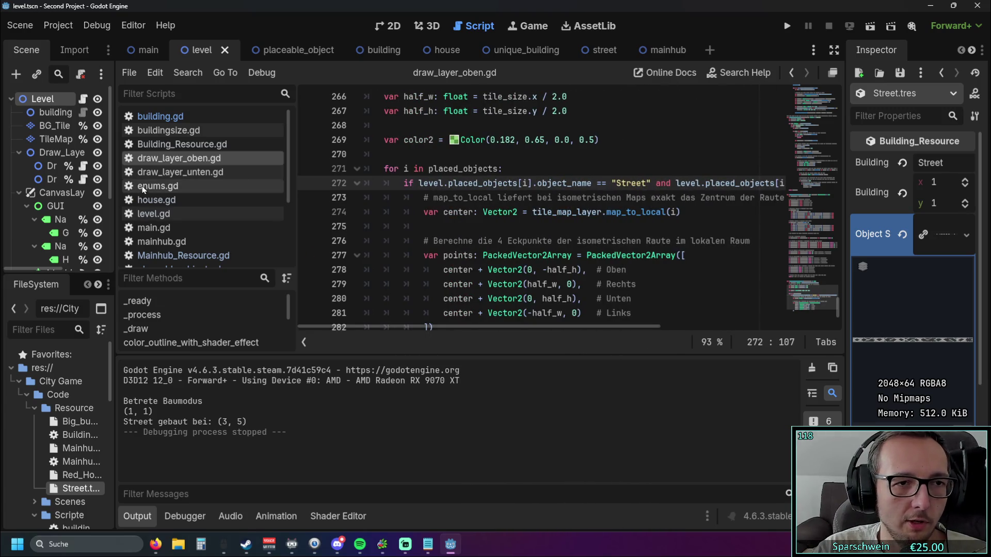
{"action": "left_click", "coordinate": [160, 122]}
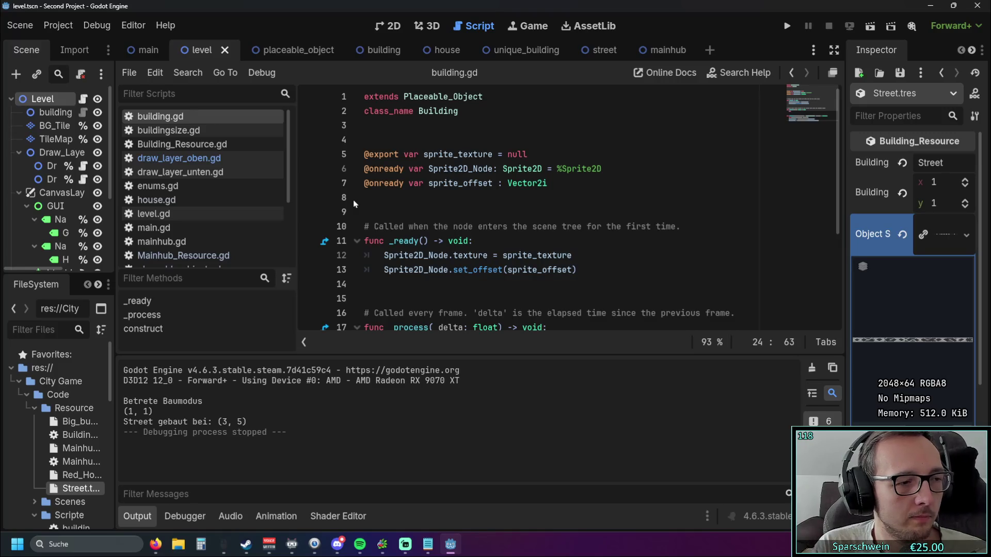
{"action": "scroll", "coordinate": [155, 211], "scroll_direction": "down", "scroll_amount": 1}
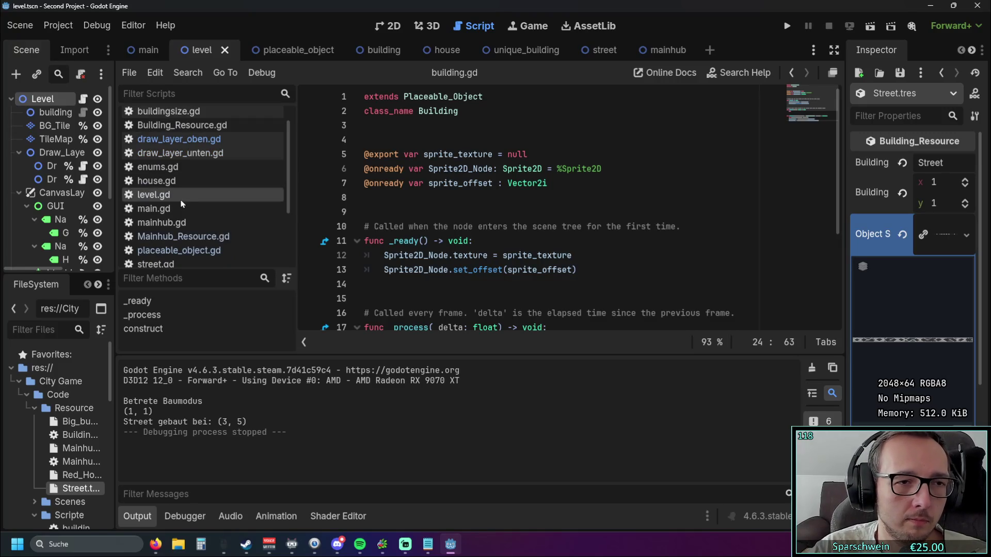
{"action": "left_click", "coordinate": [153, 195]}
{"action": "left_click", "coordinate": [183, 235]}
{"action": "left_click", "coordinate": [179, 250]}
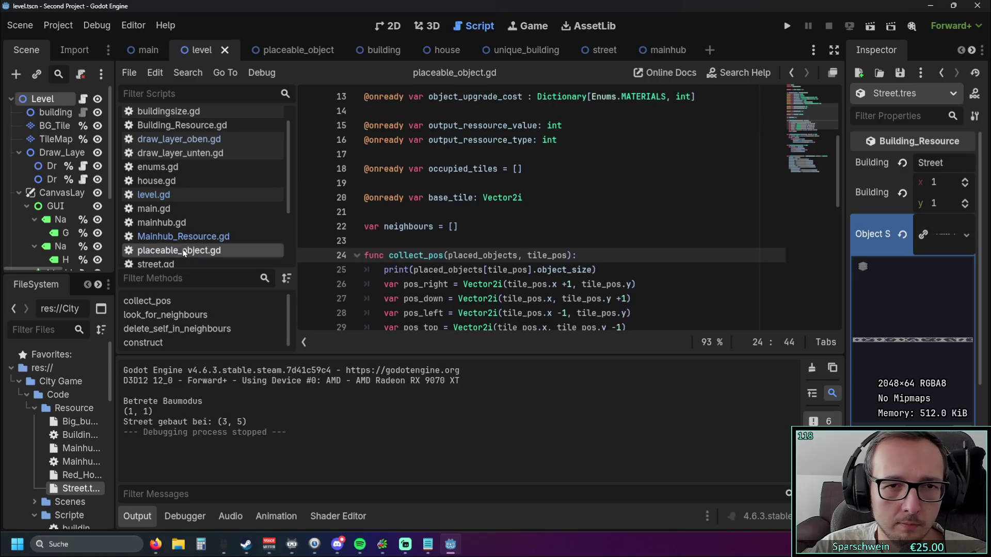
Step: Rerun the game, build a street on the topmost cell at (1, 0), then stop it
{"action": "scroll", "coordinate": [511, 200], "scroll_direction": "down", "scroll_amount": 1}
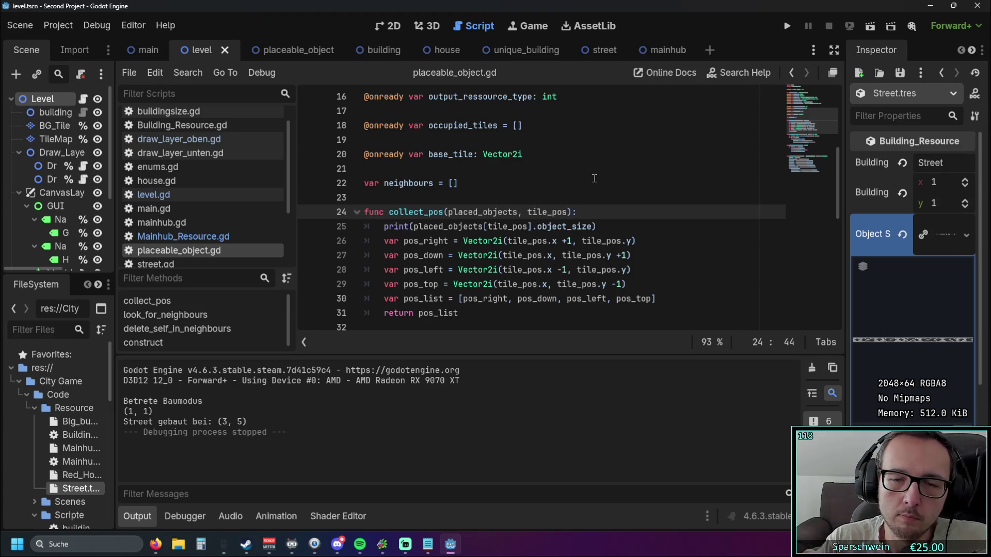
{"action": "left_click", "coordinate": [787, 26]}
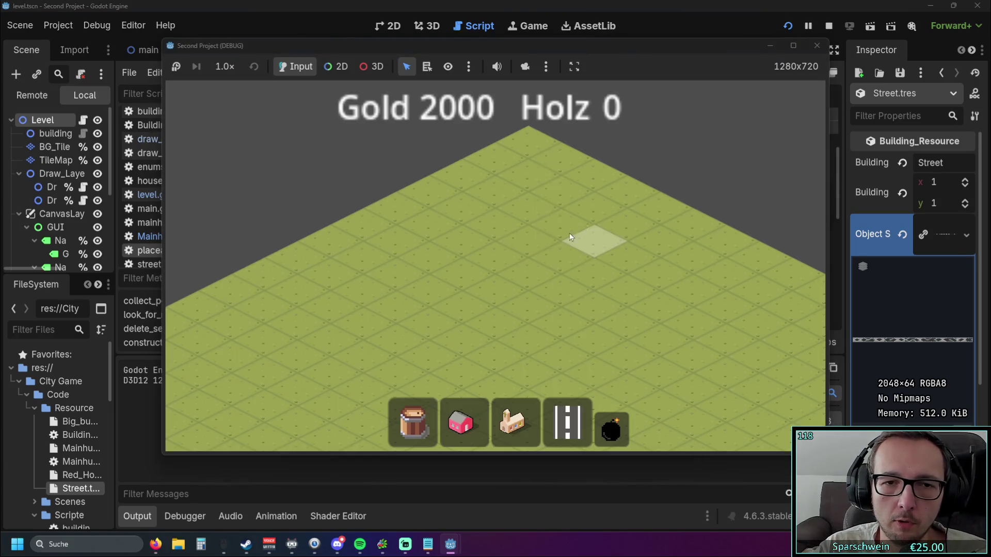
{"action": "left_click", "coordinate": [562, 159]}
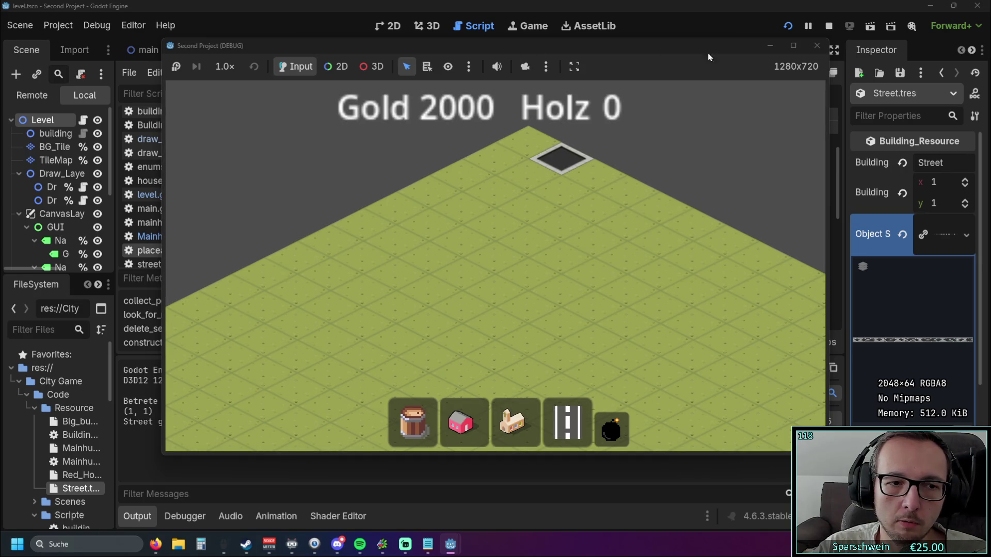
{"action": "left_click", "coordinate": [817, 45]}
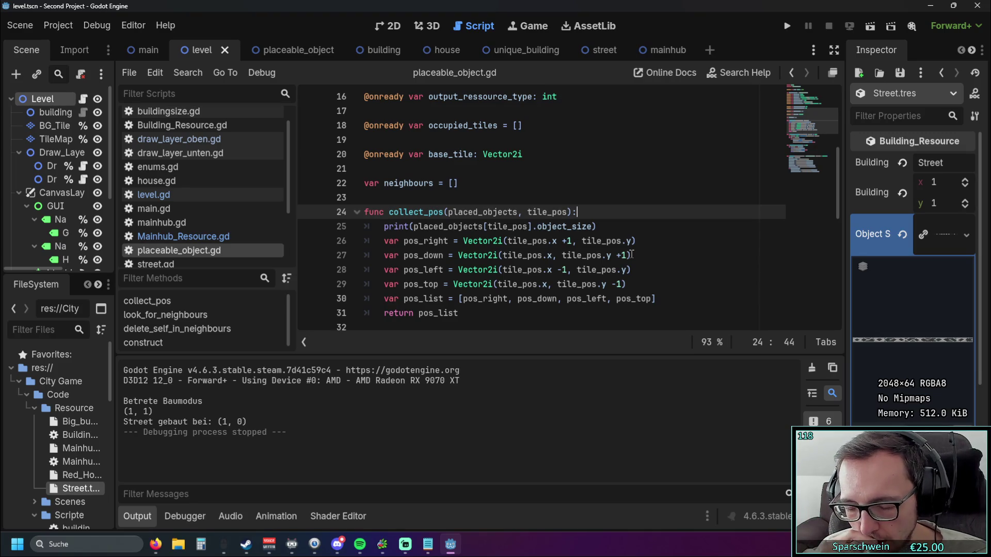
Step: Rerun the game, pan and zoom the map, pick the church building, then stop debugging
{"action": "left_click", "coordinate": [787, 25]}
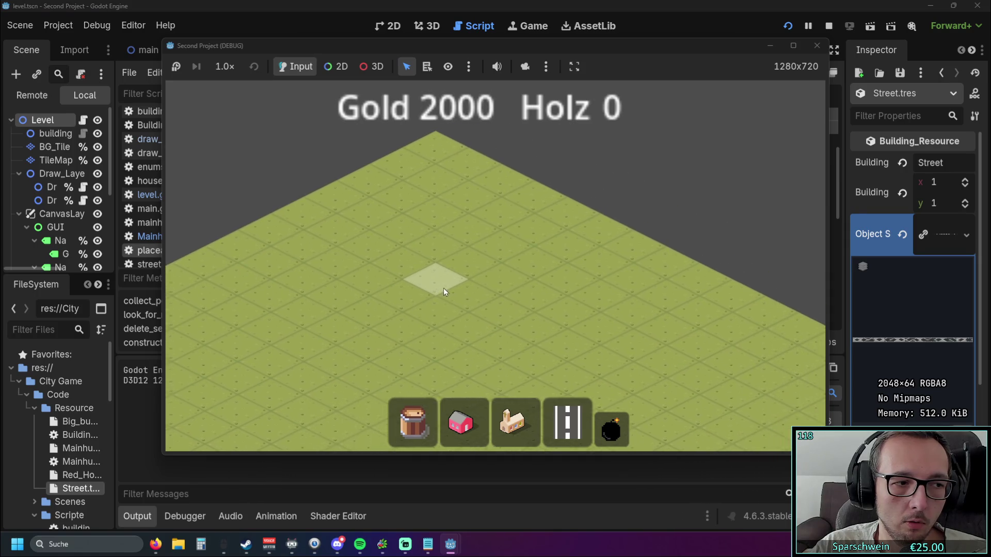
{"action": "left_click_drag", "start_coordinate": [452, 306], "coordinate": [477, 279]}
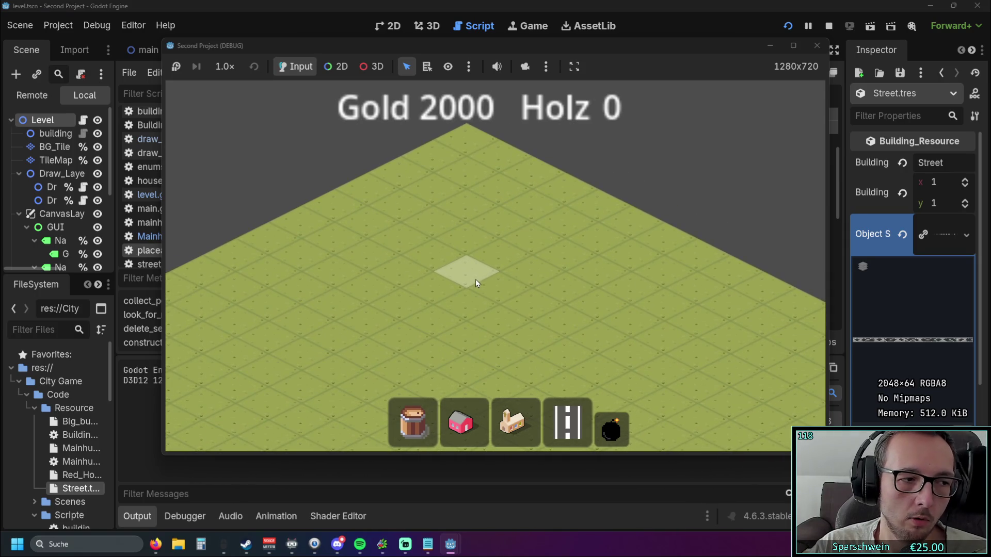
{"action": "left_click", "coordinate": [512, 422]}
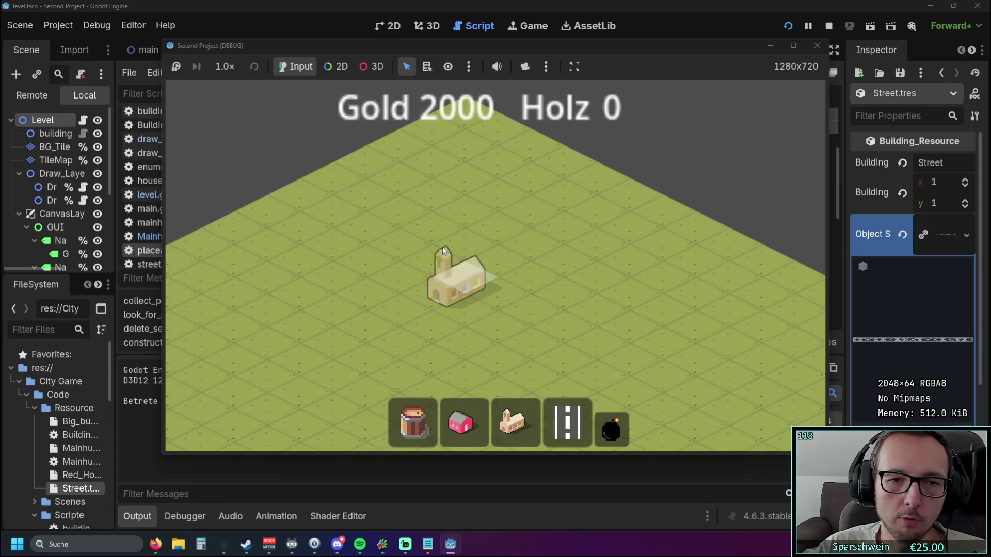
{"action": "scroll", "coordinate": [480, 221], "scroll_direction": "up", "scroll_amount": 2}
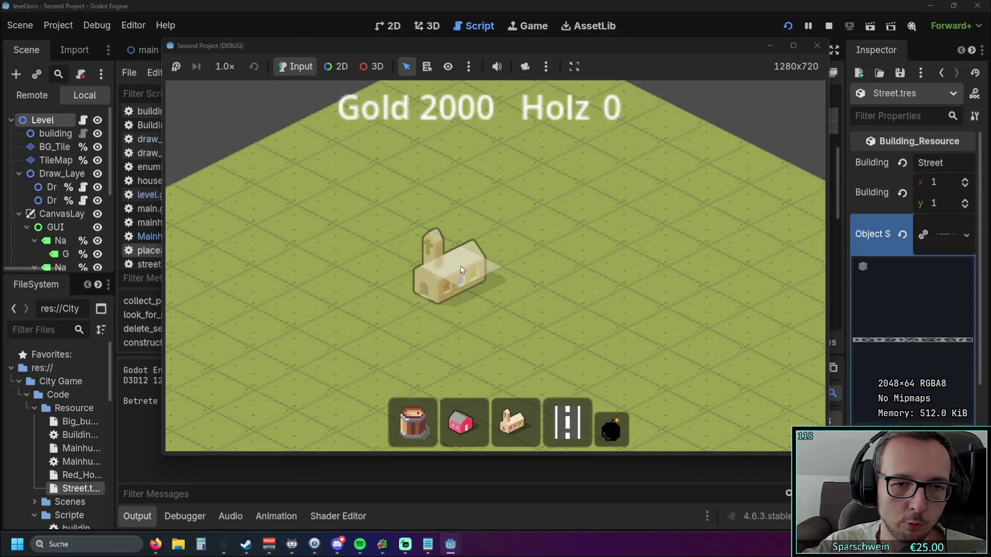
{"action": "left_click", "coordinate": [816, 45]}
{"action": "scroll", "coordinate": [572, 243], "scroll_direction": "down", "scroll_amount": 2}
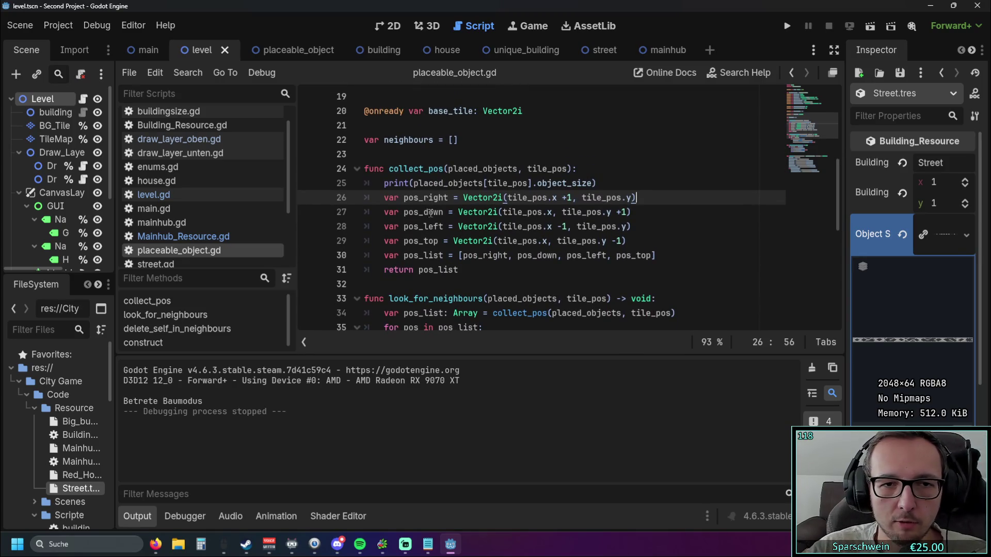
Step: Cut the pos_top line and paste it directly below the print statement
{"action": "left_click", "coordinate": [404, 241]}
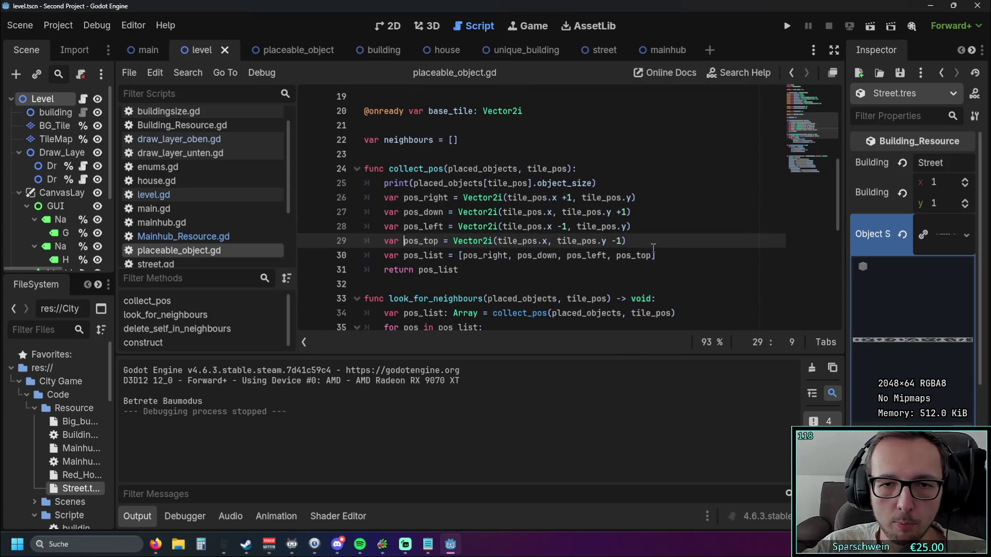
{"action": "left_click_drag", "start_coordinate": [633, 242], "coordinate": [342, 246]}
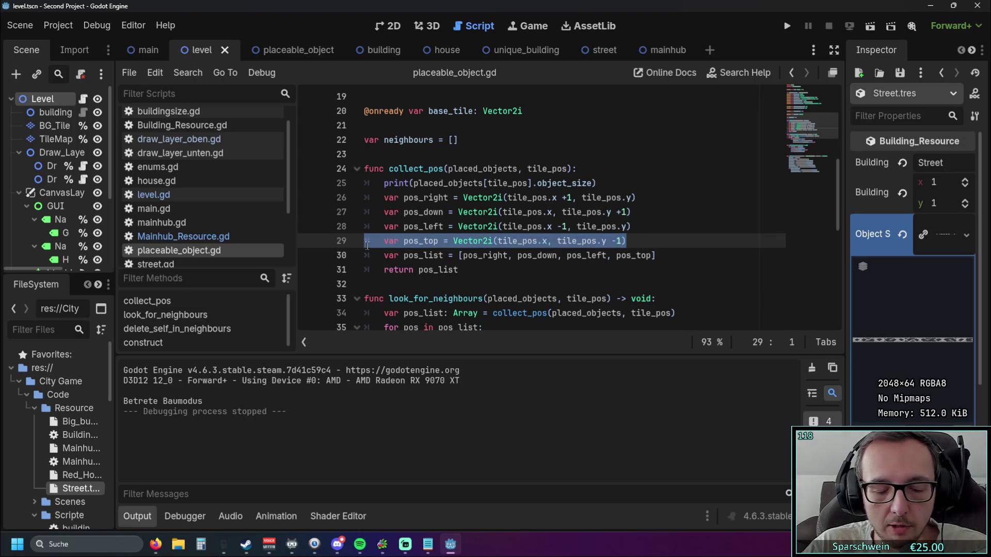
{"action": "key", "text": "ctrl+x"}
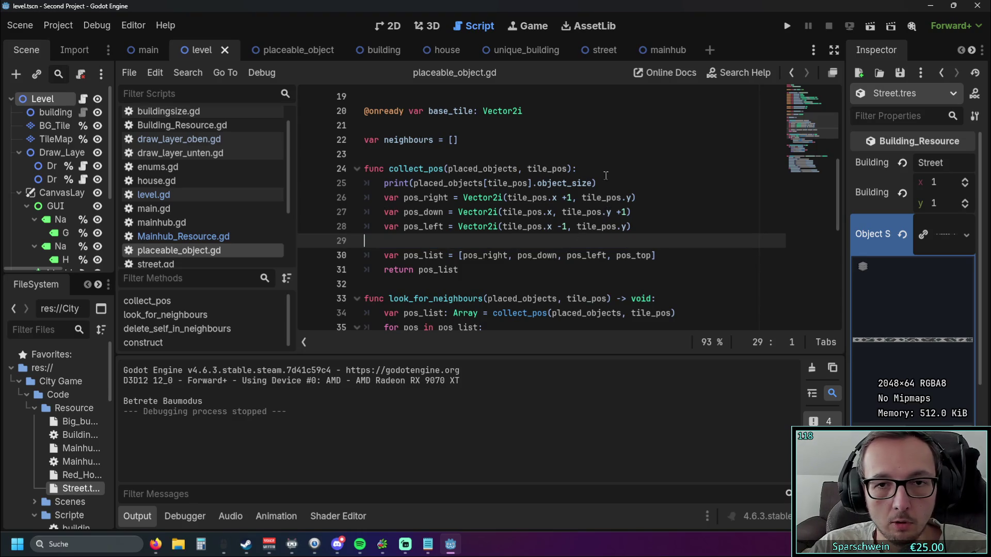
{"action": "left_click", "coordinate": [606, 181]}
{"action": "key", "text": "Return"}
{"action": "key", "text": "ctrl+v"}
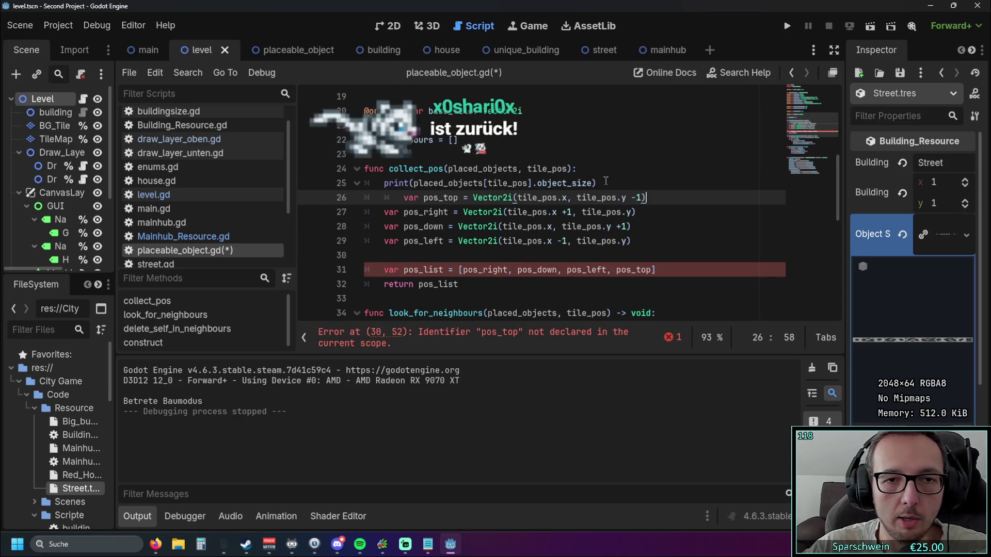
{"action": "left_click", "coordinate": [404, 197]}
{"action": "key", "text": "BackSpace"}
Step: Move the pos_left line under pos_top and add blank lines before pos_right
{"action": "left_click", "coordinate": [445, 248]}
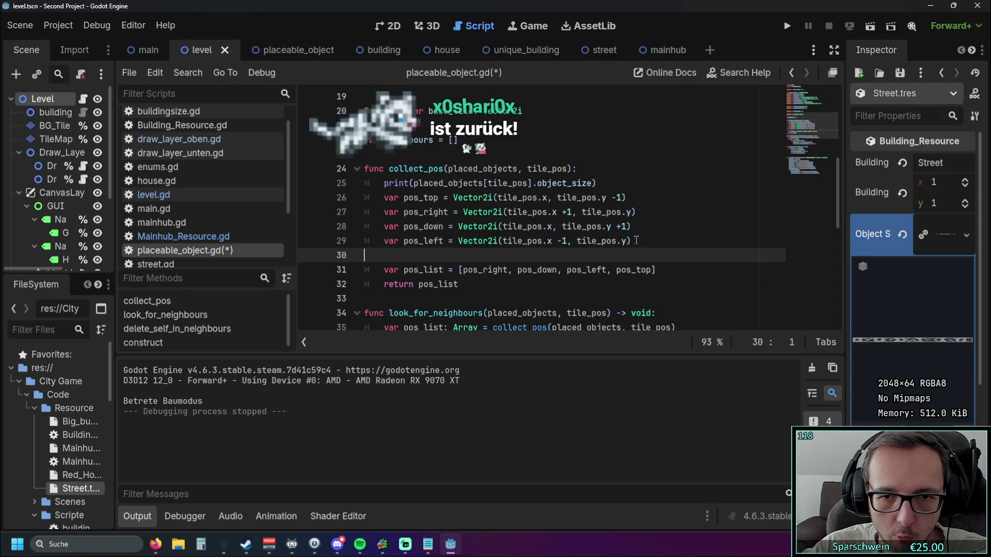
{"action": "left_click", "coordinate": [331, 242]}
{"action": "key", "text": "ctrl+x"}
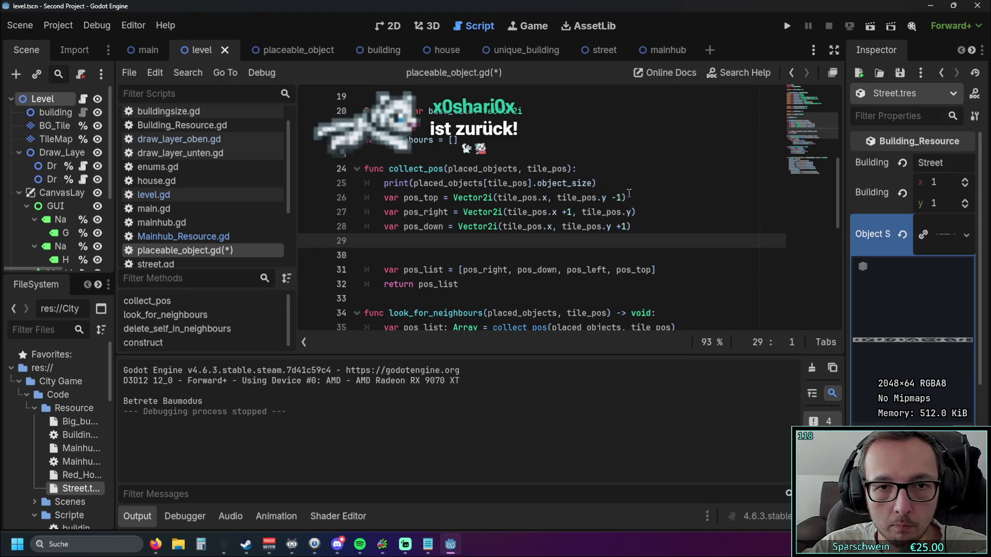
{"action": "left_click", "coordinate": [638, 201]}
{"action": "key", "text": "Return"}
{"action": "key", "text": "ctrl+v"}
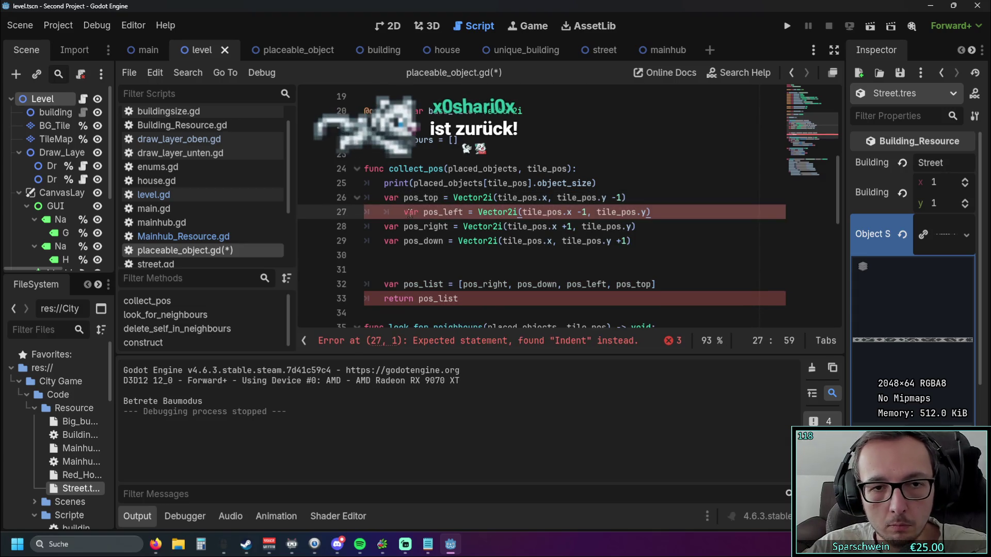
{"action": "key", "text": "End"}
{"action": "key", "text": "Return"}
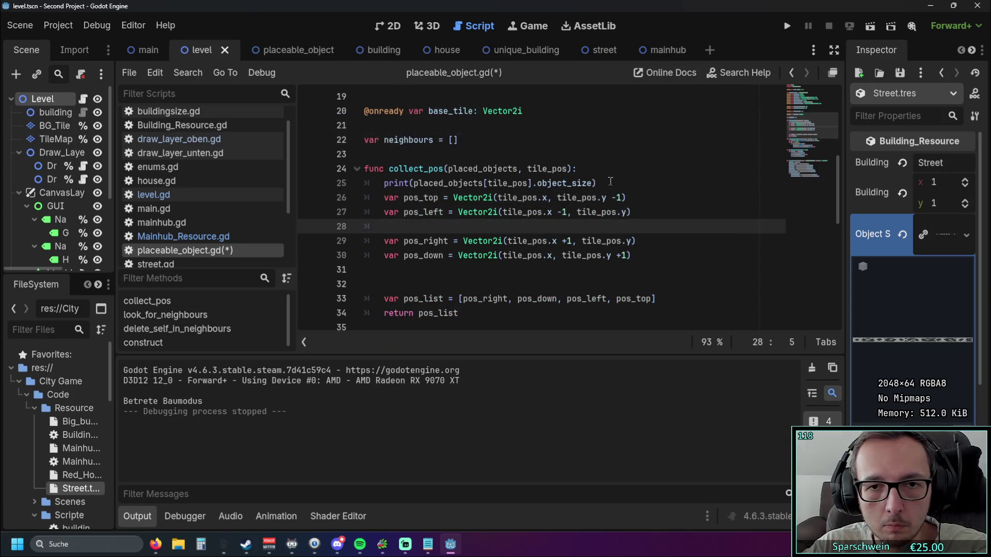
{"action": "left_click", "coordinate": [341, 183]}
{"action": "left_click", "coordinate": [608, 229]}
{"action": "key", "text": "Return"}
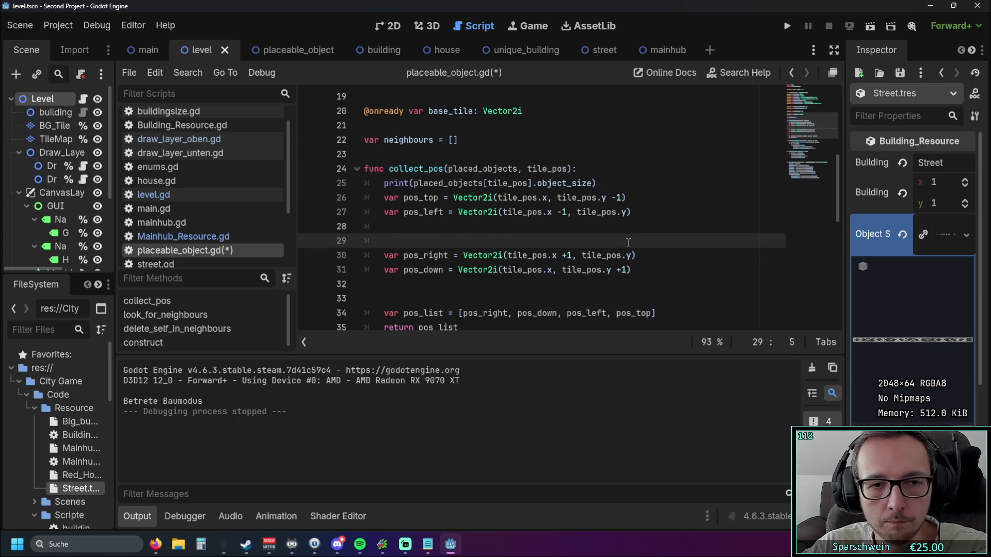
{"action": "scroll", "coordinate": [628, 243], "scroll_direction": "down", "scroll_amount": 1}
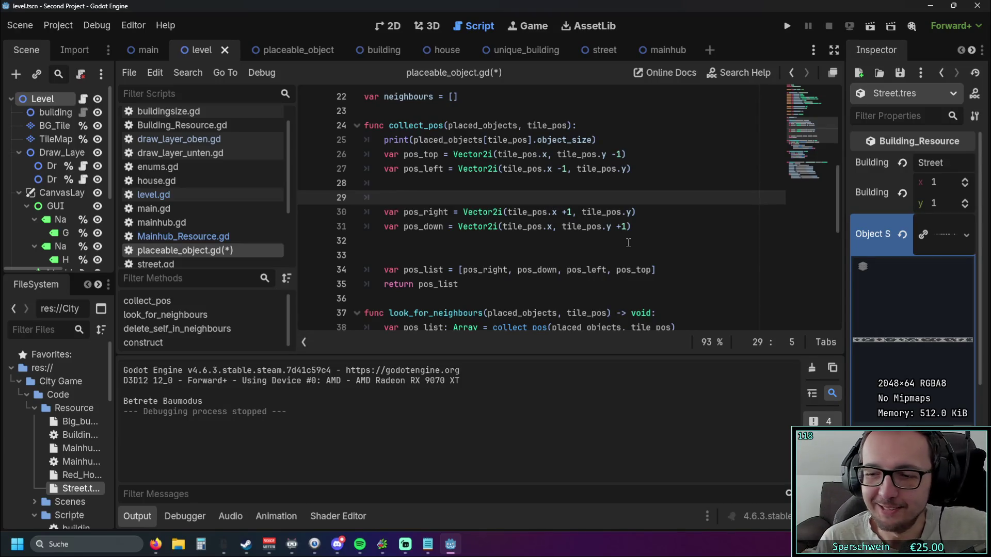
Step: Run the game and lay several crossing streets across the grid with the street tool
{"action": "left_click", "coordinate": [786, 27]}
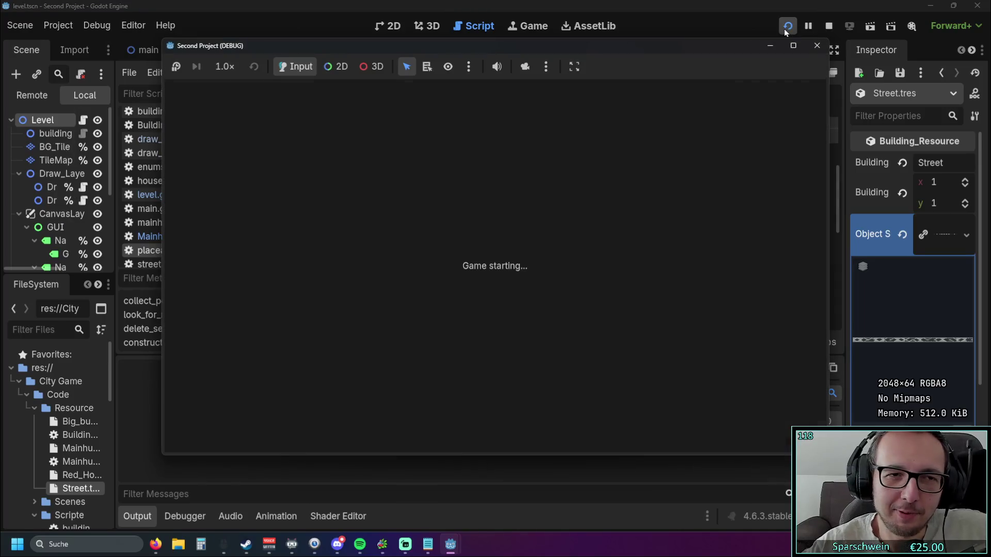
{"action": "scroll", "coordinate": [519, 329], "scroll_direction": "up", "scroll_amount": 2}
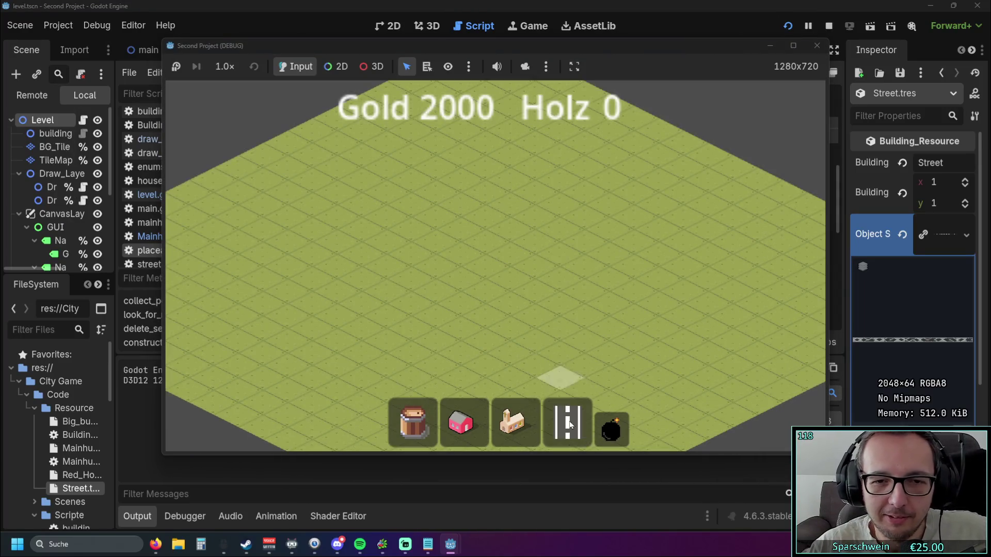
{"action": "left_click", "coordinate": [568, 423]}
{"action": "mouse_move", "coordinate": [388, 217]}
{"action": "left_mouse_down"}
{"action": "mouse_move", "coordinate": [569, 296]}
{"action": "mouse_move", "coordinate": [563, 308]}
{"action": "mouse_move", "coordinate": [340, 194]}
{"action": "mouse_move", "coordinate": [508, 301]}
{"action": "mouse_move", "coordinate": [559, 314]}
{"action": "left_mouse_up"}
{"action": "left_click_drag", "start_coordinate": [405, 172], "coordinate": [614, 291]}
{"action": "left_click_drag", "start_coordinate": [323, 311], "coordinate": [606, 171]}
{"action": "left_click_drag", "start_coordinate": [449, 343], "coordinate": [688, 197]}
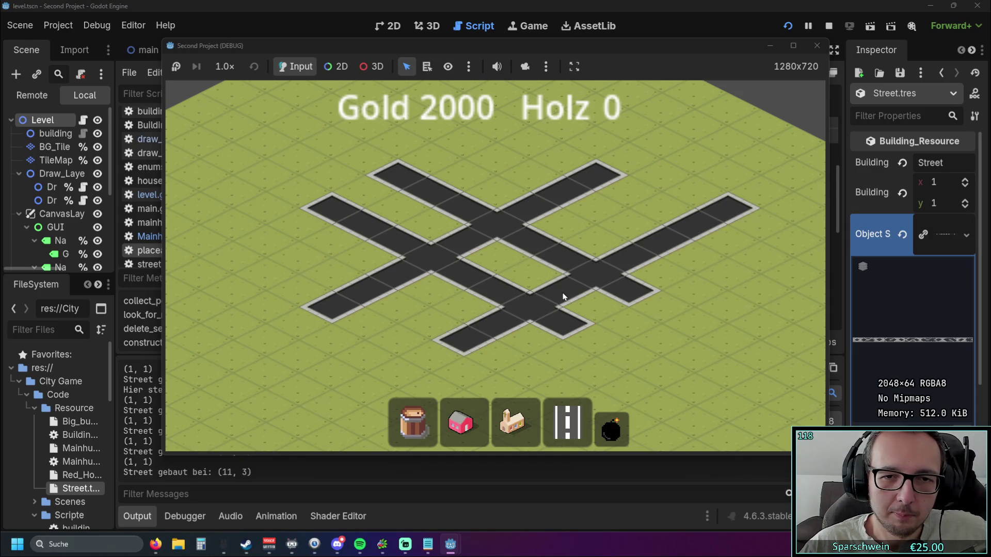
{"action": "left_click", "coordinate": [568, 423]}
{"action": "mouse_move", "coordinate": [276, 321]}
{"action": "left_mouse_down"}
{"action": "mouse_move", "coordinate": [501, 297]}
{"action": "mouse_move", "coordinate": [239, 217]}
{"action": "mouse_move", "coordinate": [373, 385]}
{"action": "mouse_move", "coordinate": [398, 288]}
{"action": "left_mouse_up"}
Step: Cancel street placement, demolish every street with the bomb, and stop the game
{"action": "right_click", "coordinate": [421, 275]}
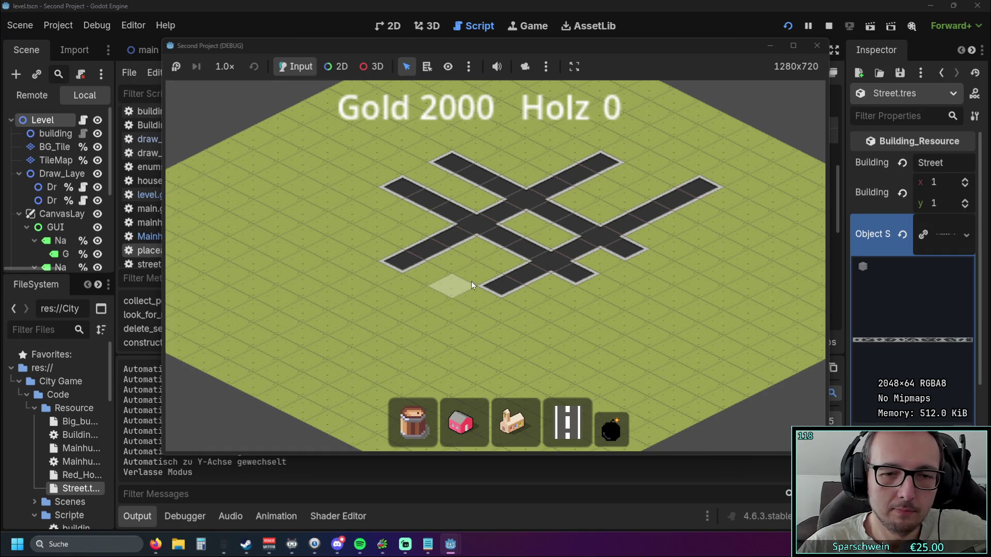
{"action": "left_click", "coordinate": [611, 432]}
{"action": "left_click_drag", "start_coordinate": [550, 340], "coordinate": [608, 166]}
{"action": "left_click", "coordinate": [816, 46]}
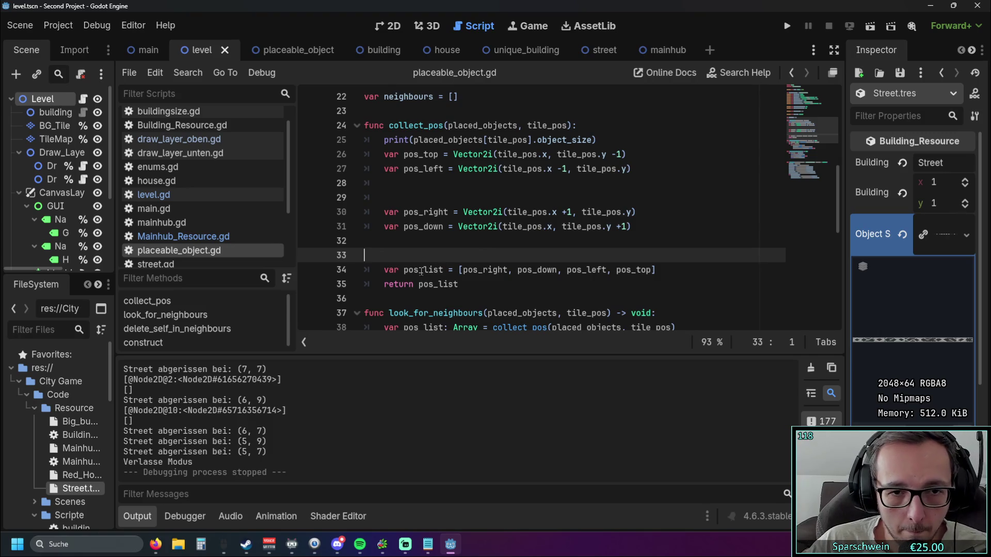
Step: Empty the pos_list array and move its declaration to the top of collect_pos
{"action": "left_click", "coordinate": [403, 270]}
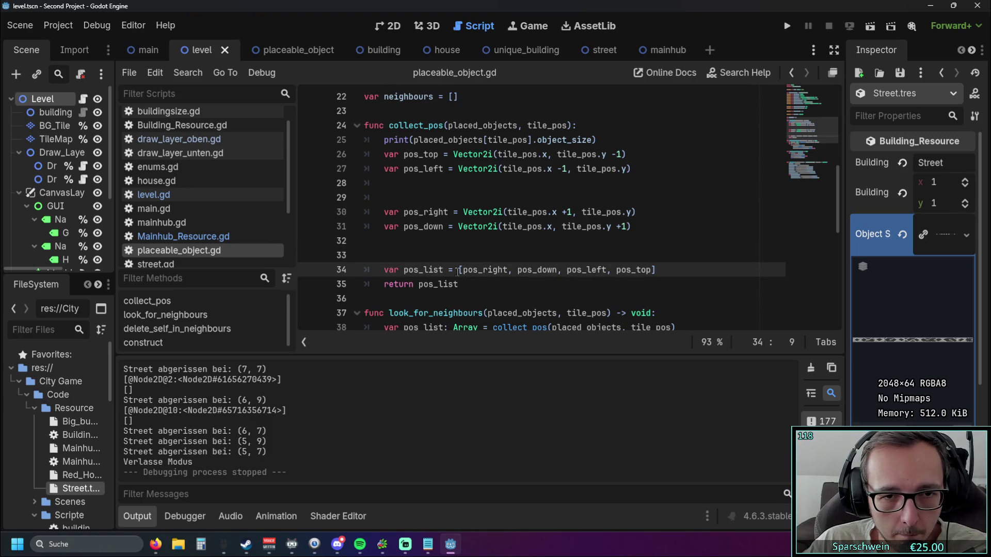
{"action": "left_click_drag", "start_coordinate": [652, 269], "coordinate": [636, 269]}
{"action": "left_click_drag", "start_coordinate": [535, 269], "coordinate": [461, 270]}
{"action": "key", "text": "BackSpace"}
{"action": "type", "text": "["}
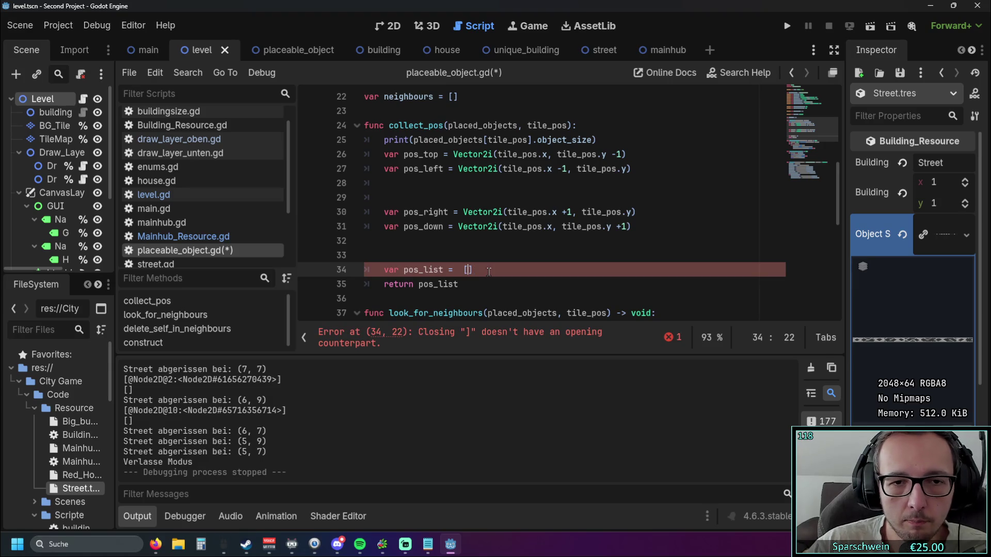
{"action": "key", "text": "Delete"}
{"action": "key", "text": "shift+Home"}
{"action": "key", "text": "shift+Home"}
{"action": "key", "text": "ctrl+x"}
{"action": "left_click", "coordinate": [587, 125]}
{"action": "key", "text": "Return"}
{"action": "key", "text": "ctrl+v"}
{"action": "left_click", "coordinate": [404, 140]}
{"action": "key", "text": "BackSpace"}
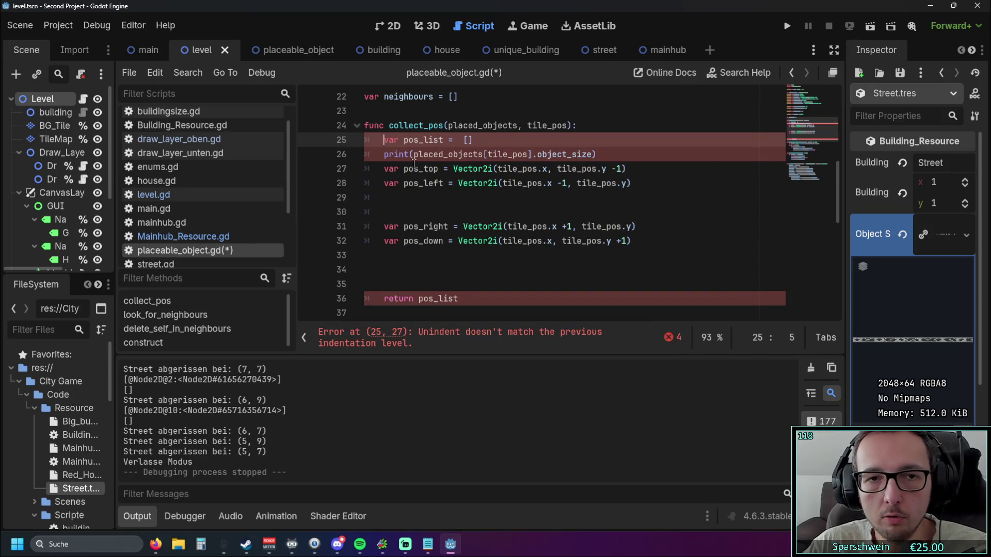
{"action": "key", "text": "Tab"}
Step: Wrap pos_top on line 27 in a pos_list.append(...) call
{"action": "left_click_drag", "start_coordinate": [404, 140], "coordinate": [447, 140]}
{"action": "key", "text": "ctrl+c"}
{"action": "left_click", "coordinate": [403, 168]}
{"action": "key", "text": "ctrl+v"}
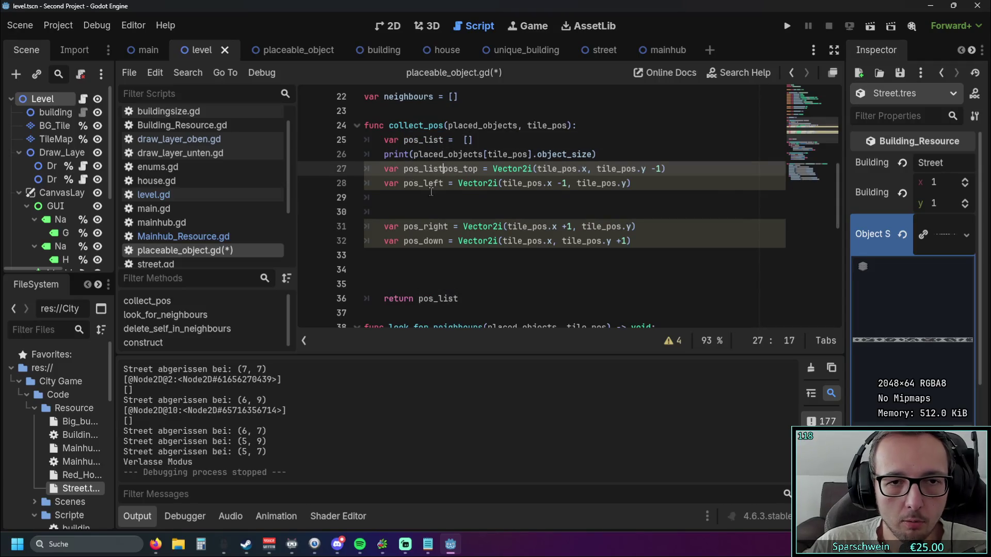
{"action": "type", "text": ".append("}
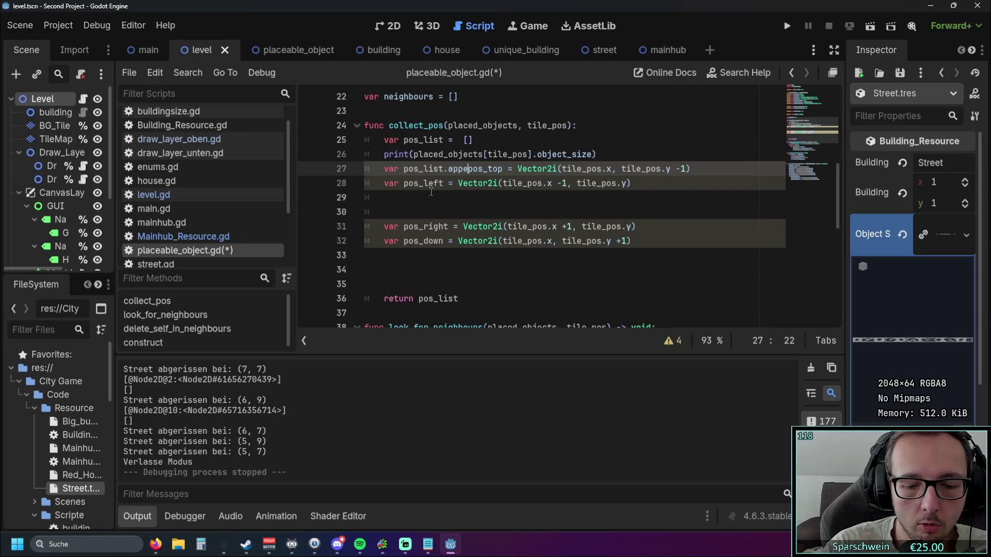
{"action": "key", "text": "ctrl+Right"}
{"action": "type", "text": ")"}
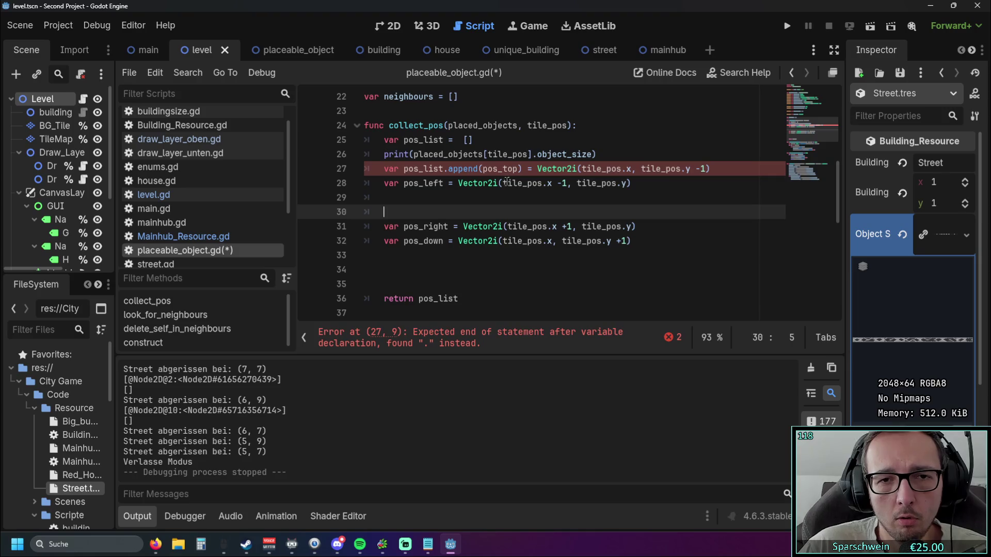
{"action": "key", "text": "BackSpace"}
{"action": "key", "text": "End"}
{"action": "type", "text": ")"}
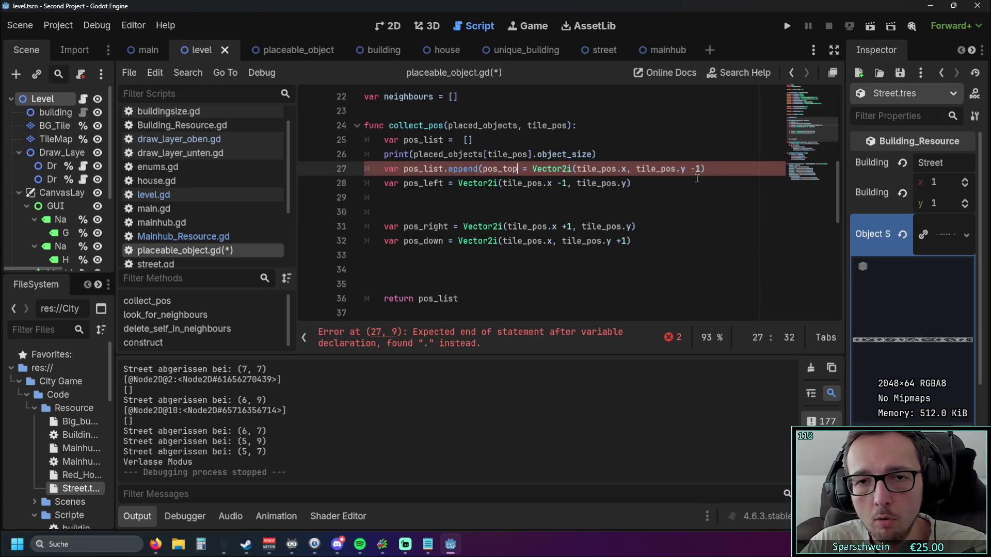
{"action": "type", "text": ")"}
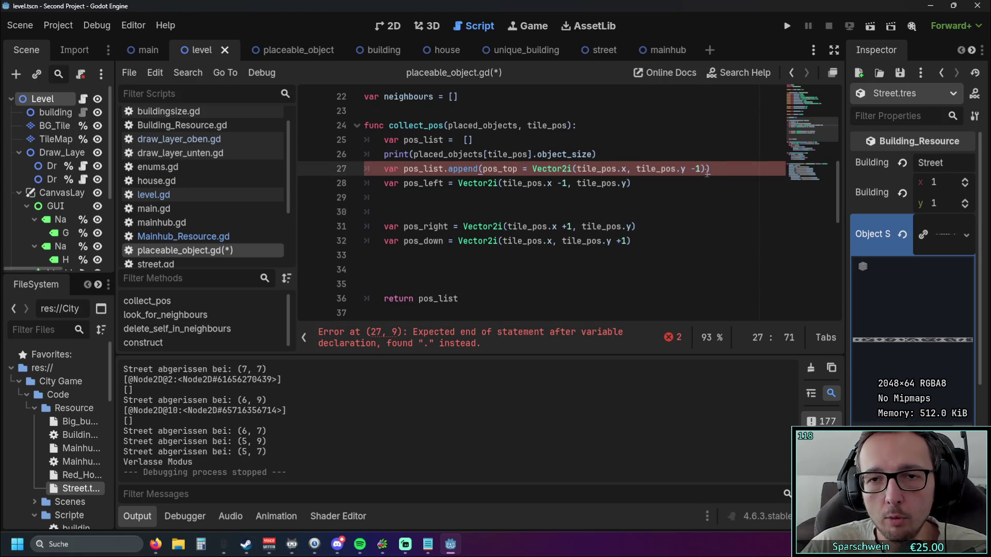
{"action": "left_click", "coordinate": [647, 195]}
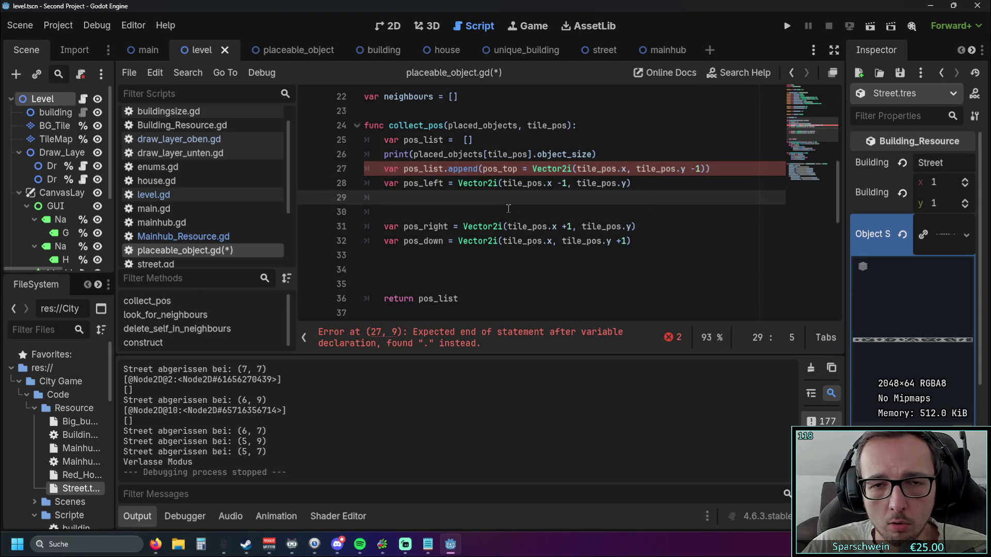
{"action": "left_click_drag", "start_coordinate": [532, 168], "coordinate": [484, 169]}
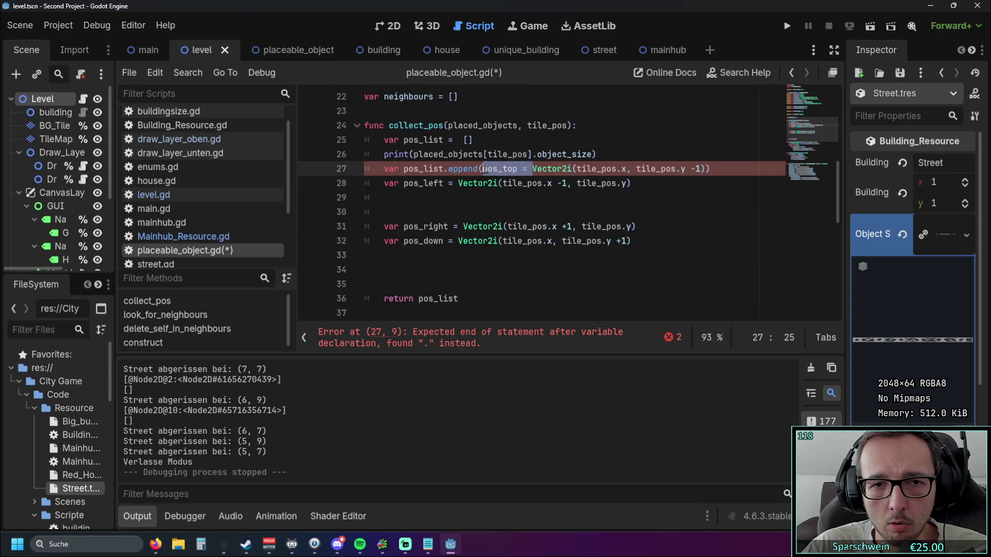
{"action": "left_click", "coordinate": [480, 206]}
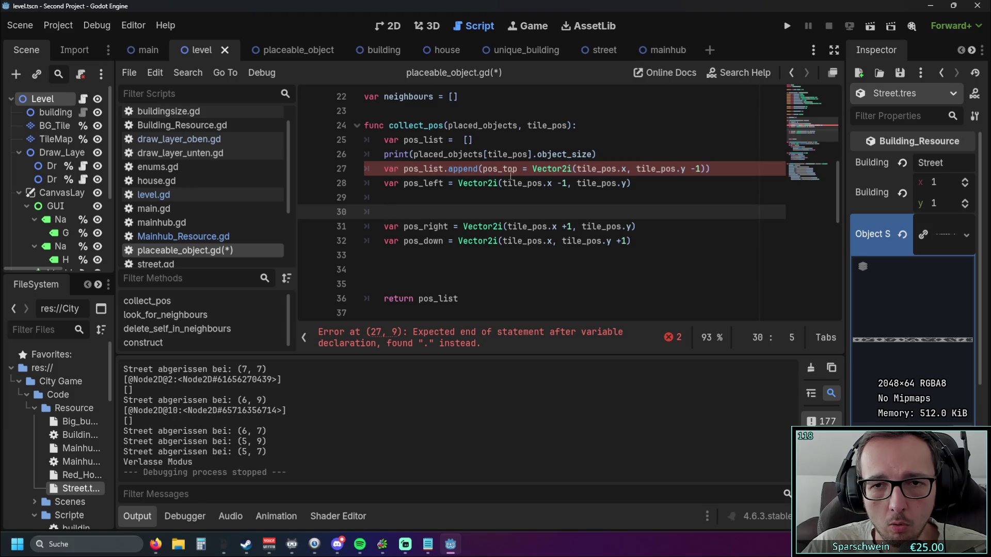
Step: Move pos_list.append(pos_top) to line 28, restoring line 27 to a plain pos_top declaration
{"action": "left_click", "coordinate": [712, 169]}
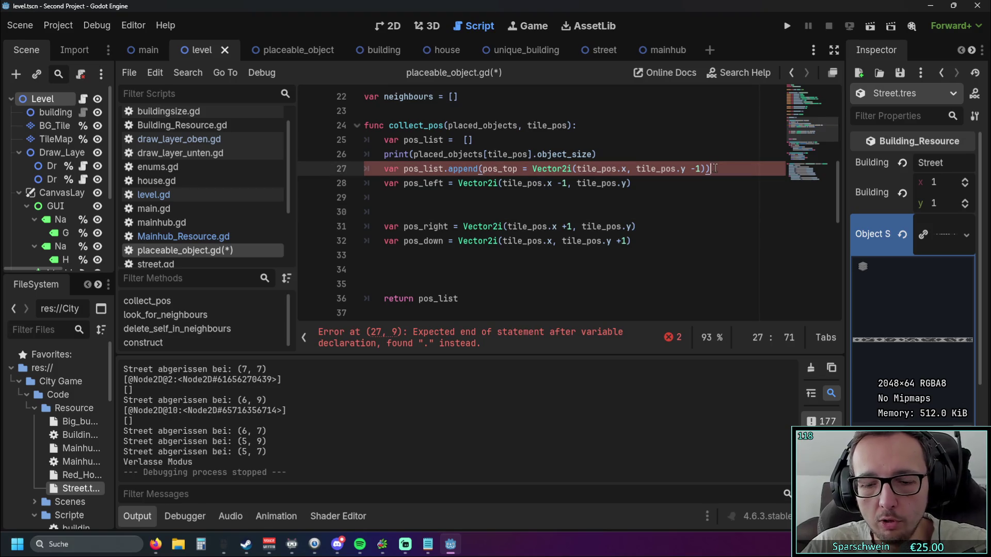
{"action": "key", "text": "Return"}
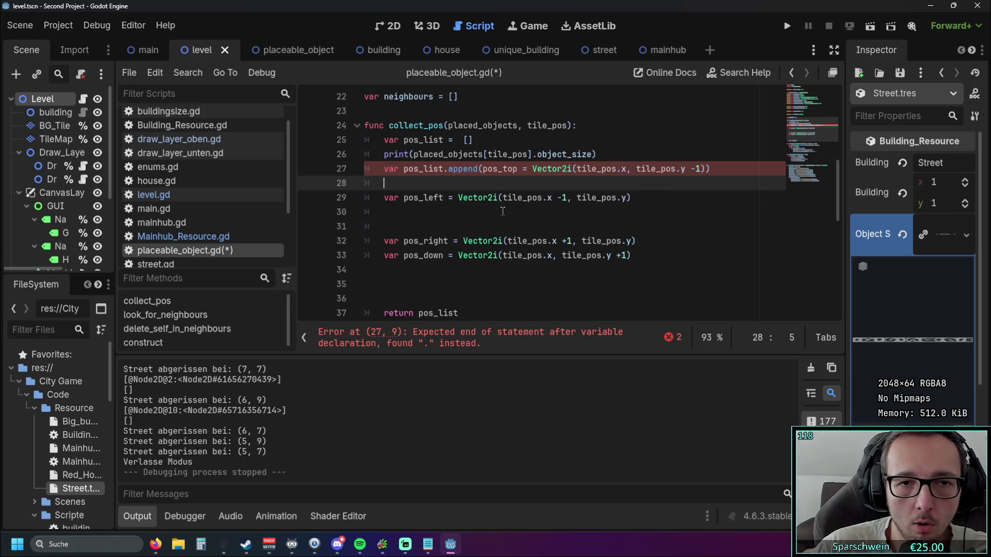
{"action": "type", "text": "pos"}
{"action": "key", "text": "Escape"}
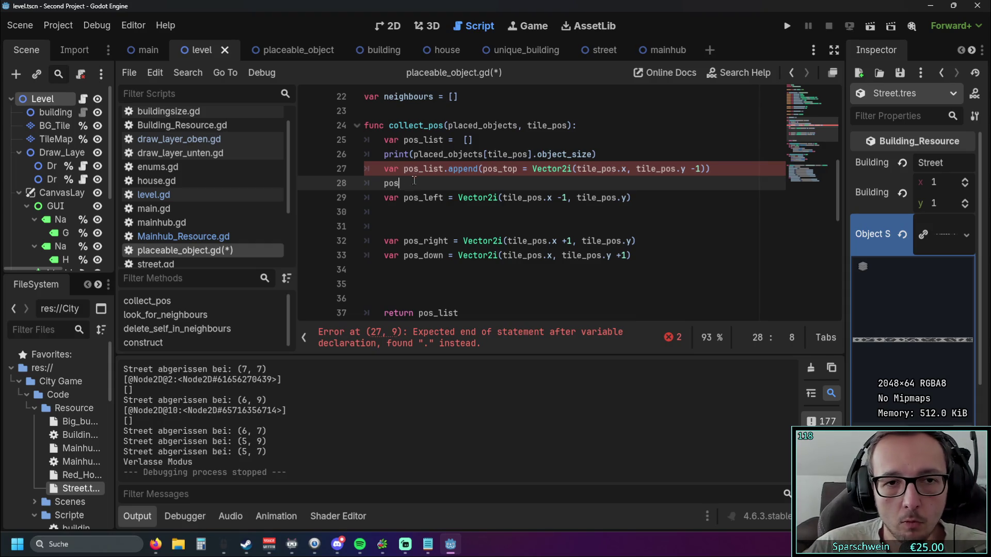
{"action": "left_click_drag", "start_coordinate": [403, 169], "coordinate": [518, 171]}
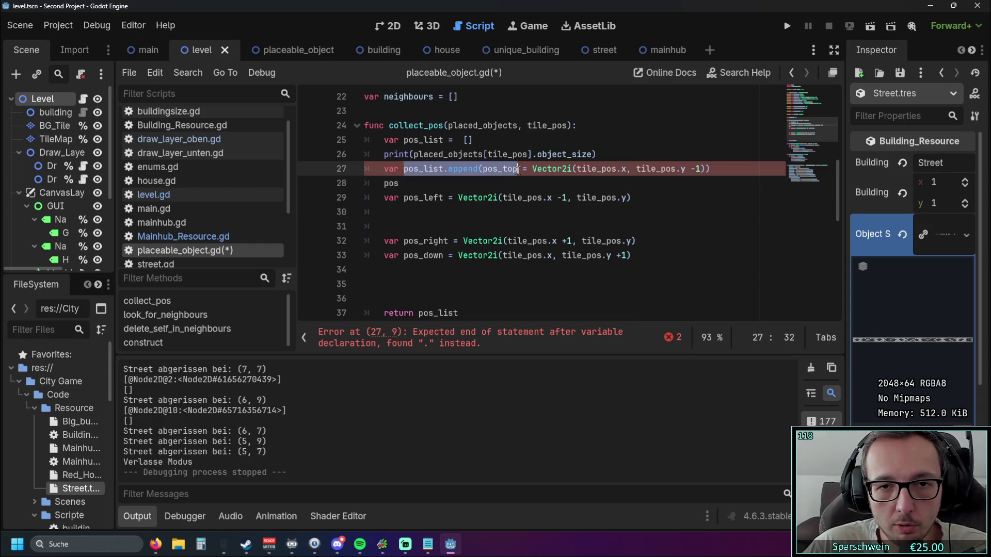
{"action": "key", "text": "ctrl+c"}
{"action": "left_click", "coordinate": [473, 186]}
{"action": "key", "text": "BackSpace"}
{"action": "key", "text": "BackSpace"}
{"action": "key", "text": "BackSpace"}
{"action": "key", "text": "ctrl+v"}
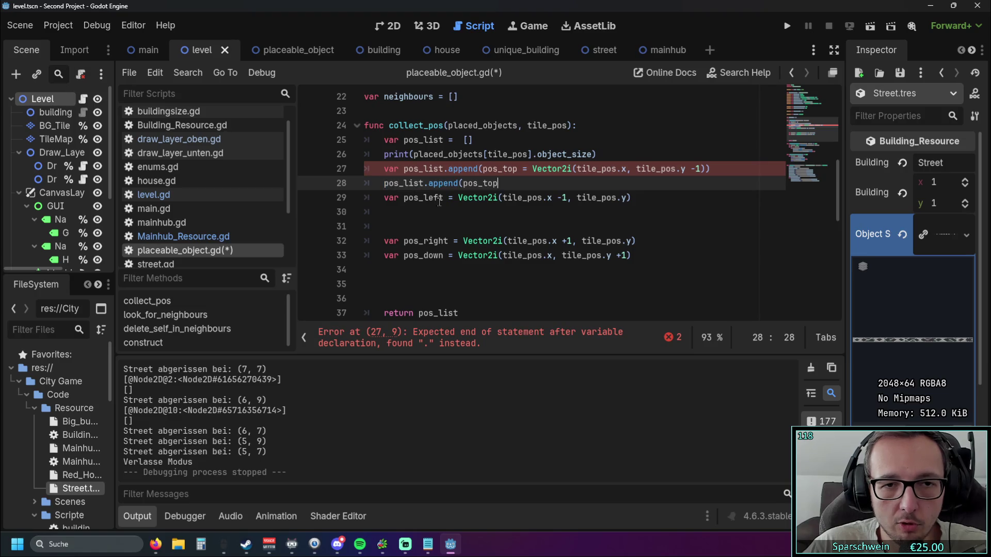
{"action": "type", "text": ")"}
{"action": "left_click", "coordinate": [458, 227]}
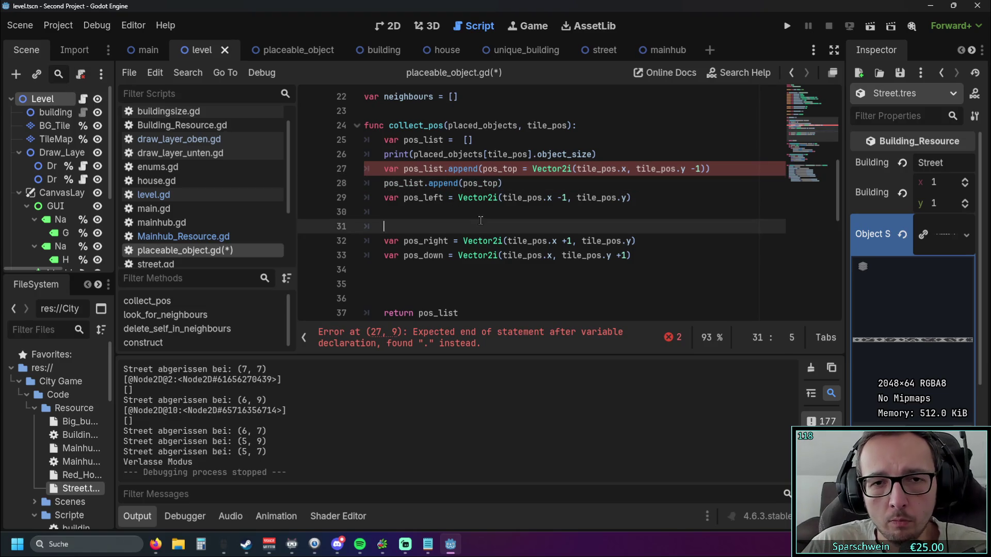
{"action": "left_click", "coordinate": [712, 169]}
{"action": "key", "text": "BackSpace"}
{"action": "left_click_drag", "start_coordinate": [483, 169], "coordinate": [404, 169]}
{"action": "key", "text": "BackSpace"}
{"action": "left_click", "coordinate": [471, 214]}
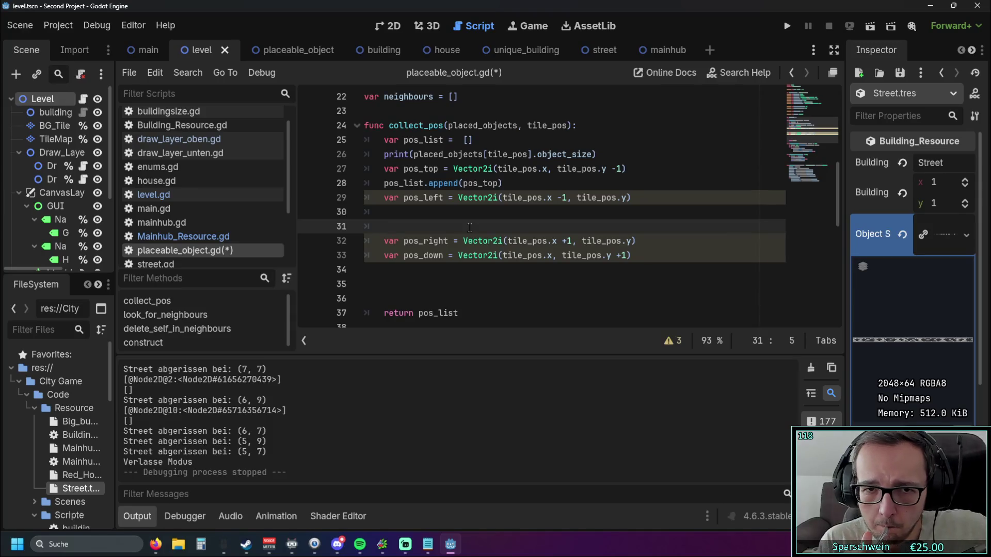
Step: Add pos_list.append(pos_left) on the line below the pos_left declaration
{"action": "left_click_drag", "start_coordinate": [504, 183], "coordinate": [383, 183]}
{"action": "key", "text": "ctrl+c"}
{"action": "left_click", "coordinate": [633, 198]}
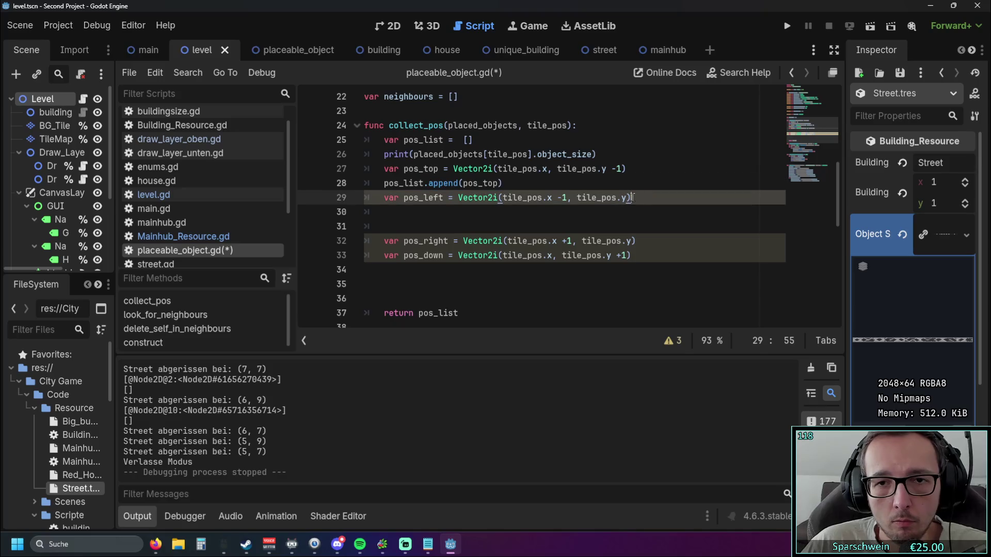
{"action": "key", "text": "Return"}
{"action": "key", "text": "ctrl+v"}
{"action": "left_click_drag", "start_coordinate": [483, 214], "coordinate": [497, 214]}
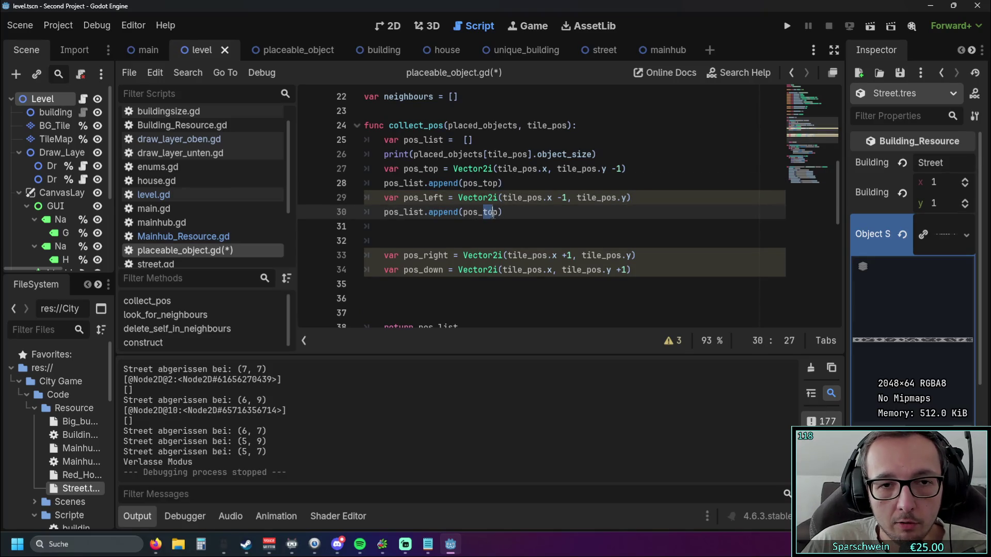
{"action": "type", "text": "left"}
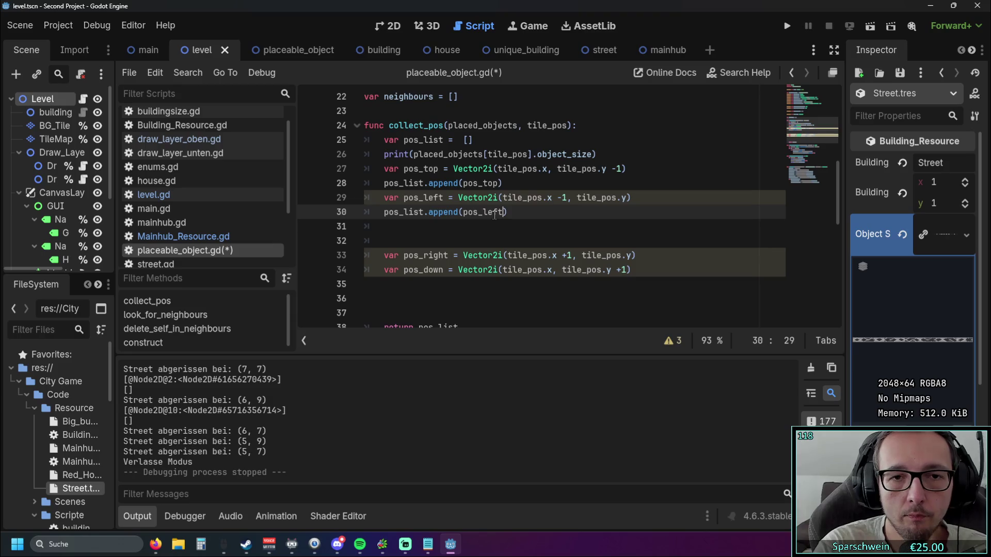
{"action": "left_click", "coordinate": [507, 237]}
{"action": "scroll", "coordinate": [507, 233], "scroll_direction": "down", "scroll_amount": 1}
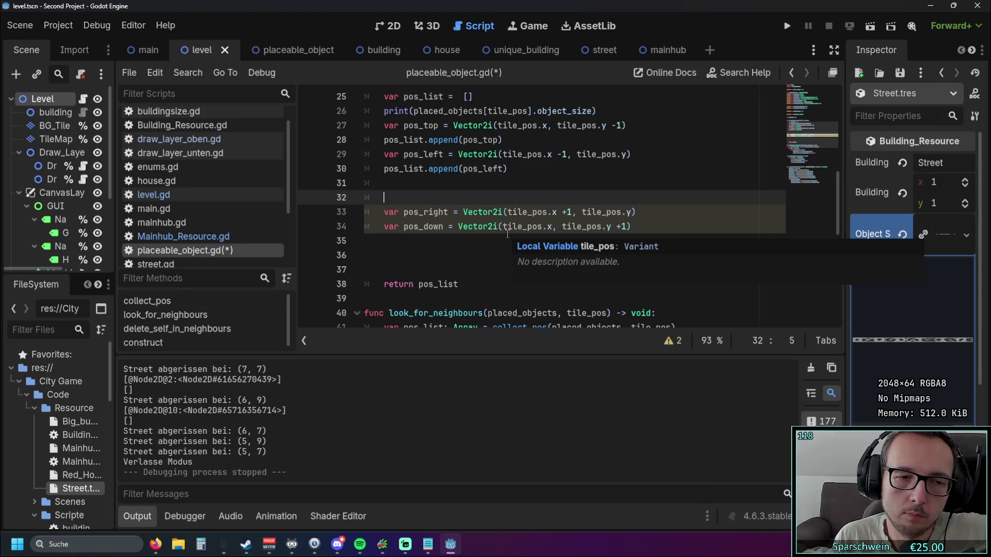
{"action": "scroll", "coordinate": [417, 222], "scroll_direction": "up", "scroll_amount": 1}
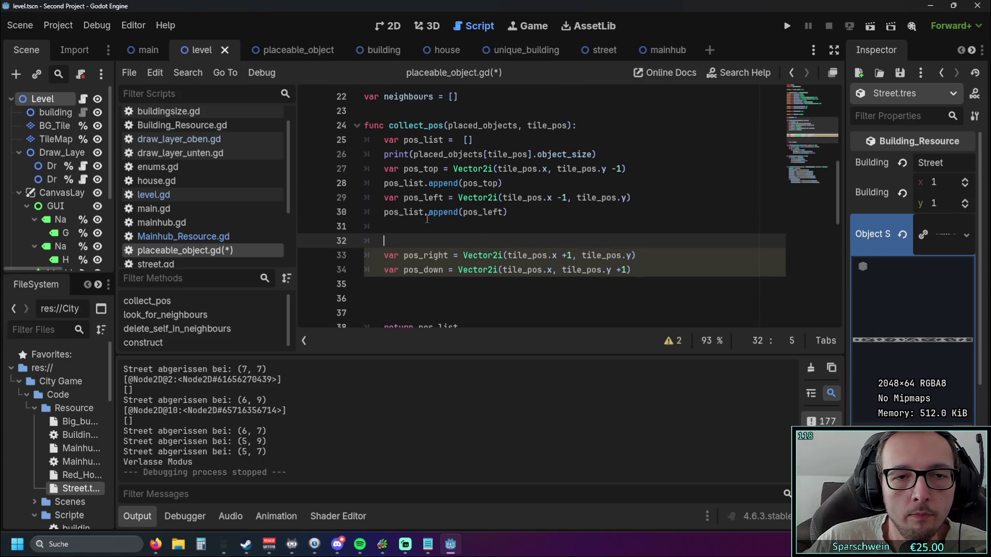
{"action": "left_click", "coordinate": [417, 223]}
Step: Start line 31 with if followed by placed_objects[tile_pos].object_size copied from line 26
{"action": "type", "text": "if"}
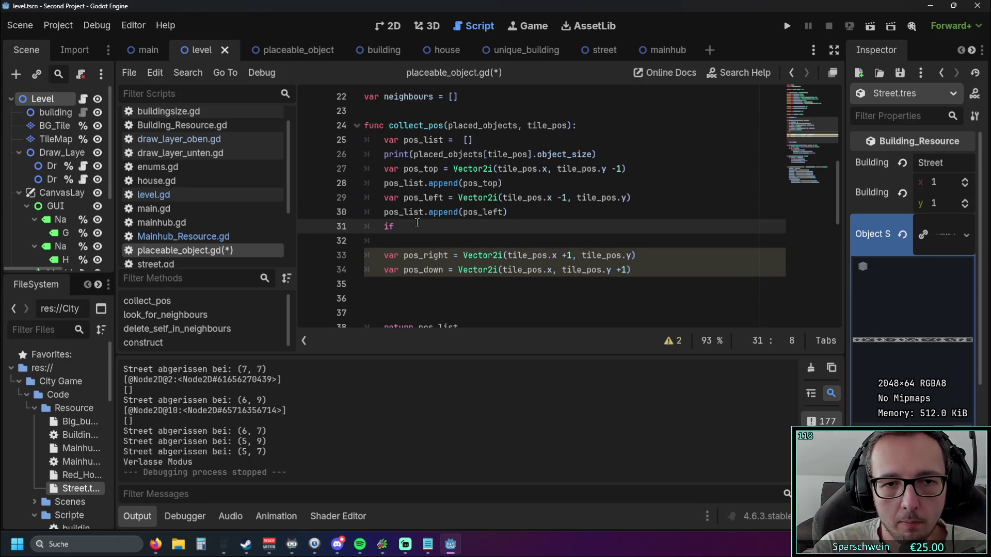
{"action": "scroll", "coordinate": [417, 223], "scroll_direction": "down", "scroll_amount": 1}
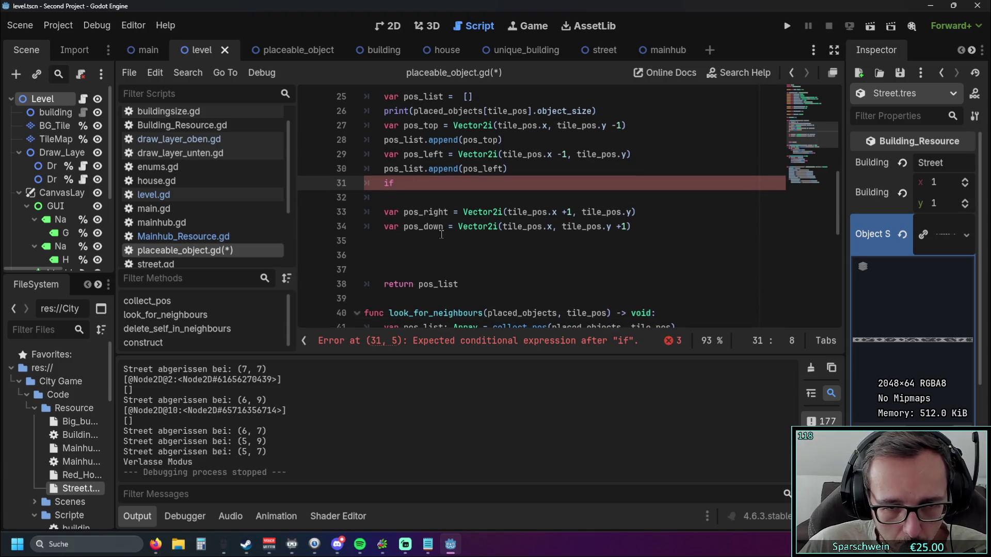
{"action": "scroll", "coordinate": [439, 247], "scroll_direction": "up", "scroll_amount": 1}
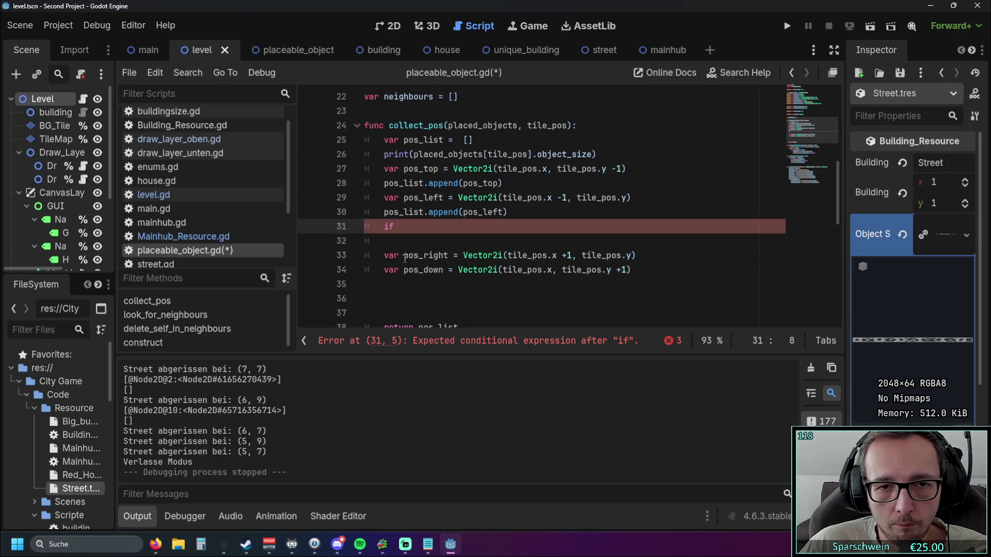
{"action": "scroll", "coordinate": [405, 258], "scroll_direction": "up", "scroll_amount": 1}
{"action": "scroll", "coordinate": [403, 154], "scroll_direction": "down", "scroll_amount": 1}
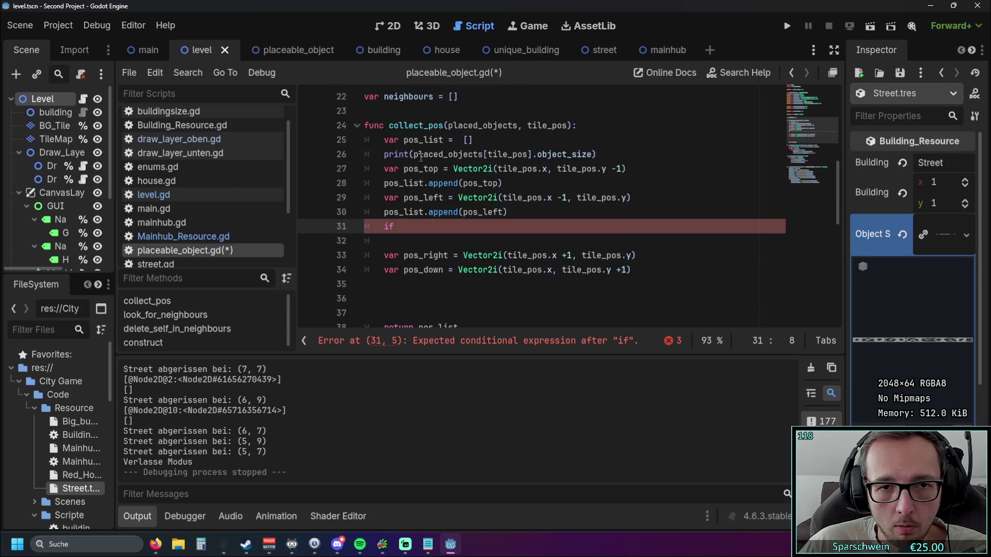
{"action": "left_click_drag", "start_coordinate": [414, 155], "coordinate": [593, 155]}
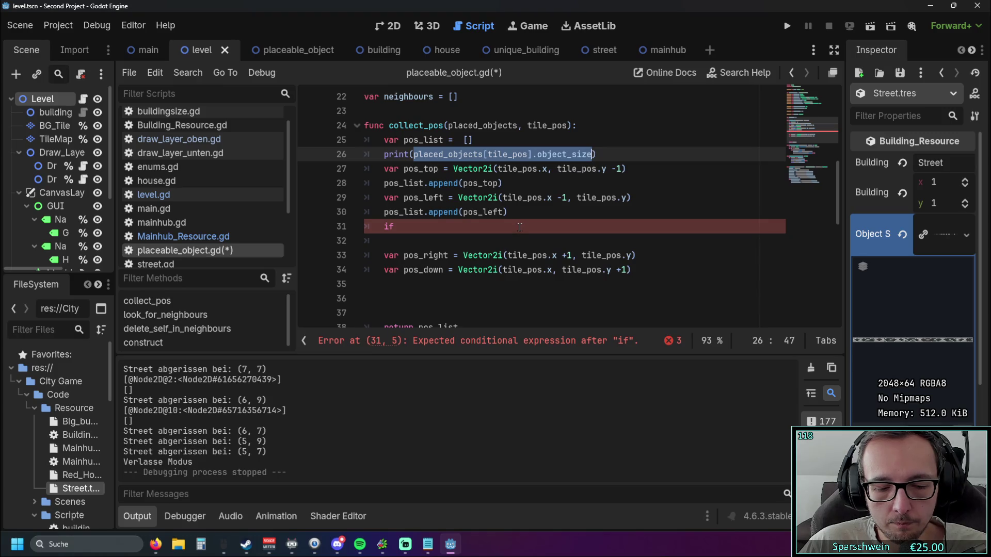
{"action": "key", "text": "ctrl+c"}
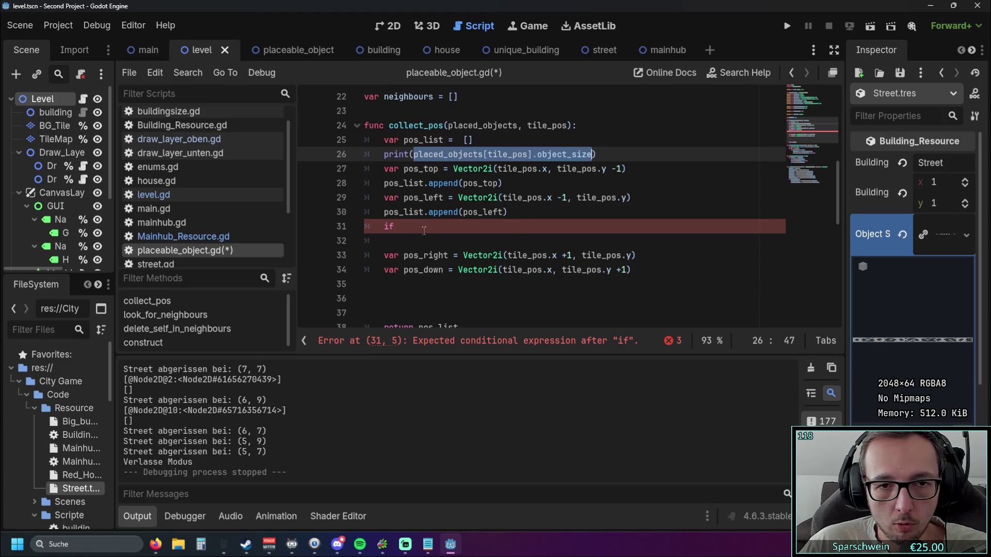
{"action": "key", "text": "Down"}
{"action": "key", "text": "Down"}
{"action": "key", "text": "Down"}
{"action": "key", "text": "End"}
{"action": "key", "text": "ctrl+v"}
Step: Complete the condition as == Vector2i(1, 1): on line 31
{"action": "mouse_move", "coordinate": [491, 269]}
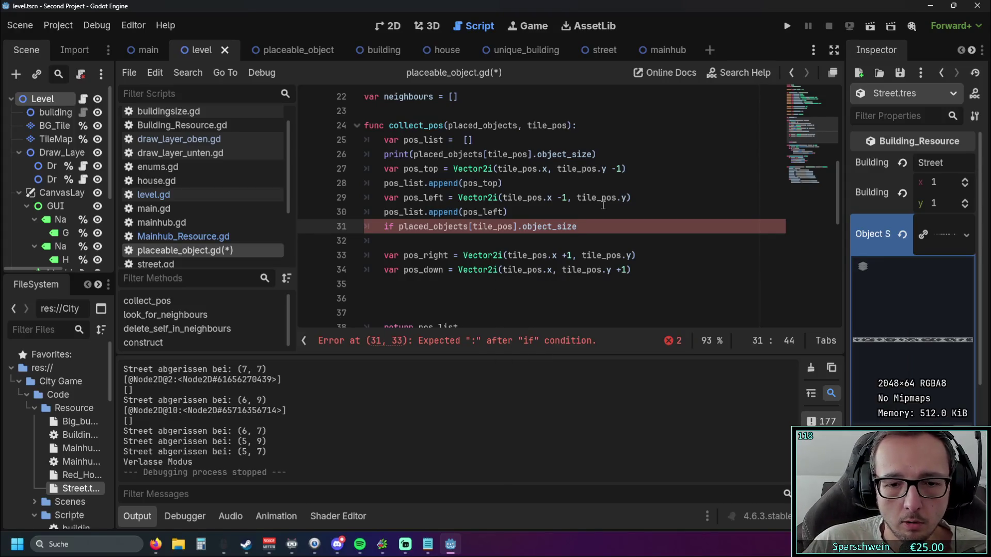
{"action": "type", "text": " == "}
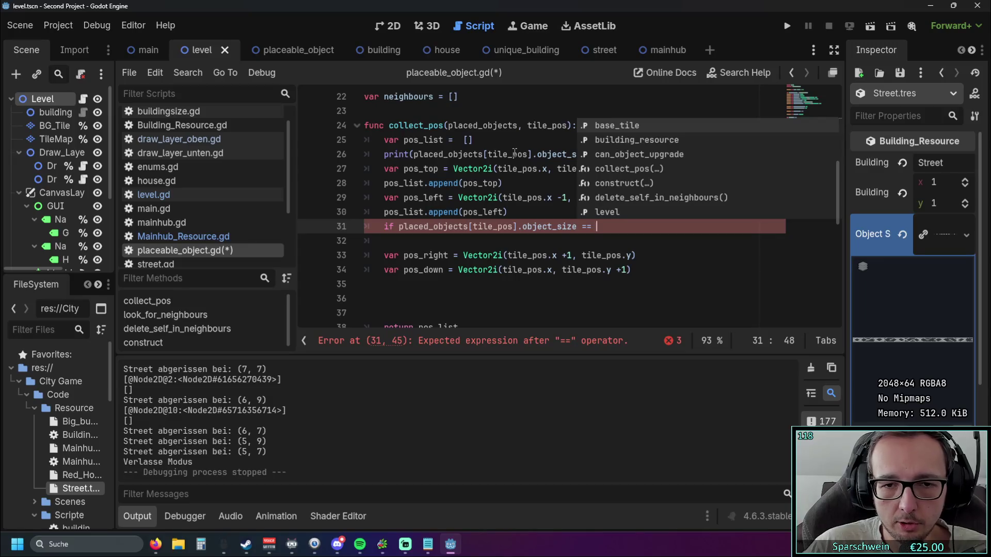
{"action": "type", "text": "Vector2"}
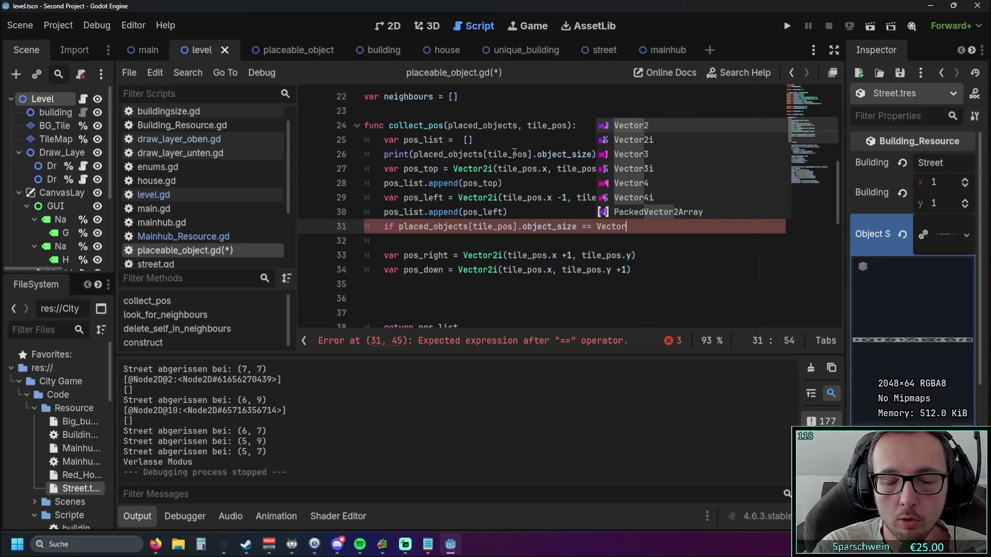
{"action": "key", "text": "Down"}
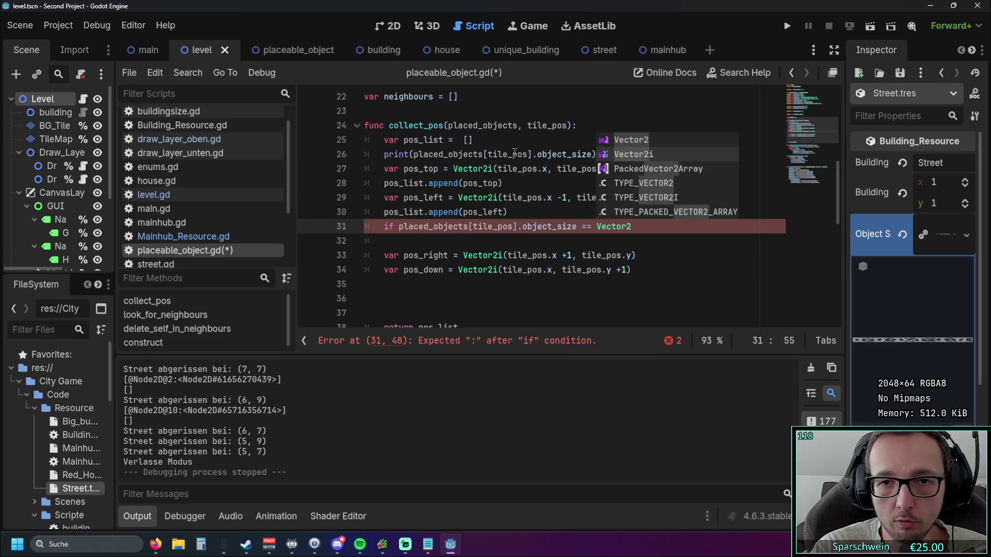
{"action": "key", "text": "Return"}
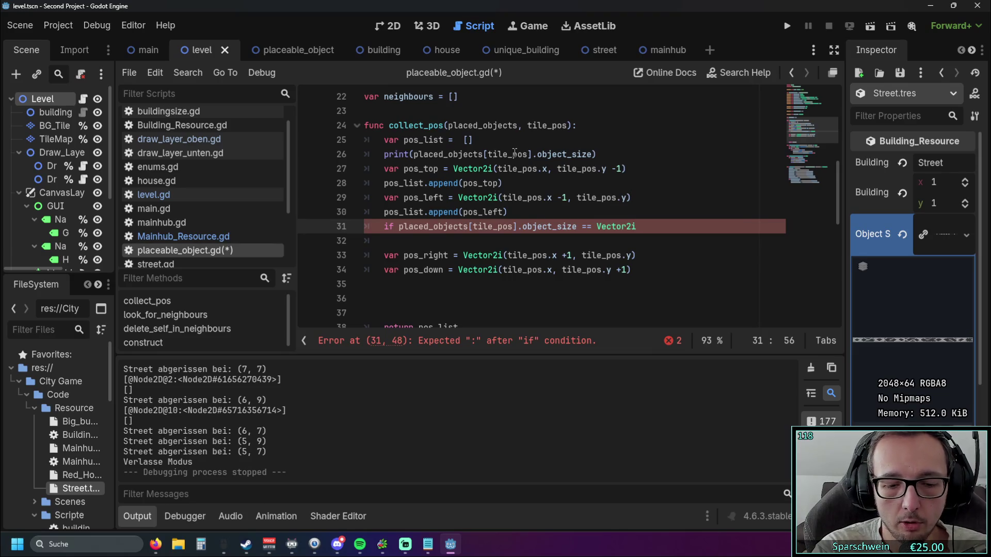
{"action": "type", "text": "(1, 1"}
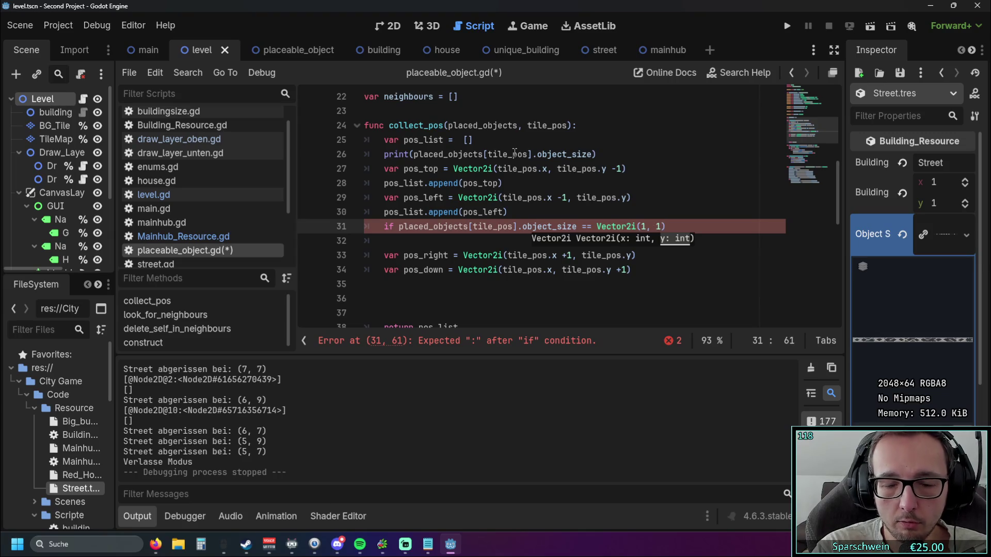
{"action": "left_click", "coordinate": [672, 226]}
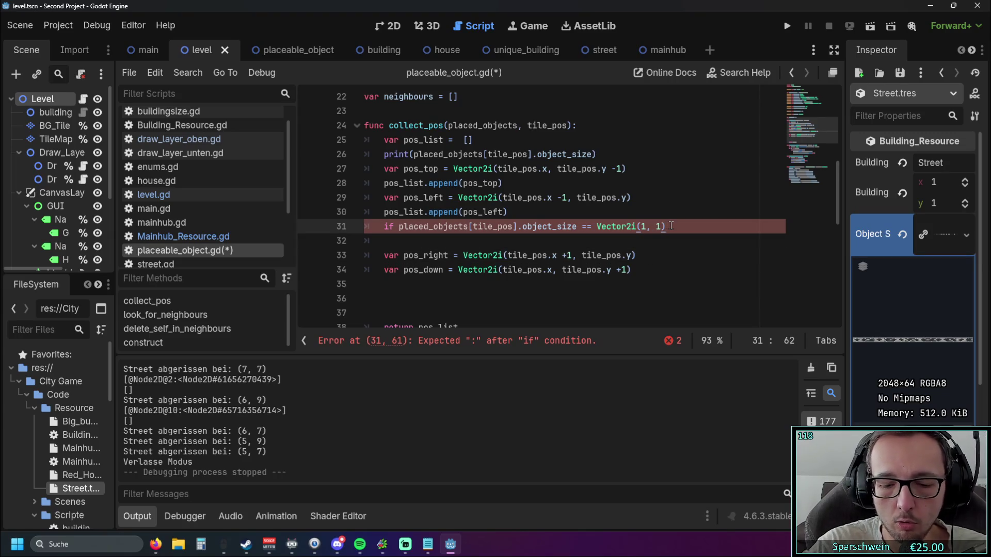
{"action": "type", "text": ":"}
{"action": "left_click", "coordinate": [605, 269]}
Step: Indent pos_right and pos_down under the if and remove the blank line after it
{"action": "left_click", "coordinate": [384, 255]}
{"action": "key", "text": "Tab"}
{"action": "left_click", "coordinate": [384, 269]}
{"action": "key", "text": "Tab"}
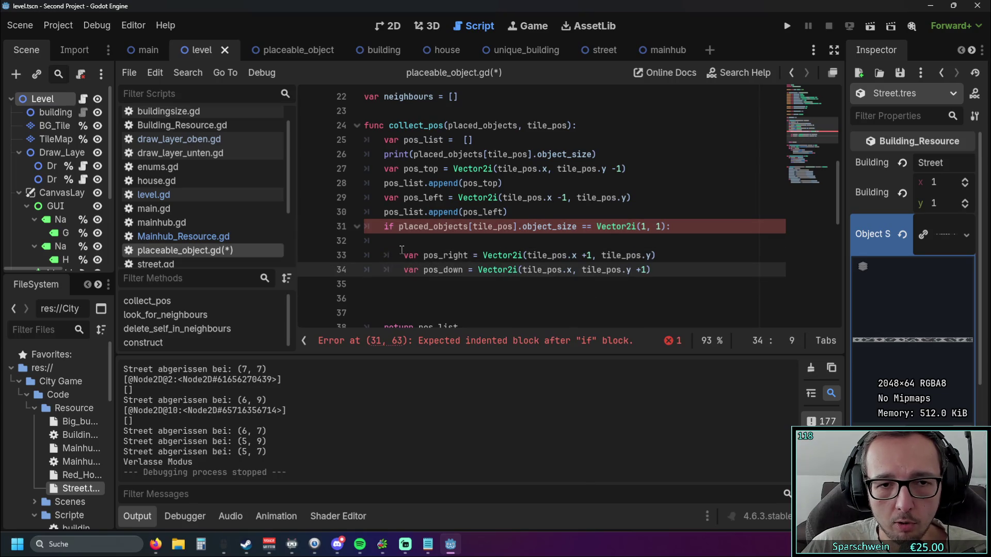
{"action": "left_click", "coordinate": [405, 243]}
{"action": "key", "text": "BackSpace"}
{"action": "key", "text": "BackSpace"}
{"action": "left_click", "coordinate": [421, 268]}
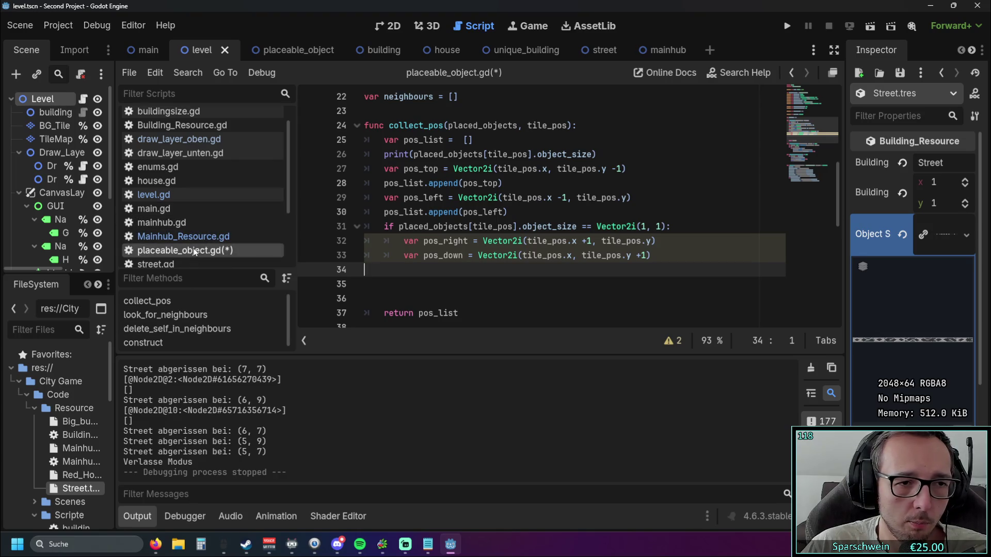
{"action": "scroll", "coordinate": [489, 222], "scroll_direction": "down", "scroll_amount": 7}
Step: Paste copies of pos_list.append(pos_top) under the pos_right and pos_down lines
{"action": "scroll", "coordinate": [490, 223], "scroll_direction": "down", "scroll_amount": 2}
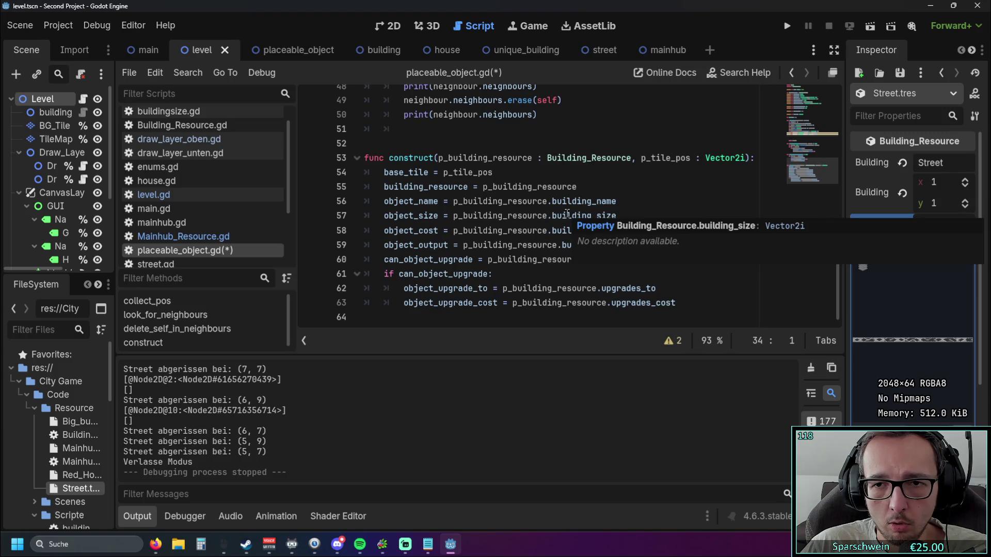
{"action": "scroll", "coordinate": [567, 213], "scroll_direction": "up", "scroll_amount": 8}
{"action": "scroll", "coordinate": [559, 237], "scroll_direction": "down", "scroll_amount": 5}
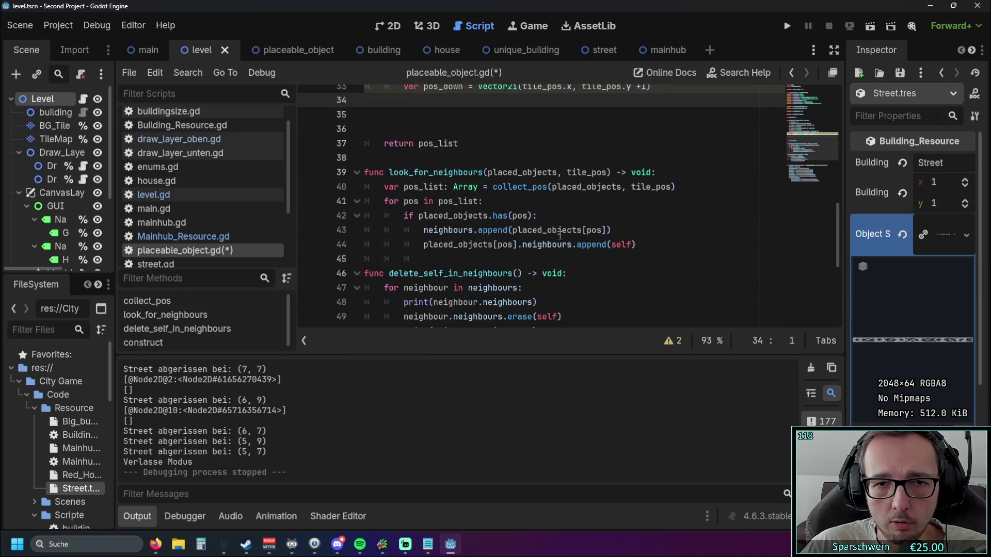
{"action": "scroll", "coordinate": [559, 238], "scroll_direction": "down", "scroll_amount": 3}
{"action": "scroll", "coordinate": [517, 233], "scroll_direction": "up", "scroll_amount": 10}
{"action": "scroll", "coordinate": [490, 230], "scroll_direction": "down", "scroll_amount": 3}
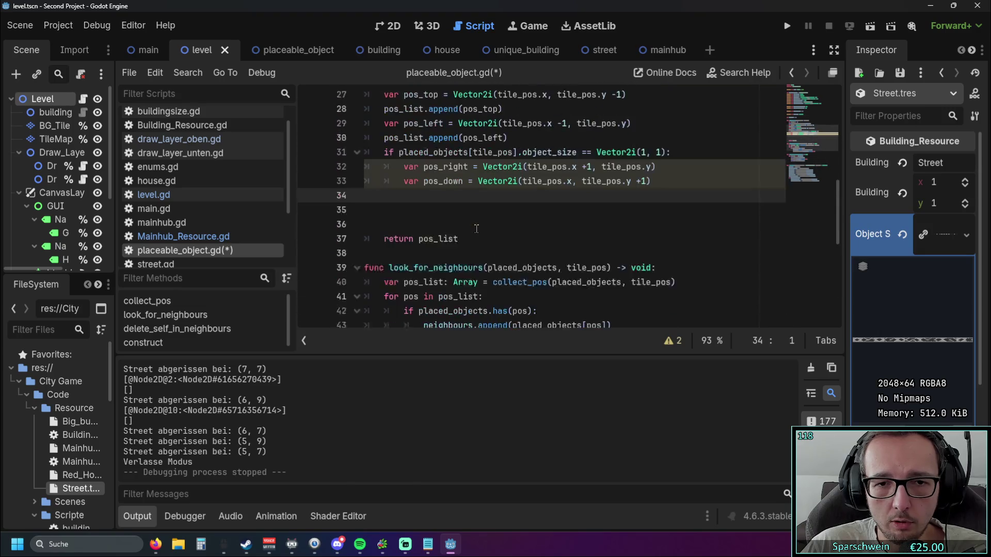
{"action": "scroll", "coordinate": [481, 228], "scroll_direction": "up", "scroll_amount": 1}
{"action": "scroll", "coordinate": [481, 228], "scroll_direction": "up", "scroll_amount": 1}
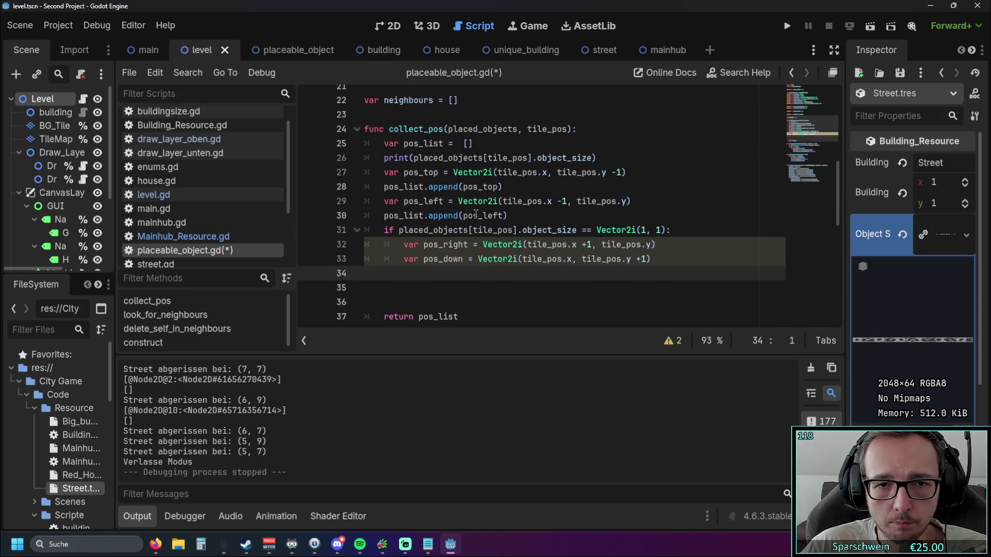
{"action": "left_click_drag", "start_coordinate": [503, 187], "coordinate": [383, 187]}
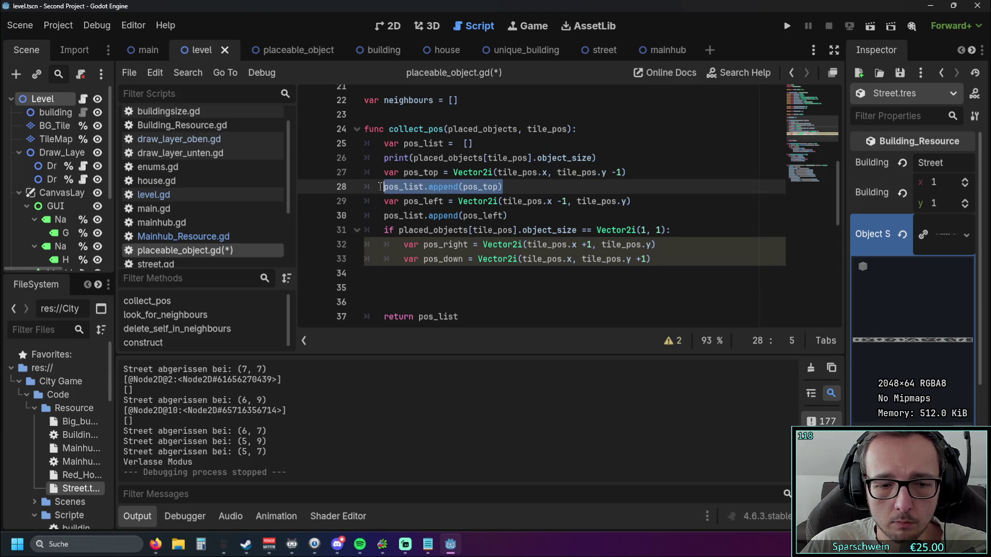
{"action": "key", "text": "ctrl+c"}
{"action": "left_click", "coordinate": [656, 245]}
{"action": "key", "text": "Return"}
{"action": "key", "text": "ctrl+v"}
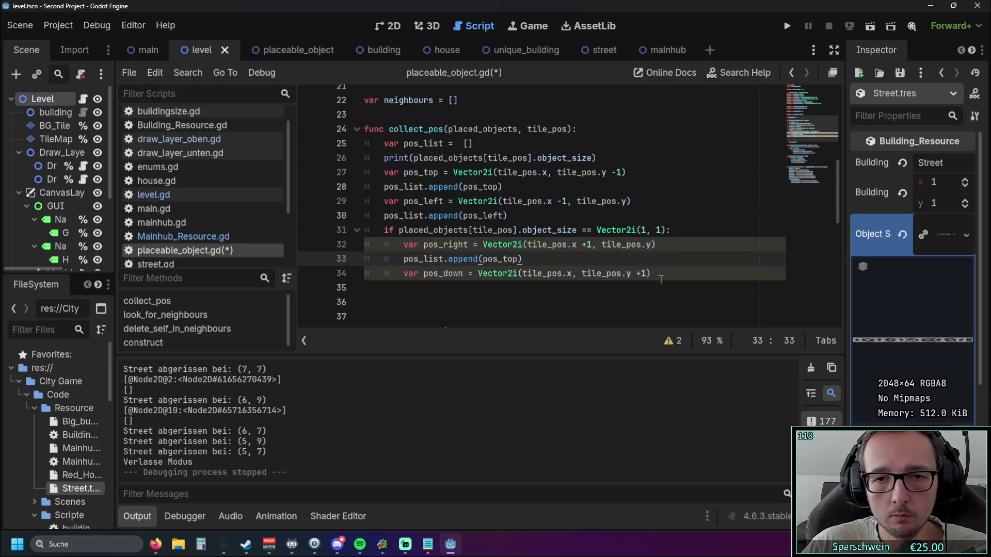
{"action": "left_click", "coordinate": [655, 274]}
{"action": "key", "text": "Return"}
{"action": "key", "text": "ctrl+v"}
Step: Change the pasted arguments to pos_right and pos_down respectively
{"action": "scroll", "coordinate": [455, 259], "scroll_direction": "down", "scroll_amount": 1}
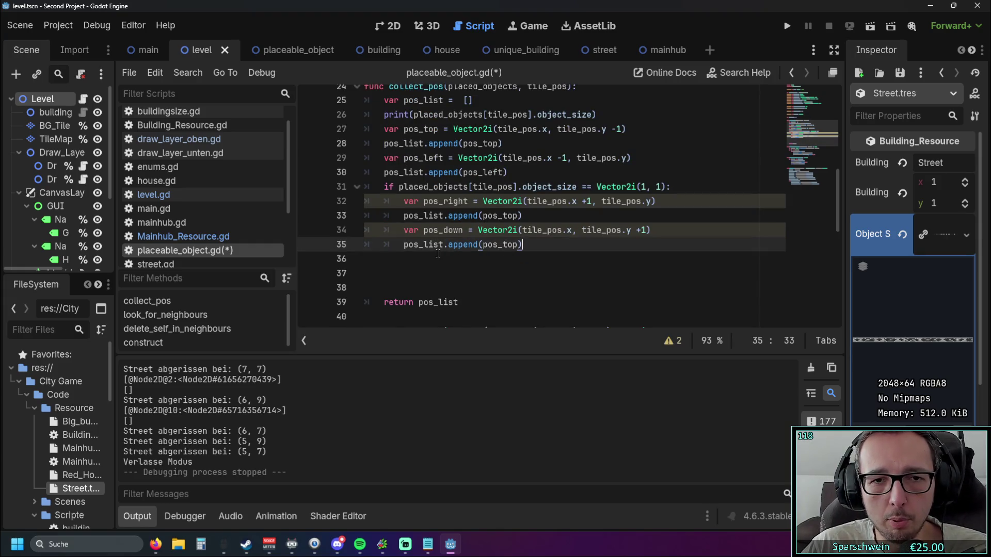
{"action": "left_click_drag", "start_coordinate": [502, 216], "coordinate": [519, 216]}
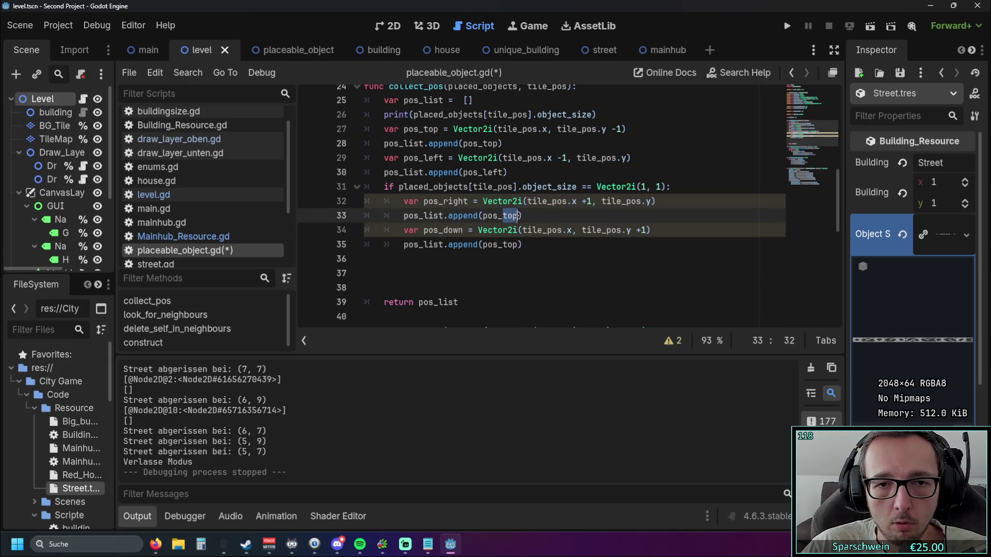
{"action": "type", "text": "right"}
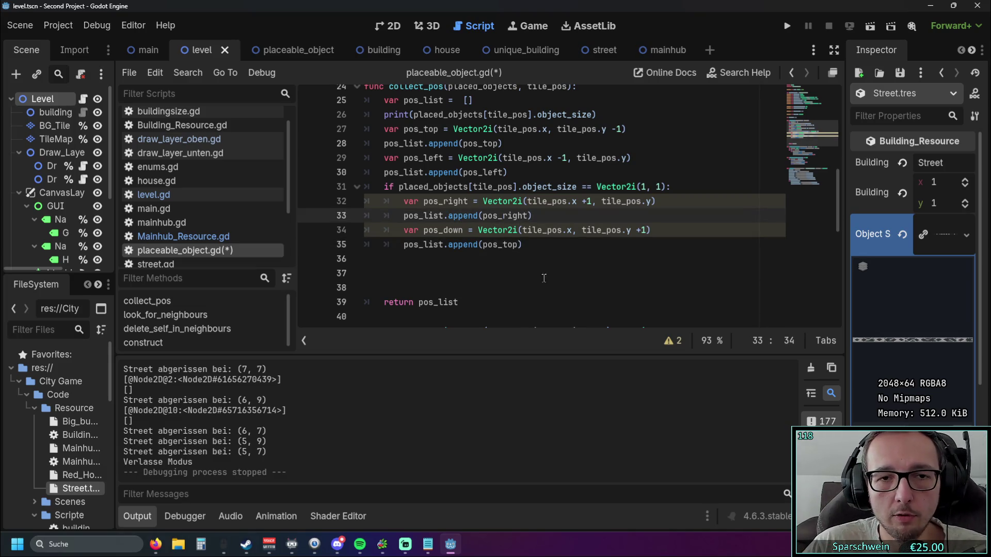
{"action": "key", "text": "Down"}
{"action": "key", "text": "Down"}
{"action": "key", "text": "Down"}
{"action": "left_click_drag", "start_coordinate": [503, 245], "coordinate": [519, 245]}
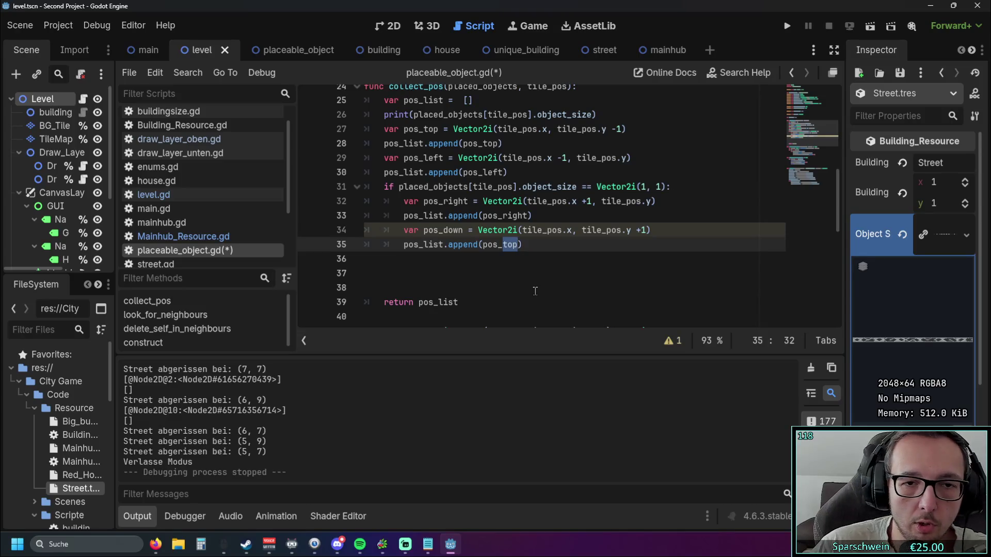
{"action": "type", "text": "down"}
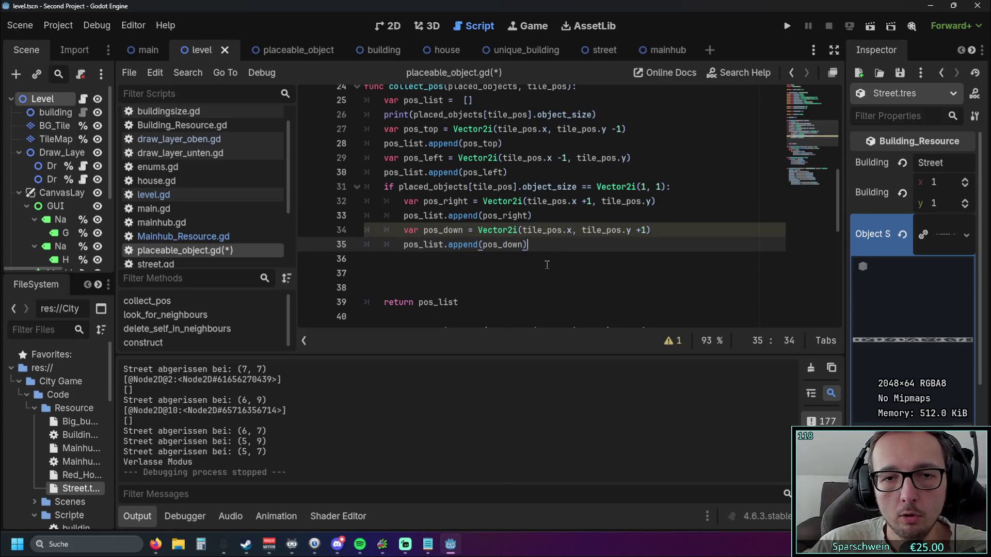
{"action": "left_click", "coordinate": [546, 288]}
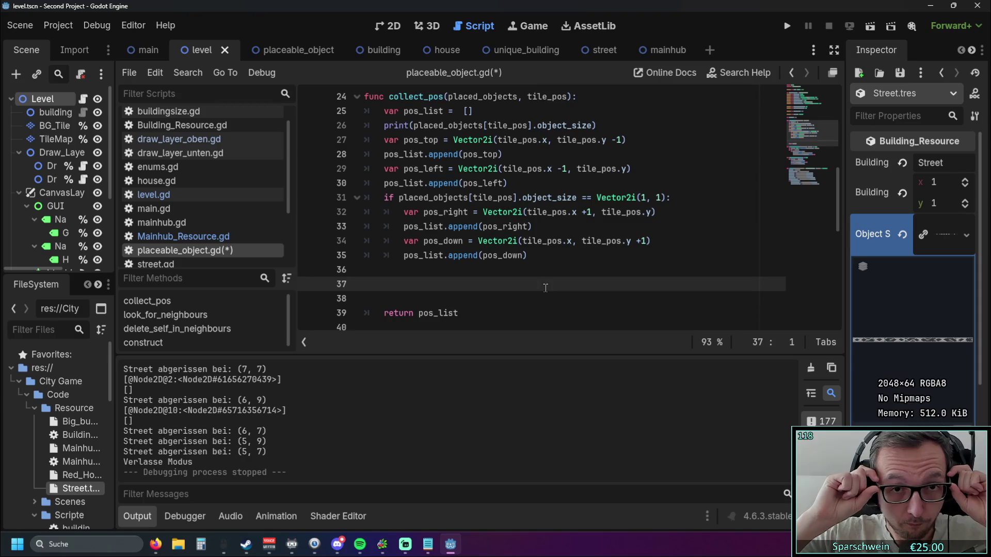
{"action": "scroll", "coordinate": [539, 282], "scroll_direction": "down", "scroll_amount": 1}
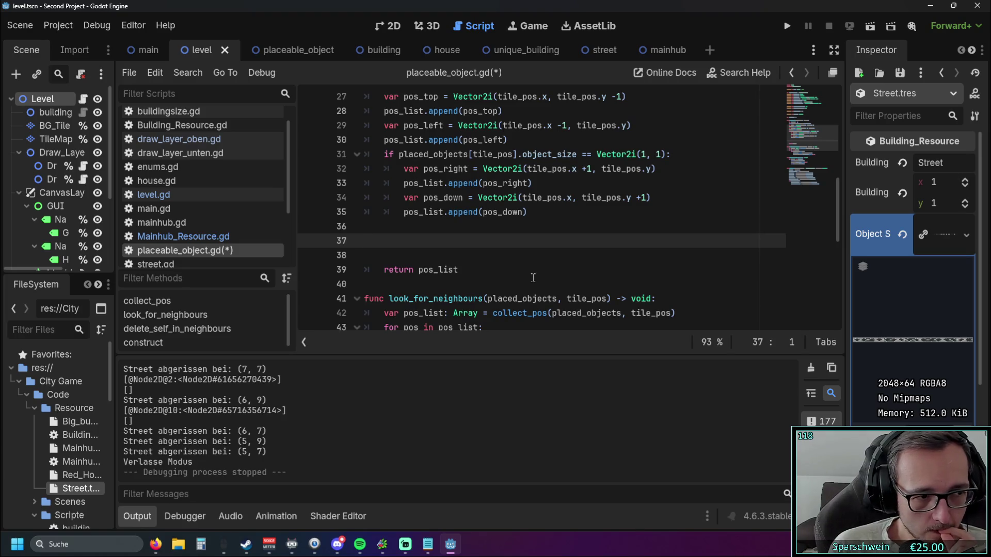
{"action": "left_click", "coordinate": [426, 228]}
{"action": "key", "text": "Tab"}
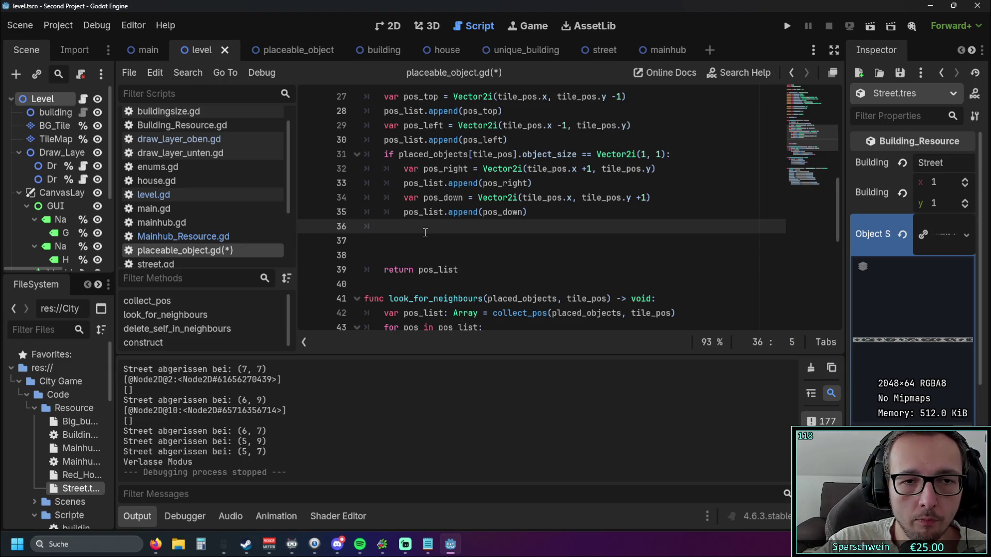
Step: Add else: after the if block with an indented line beneath it
{"action": "type", "text": "else:"}
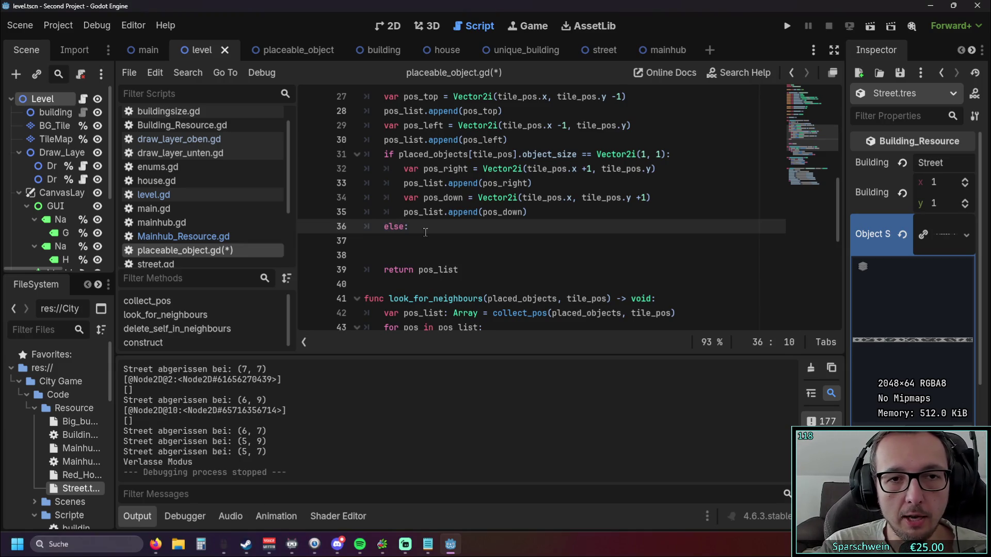
{"action": "key", "text": "Return"}
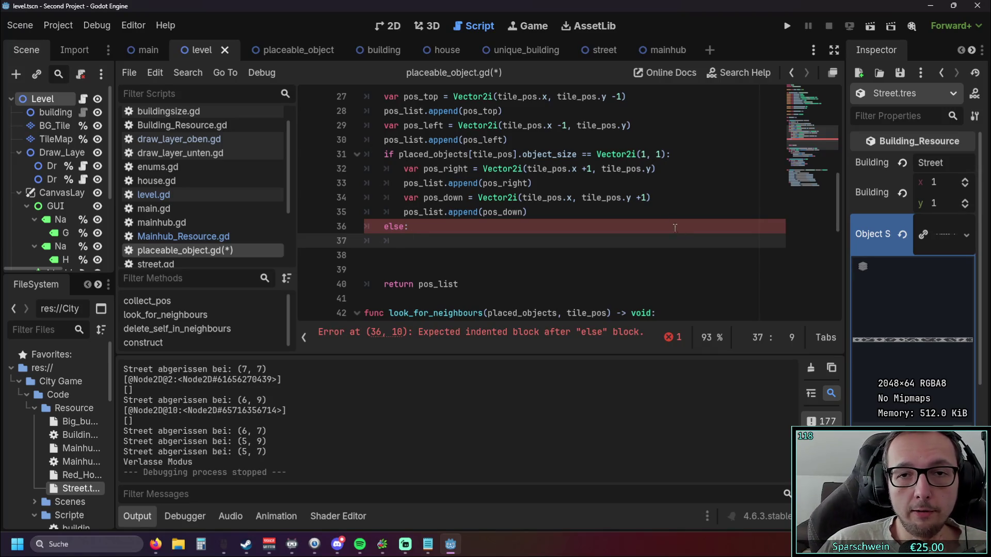
{"action": "scroll", "coordinate": [465, 125], "scroll_direction": "up", "scroll_amount": 2}
{"action": "scroll", "coordinate": [389, 227], "scroll_direction": "down", "scroll_amount": 2}
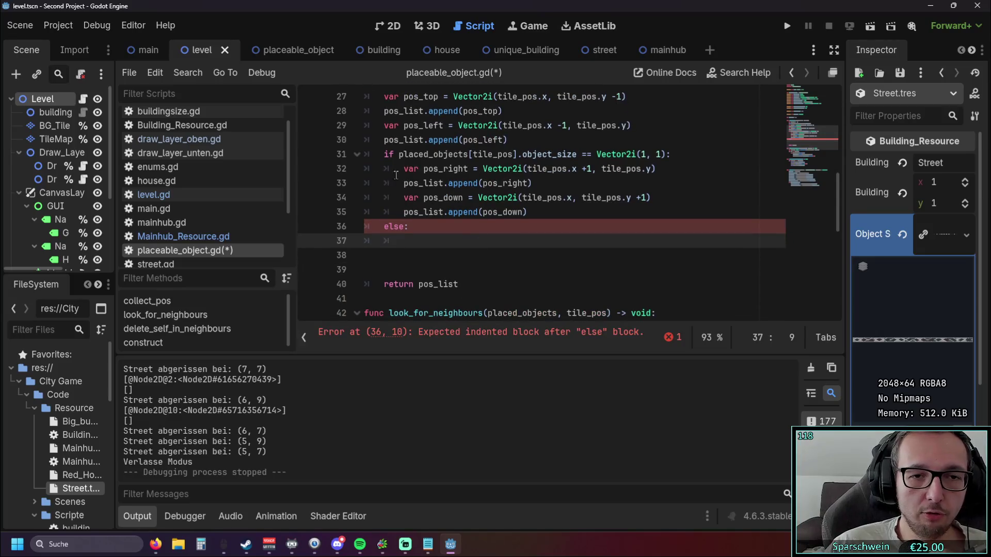
{"action": "left_click", "coordinate": [474, 252]}
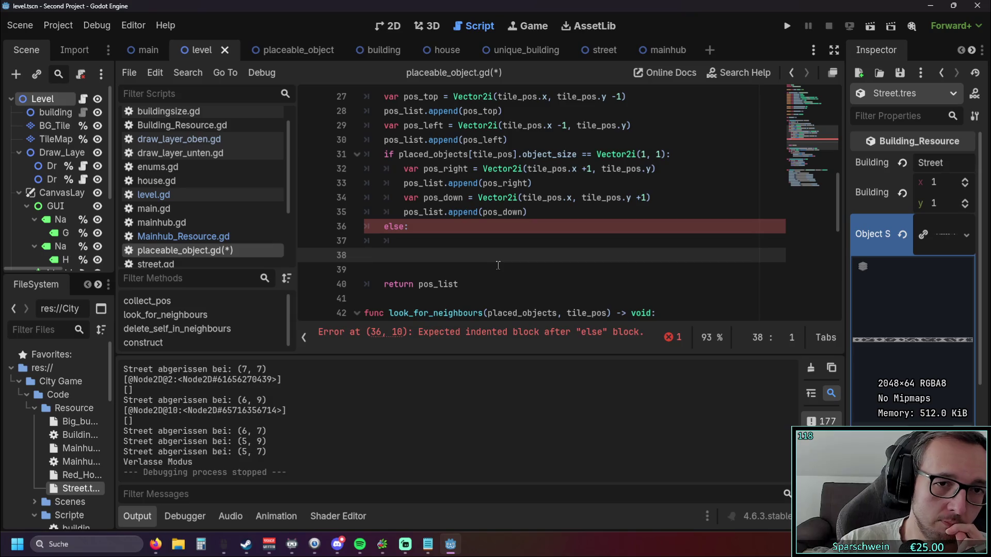
{"action": "left_click", "coordinate": [412, 241]}
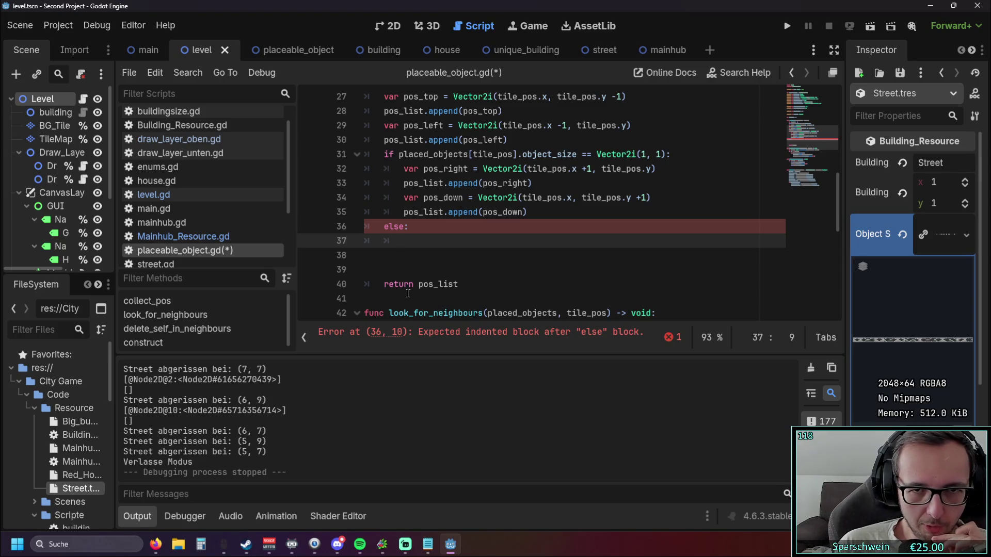
Step: Write for x in placed_objects[tile_pos].object_size.x: with pass as the loop body
{"action": "type", "text": "for "}
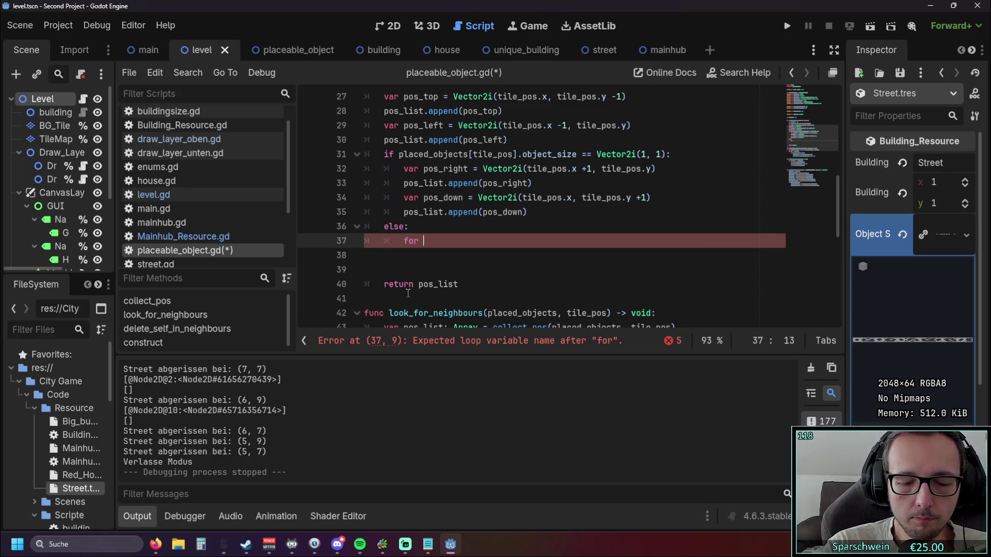
{"action": "type", "text": "x in"}
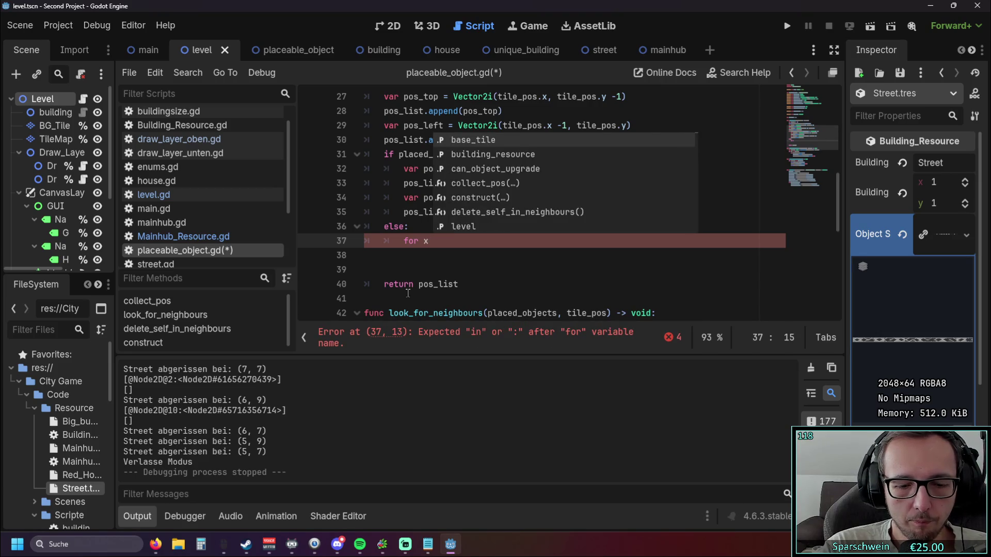
{"action": "left_click", "coordinate": [400, 270]}
{"action": "scroll", "coordinate": [457, 261], "scroll_direction": "up", "scroll_amount": 1}
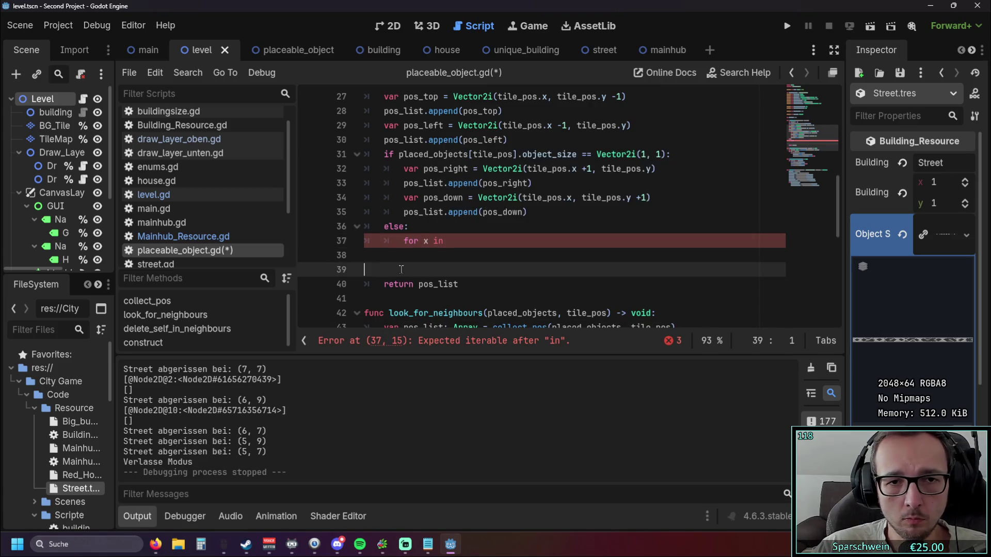
{"action": "scroll", "coordinate": [489, 216], "scroll_direction": "down", "scroll_amount": 1}
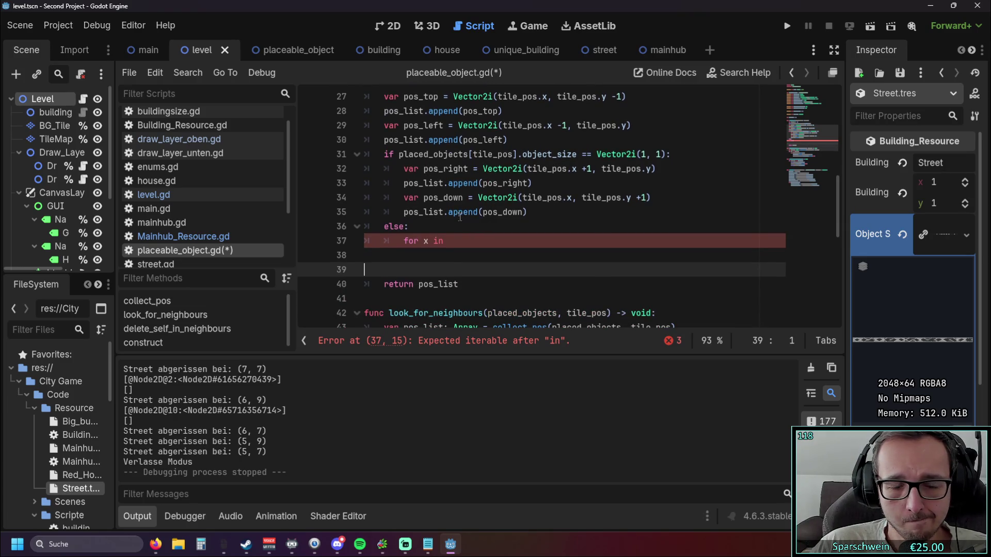
{"action": "left_click_drag", "start_coordinate": [399, 154], "coordinate": [579, 156]}
{"action": "key", "text": "ctrl+c"}
{"action": "left_click", "coordinate": [465, 241]}
{"action": "key", "text": "ctrl+v"}
{"action": "type", "text": ".x:"}
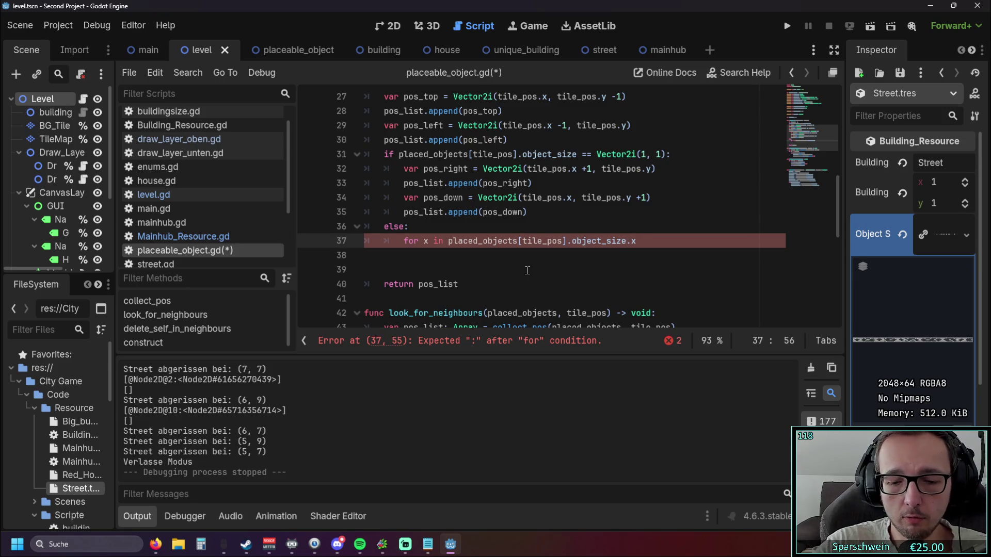
{"action": "key", "text": "Return"}
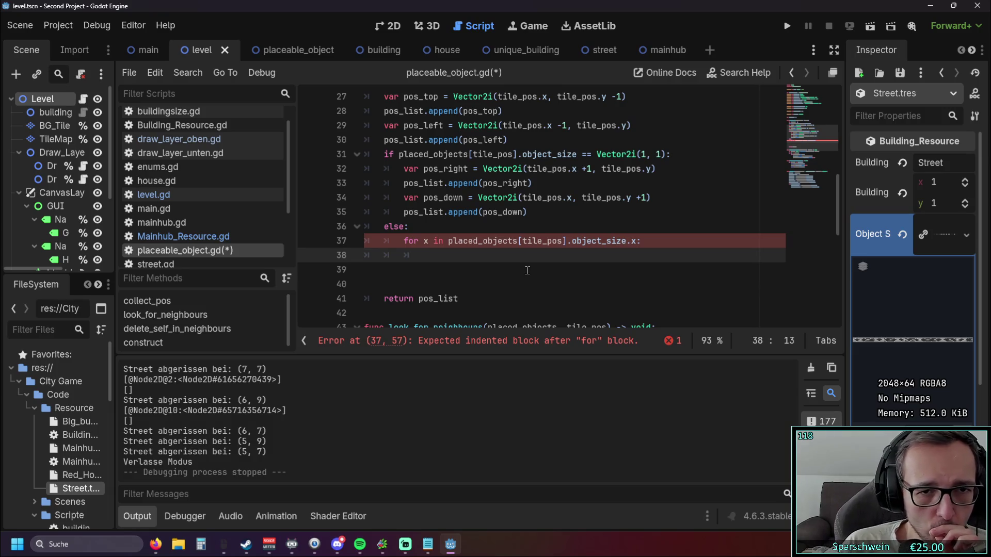
{"action": "type", "text": "pass"}
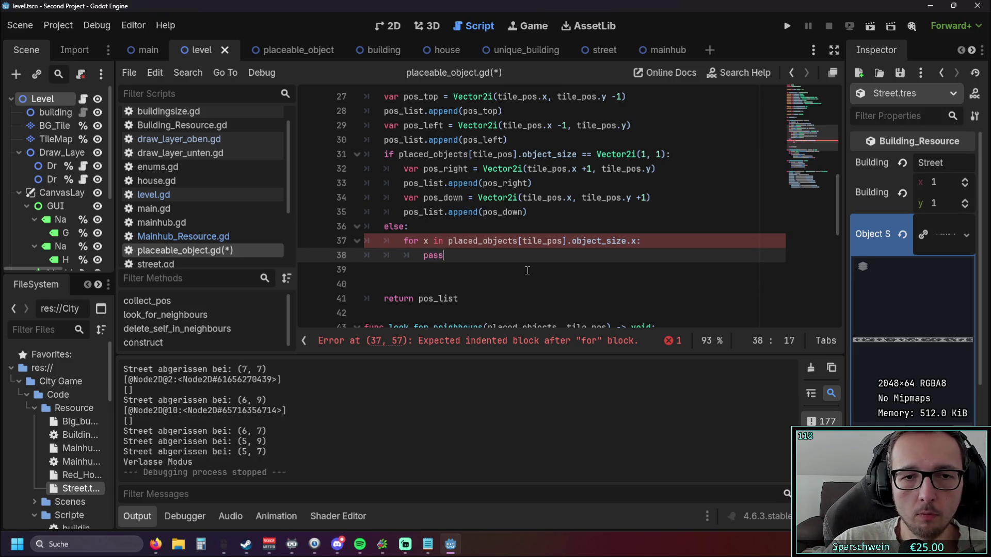
{"action": "left_click", "coordinate": [562, 263]}
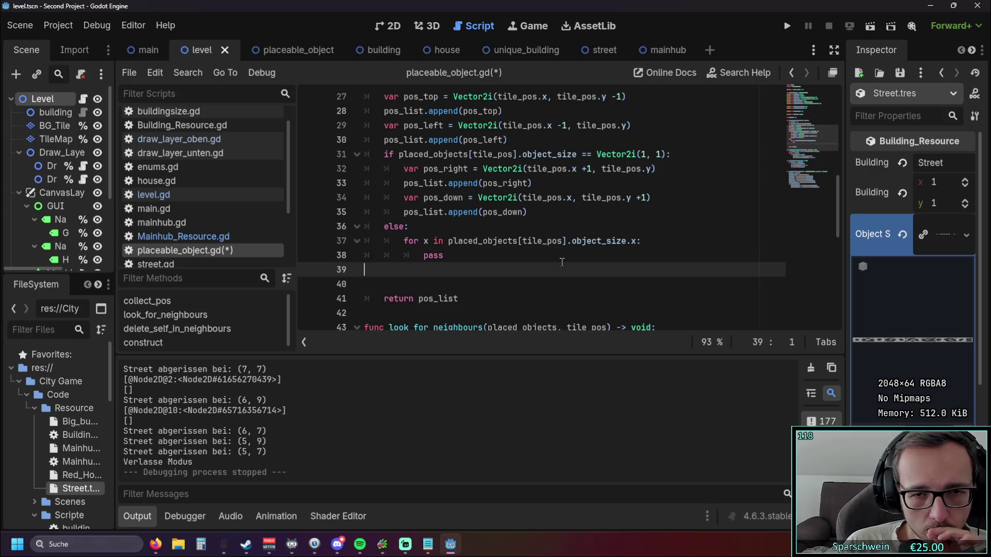
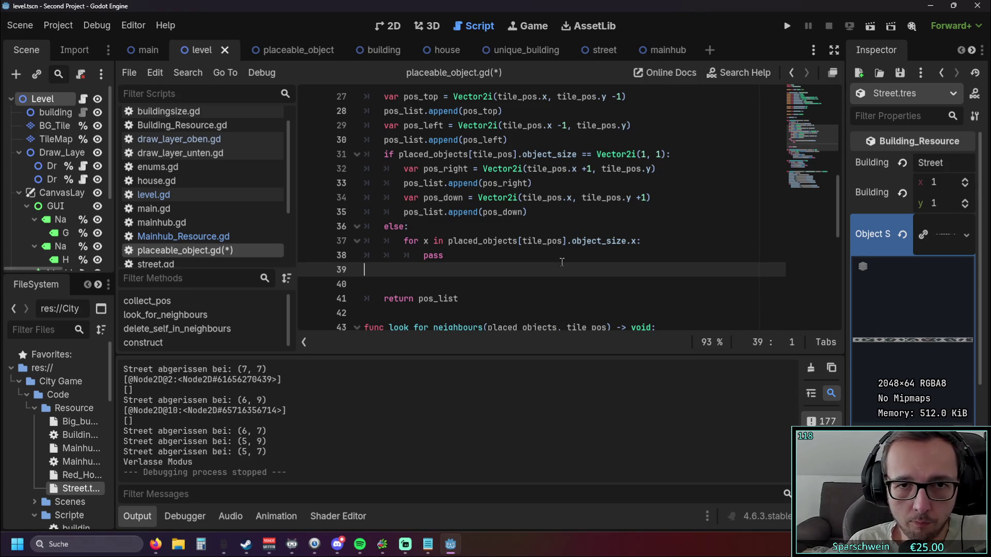
Step: Scroll the placeable_object.gd script up and back down to review the object_size.x loop
{"action": "scroll", "coordinate": [561, 261], "scroll_direction": "up", "scroll_amount": 1}
{"action": "scroll", "coordinate": [547, 247], "scroll_direction": "down", "scroll_amount": 1}
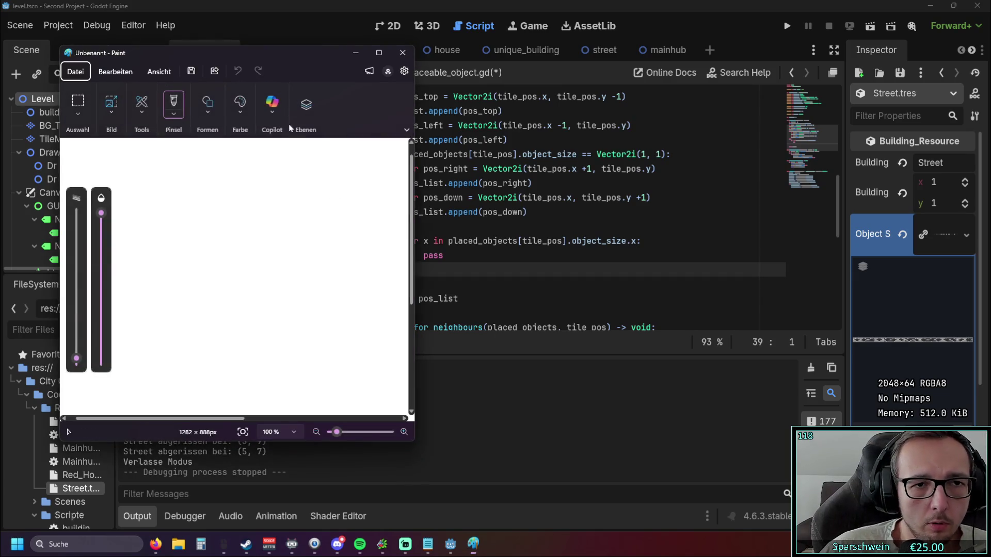
Step: Enlarge the Paint window and draw three horizontal and three slanted vertical black lines
{"action": "mouse_move", "coordinate": [264, 47]}
{"action": "left_mouse_down"}
{"action": "mouse_move", "coordinate": [276, 31]}
{"action": "mouse_move", "coordinate": [273, 42]}
{"action": "left_mouse_up"}
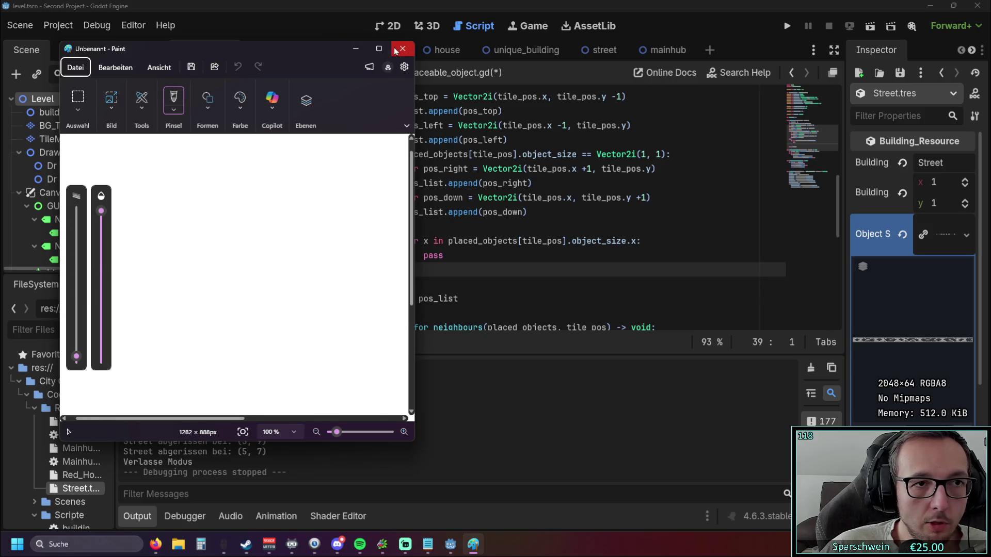
{"action": "left_click_drag", "start_coordinate": [413, 202], "coordinate": [757, 202]}
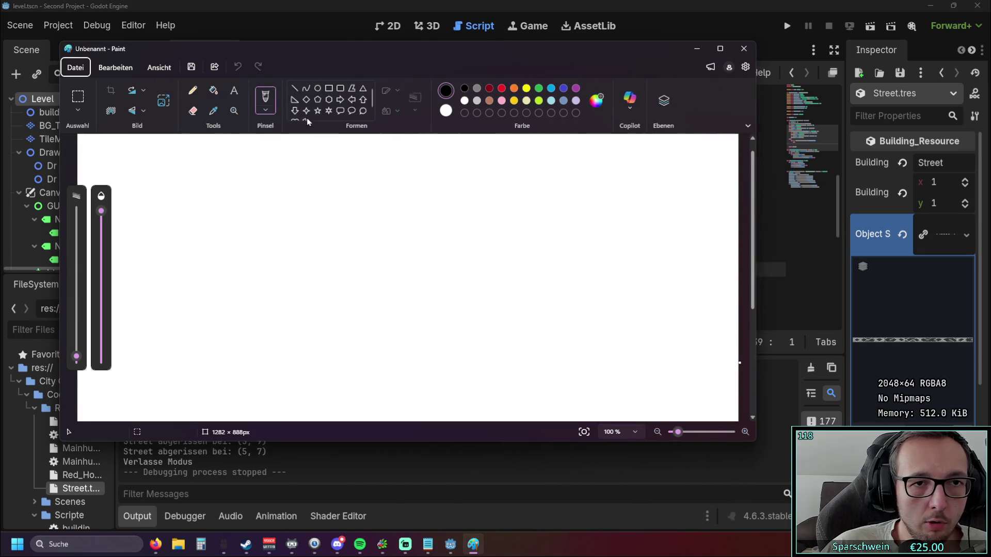
{"action": "left_click", "coordinate": [294, 88]}
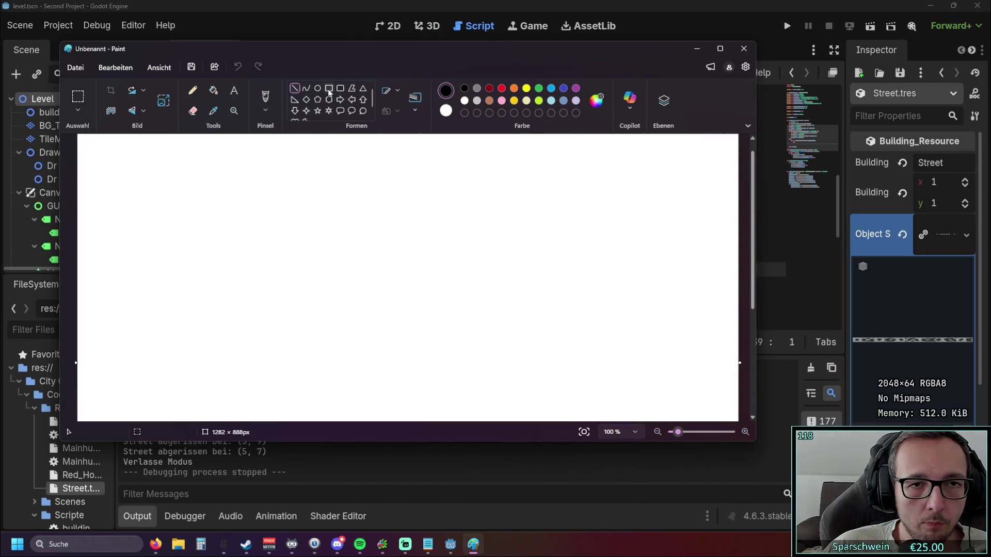
{"action": "left_click_drag", "start_coordinate": [188, 227], "coordinate": [395, 223]}
{"action": "left_click_drag", "start_coordinate": [202, 270], "coordinate": [380, 267]}
{"action": "left_click_drag", "start_coordinate": [165, 308], "coordinate": [418, 312]}
{"action": "left_click_drag", "start_coordinate": [251, 192], "coordinate": [220, 355]}
{"action": "left_click_drag", "start_coordinate": [299, 201], "coordinate": [268, 349]}
{"action": "left_click_drag", "start_coordinate": [359, 204], "coordinate": [320, 360]}
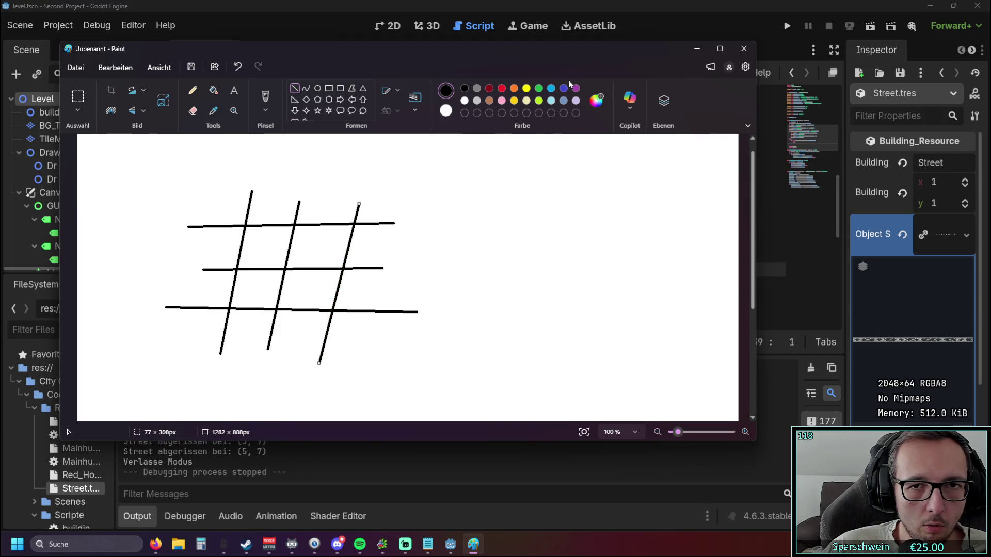
Step: Extend the horizontal lines right and the vertical lines down, adding a fourth vertical and a bottom line
{"action": "left_click_drag", "start_coordinate": [393, 223], "coordinate": [505, 219]}
{"action": "left_click_drag", "start_coordinate": [383, 268], "coordinate": [503, 274]}
{"action": "left_click_drag", "start_coordinate": [415, 312], "coordinate": [503, 311]}
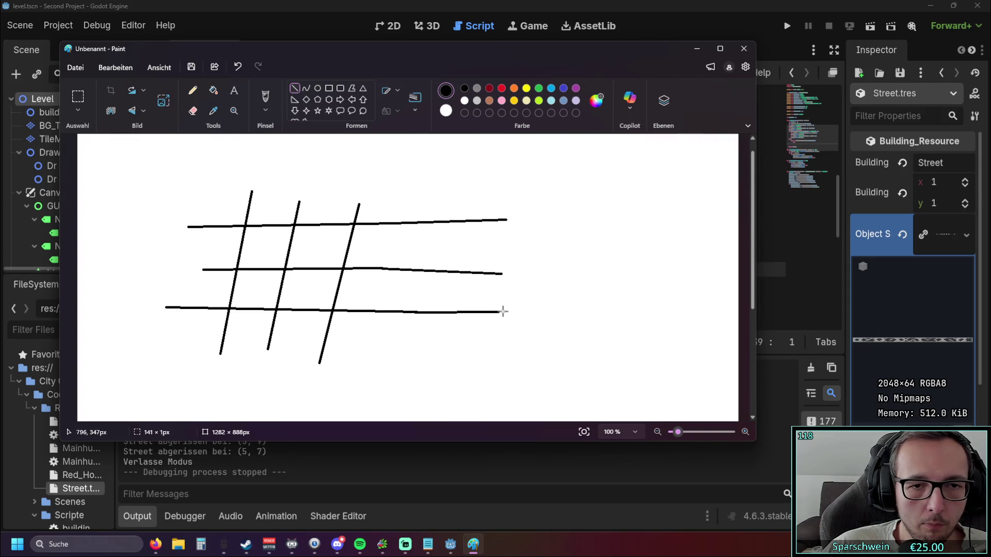
{"action": "left_click_drag", "start_coordinate": [385, 212], "coordinate": [353, 371]}
{"action": "mouse_move", "coordinate": [169, 344]}
{"action": "left_mouse_down"}
{"action": "mouse_move", "coordinate": [537, 367]}
{"action": "mouse_move", "coordinate": [525, 358]}
{"action": "left_mouse_up"}
{"action": "left_click", "coordinate": [266, 384]}
{"action": "left_click_drag", "start_coordinate": [269, 344], "coordinate": [257, 395]}
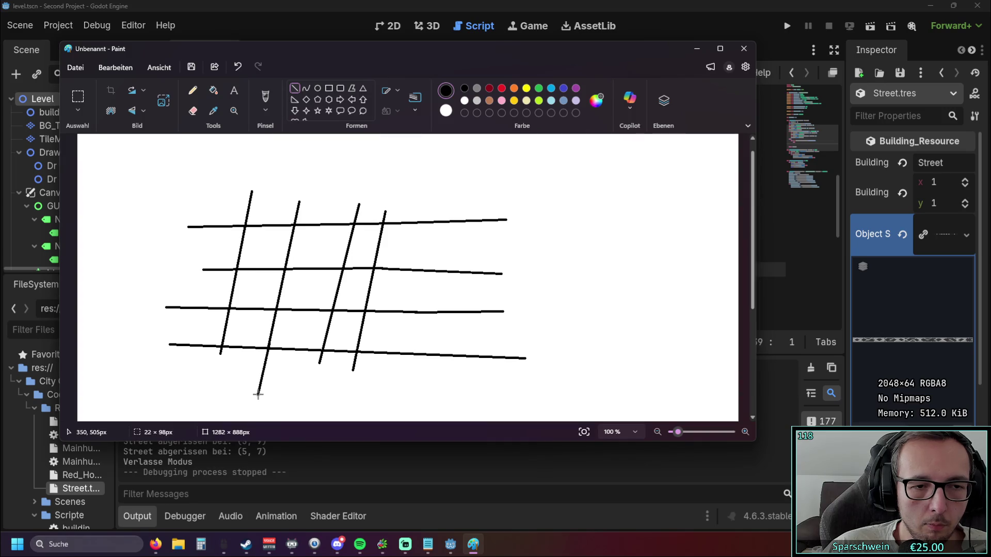
{"action": "left_click_drag", "start_coordinate": [223, 343], "coordinate": [213, 385]}
{"action": "left_click_drag", "start_coordinate": [320, 361], "coordinate": [314, 391]}
{"action": "left_click_drag", "start_coordinate": [354, 364], "coordinate": [346, 394]}
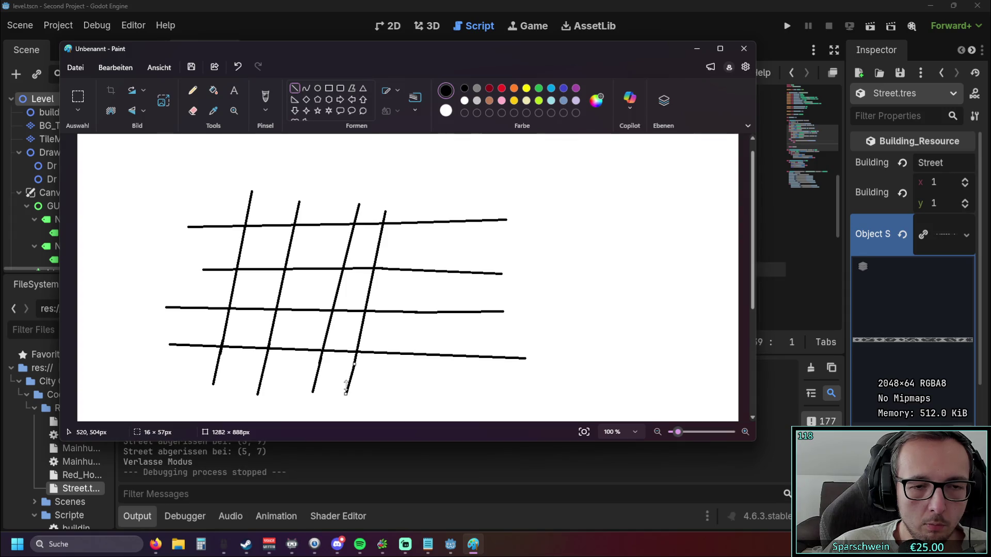
{"action": "left_click", "coordinate": [267, 98]}
Step: Draw a red X and two red Os in the grid, undo two stray marks, and minimize Paint
{"action": "left_click", "coordinate": [502, 88]}
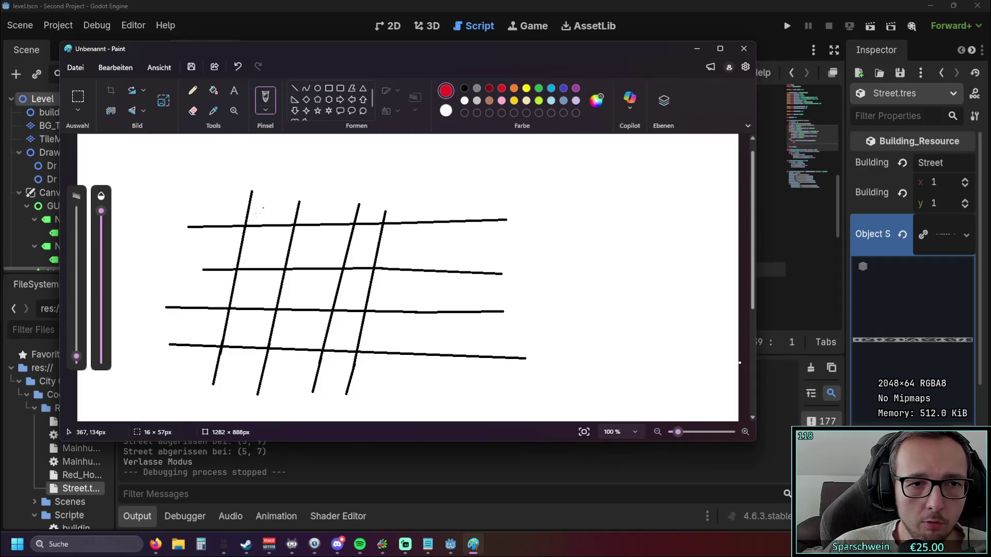
{"action": "mouse_move", "coordinate": [253, 257]}
{"action": "left_mouse_down"}
{"action": "mouse_move", "coordinate": [277, 242]}
{"action": "mouse_move", "coordinate": [275, 257]}
{"action": "left_mouse_up"}
{"action": "left_click_drag", "start_coordinate": [217, 241], "coordinate": [220, 245]}
{"action": "left_click_drag", "start_coordinate": [269, 200], "coordinate": [274, 201]}
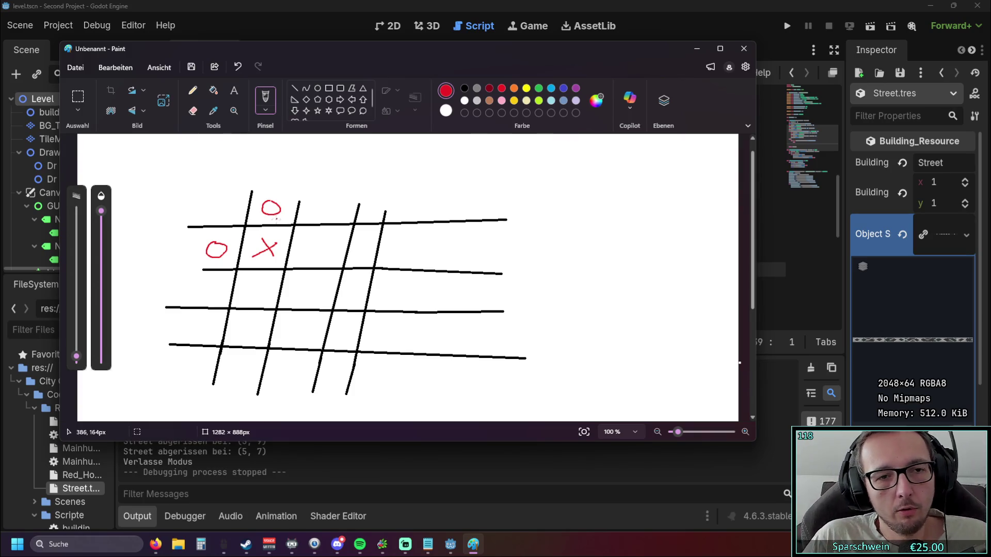
{"action": "left_click_drag", "start_coordinate": [257, 281], "coordinate": [256, 283]}
{"action": "mouse_move", "coordinate": [313, 243]}
{"action": "left_mouse_down"}
{"action": "mouse_move", "coordinate": [309, 251]}
{"action": "mouse_move", "coordinate": [314, 243]}
{"action": "left_mouse_up"}
{"action": "left_click", "coordinate": [240, 67]}
{"action": "left_click", "coordinate": [239, 67]}
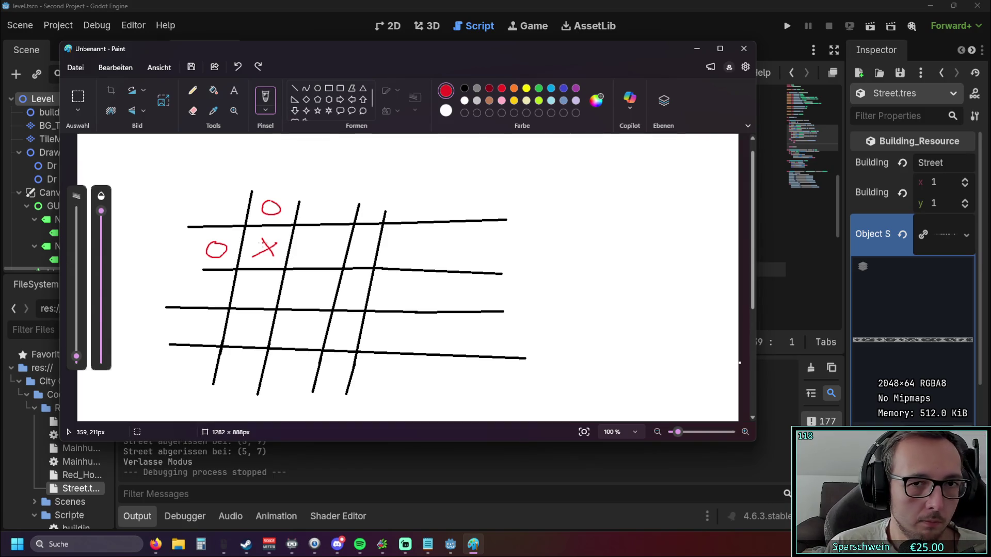
{"action": "left_click", "coordinate": [697, 48]}
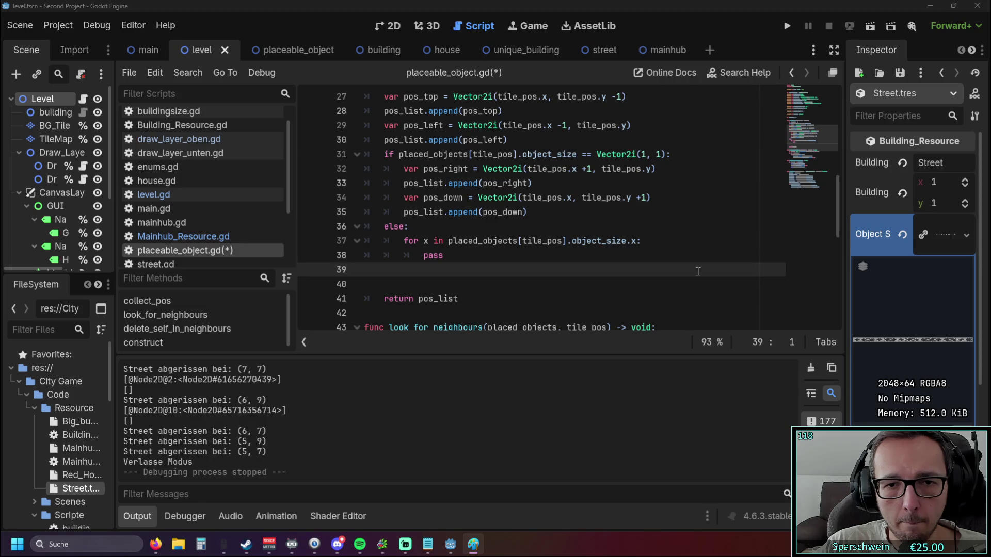
Step: Inspect the object_size.x loop on lines 37–38, then bring the Paint sketch back and shift it left
{"action": "left_click", "coordinate": [453, 241]}
{"action": "double_click", "coordinate": [427, 241]}
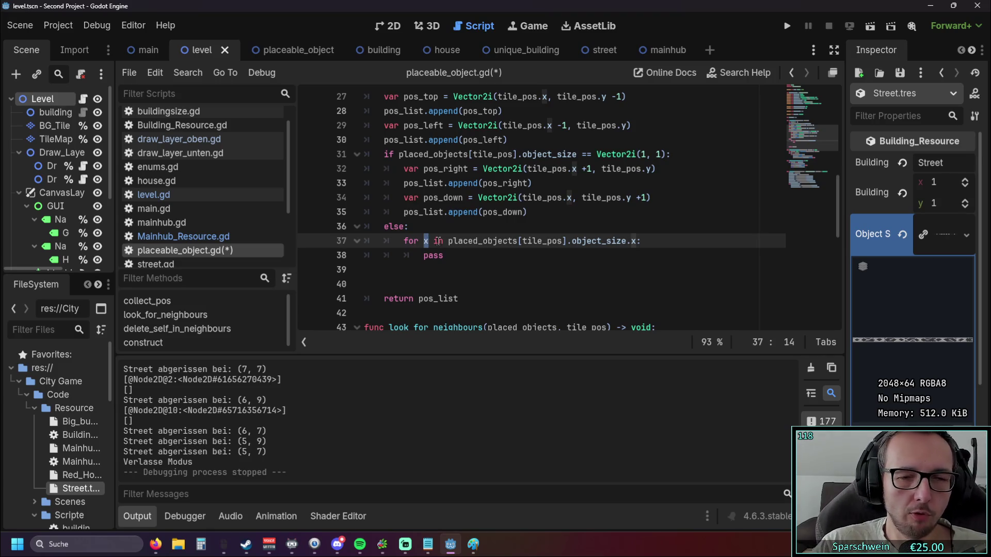
{"action": "left_click", "coordinate": [636, 240]}
{"action": "left_click", "coordinate": [631, 260]}
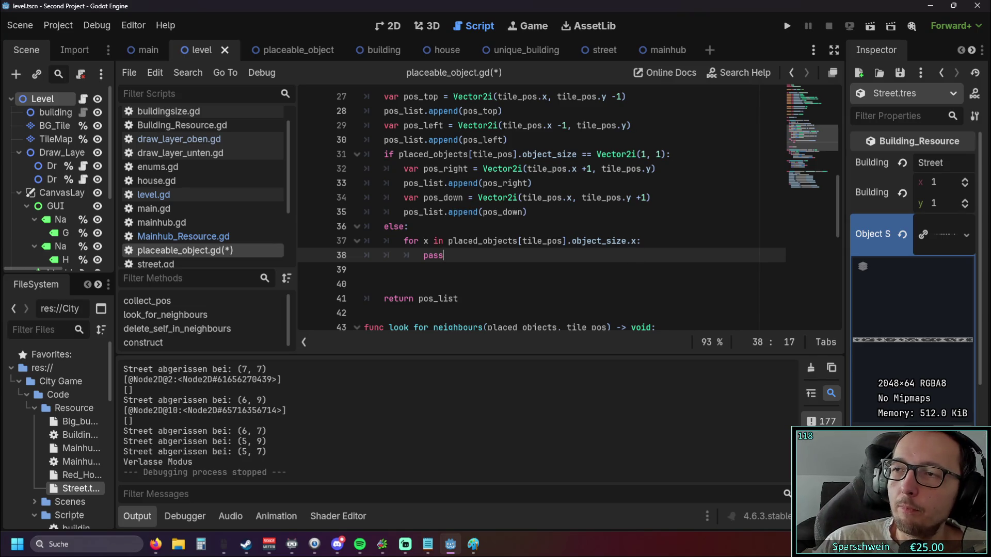
{"action": "key", "text": "alt+Tab"}
{"action": "left_click_drag", "start_coordinate": [583, 49], "coordinate": [444, 39]}
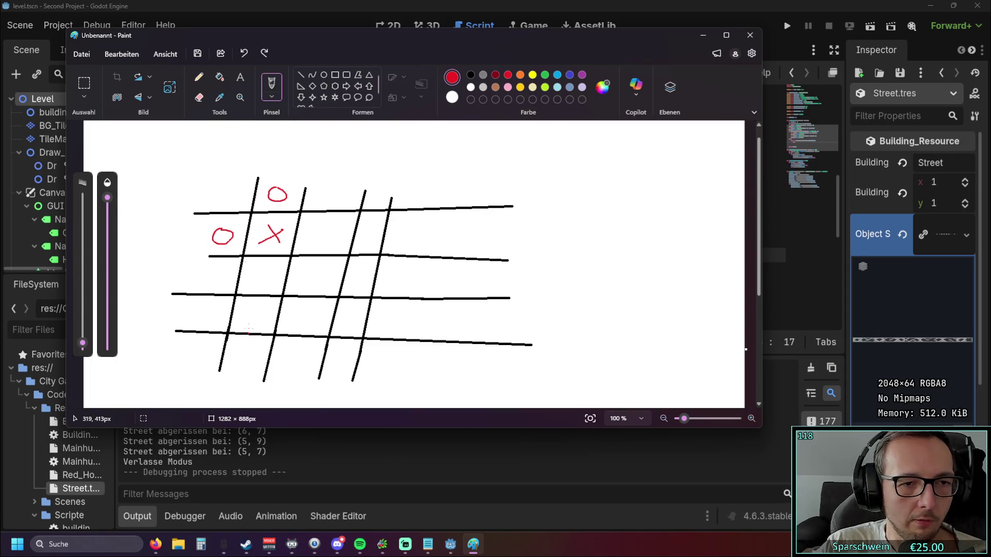
Step: Draw red Os in the lower-left and middle-right grid cells, then minimize Paint
{"action": "left_click_drag", "start_coordinate": [255, 319], "coordinate": [246, 310]}
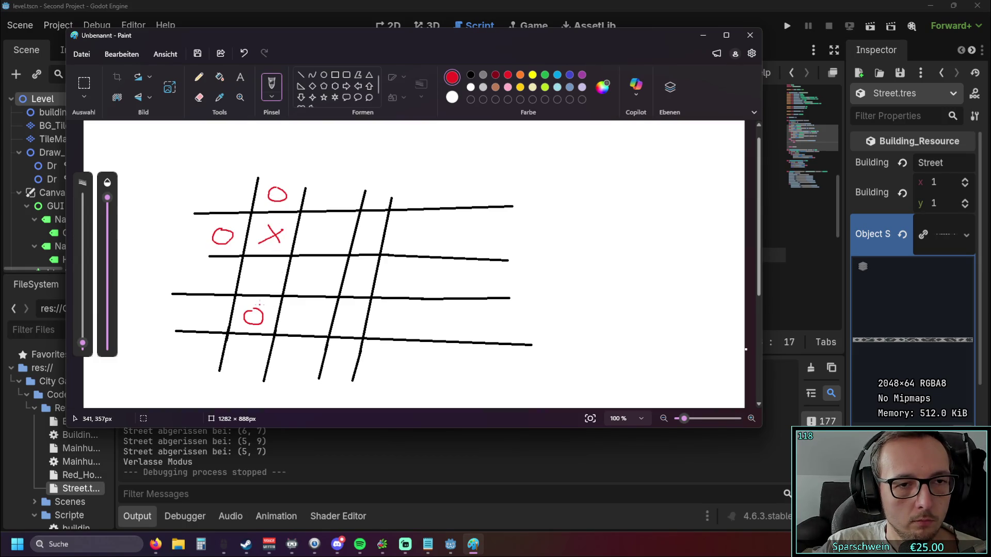
{"action": "mouse_move", "coordinate": [376, 231]}
{"action": "left_mouse_down"}
{"action": "mouse_move", "coordinate": [365, 235]}
{"action": "mouse_move", "coordinate": [369, 229]}
{"action": "left_mouse_up"}
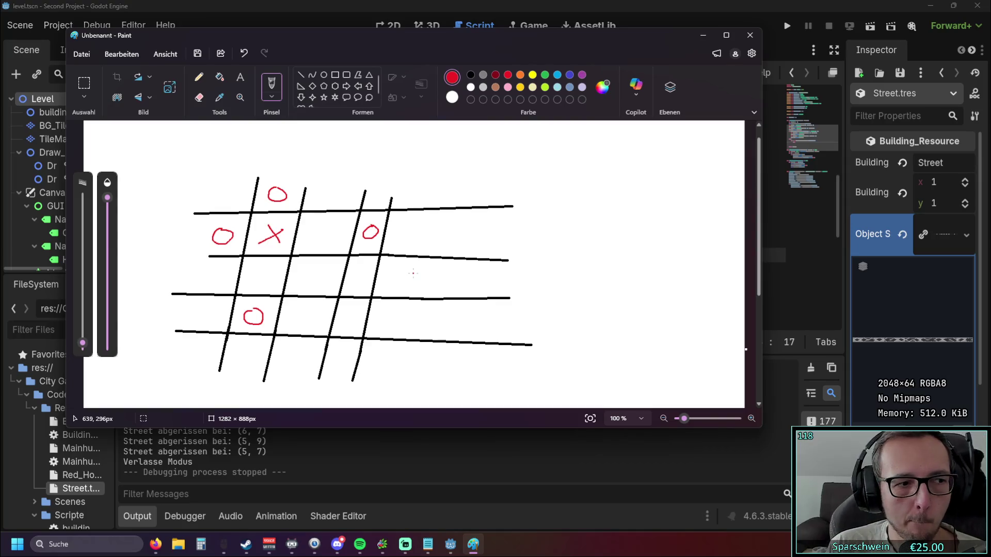
{"action": "left_click", "coordinate": [696, 36]}
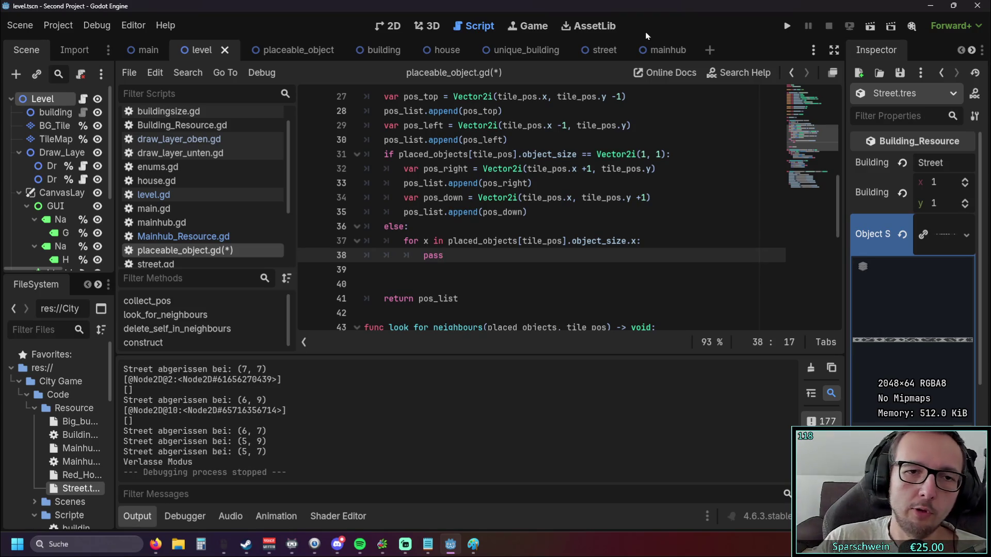
{"action": "left_click", "coordinate": [384, 227]}
{"action": "double_click", "coordinate": [384, 227]}
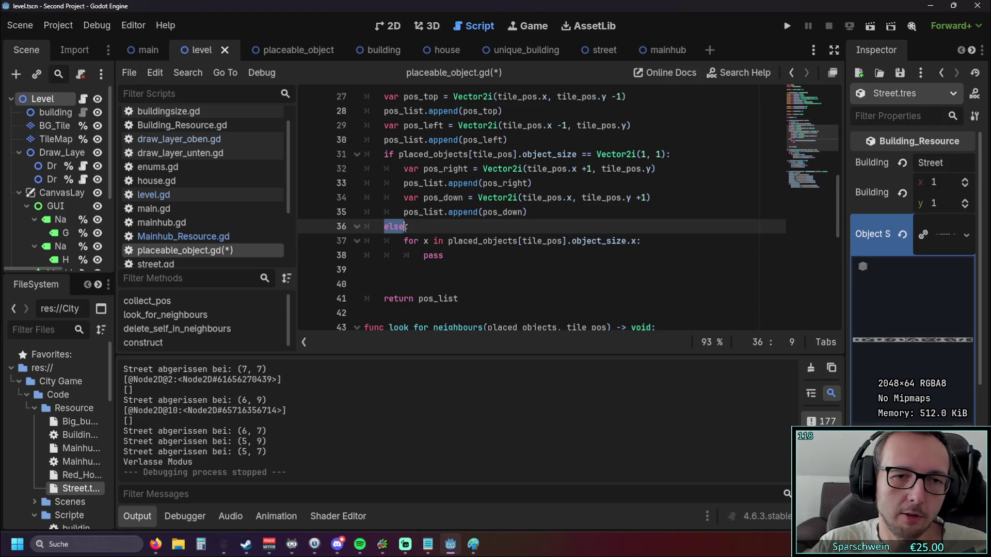
{"action": "left_click", "coordinate": [448, 231]}
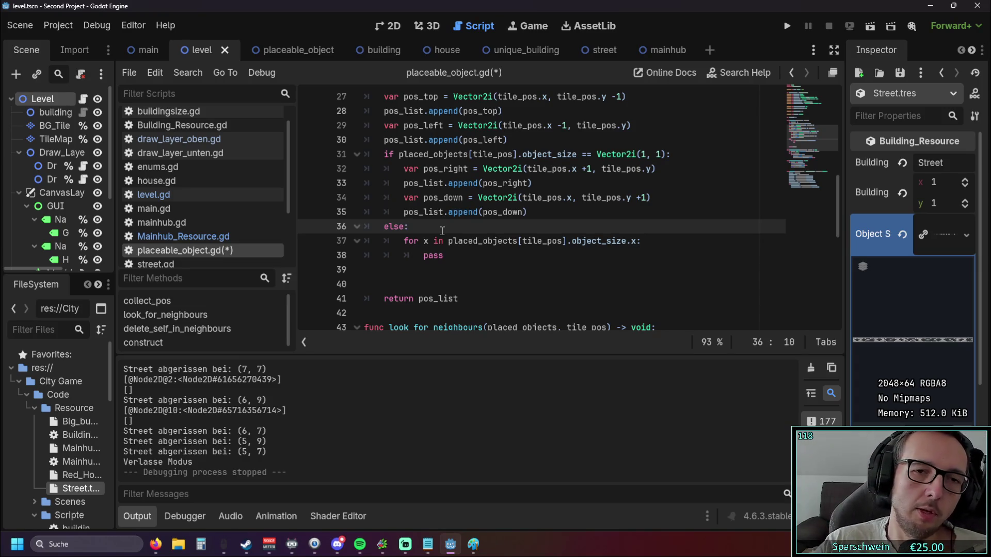
Step: Add new indented lines after pass on line 38 inside the else-branch object_size.x loop
{"action": "scroll", "coordinate": [443, 231], "scroll_direction": "up", "scroll_amount": 1}
{"action": "left_click", "coordinate": [578, 255]}
{"action": "left_click", "coordinate": [627, 269]}
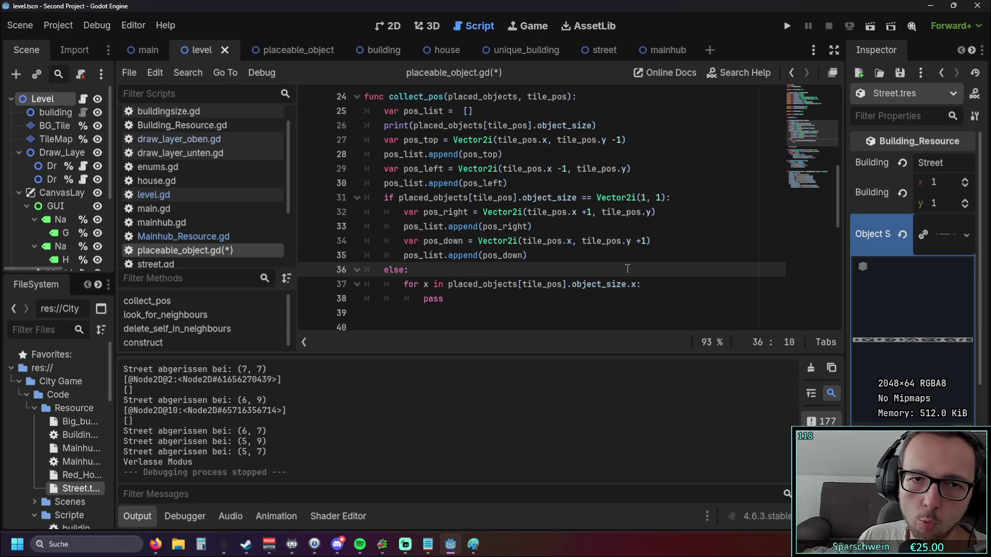
{"action": "mouse_move", "coordinate": [570, 147]}
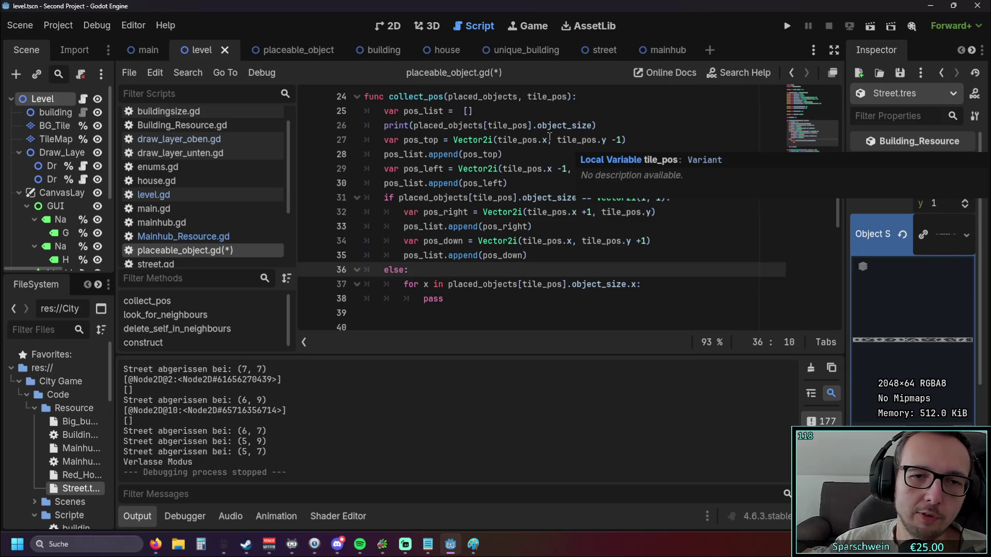
{"action": "scroll", "coordinate": [496, 262], "scroll_direction": "down", "scroll_amount": 5}
{"action": "scroll", "coordinate": [496, 262], "scroll_direction": "up", "scroll_amount": 4}
{"action": "scroll", "coordinate": [496, 262], "scroll_direction": "up", "scroll_amount": 1}
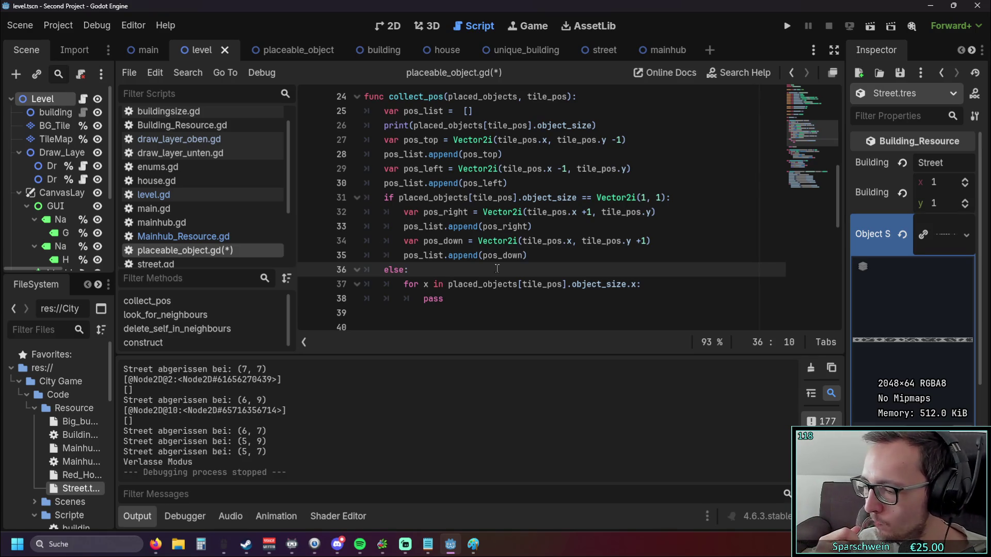
{"action": "scroll", "coordinate": [478, 236], "scroll_direction": "down", "scroll_amount": 1}
{"action": "left_click", "coordinate": [468, 258]}
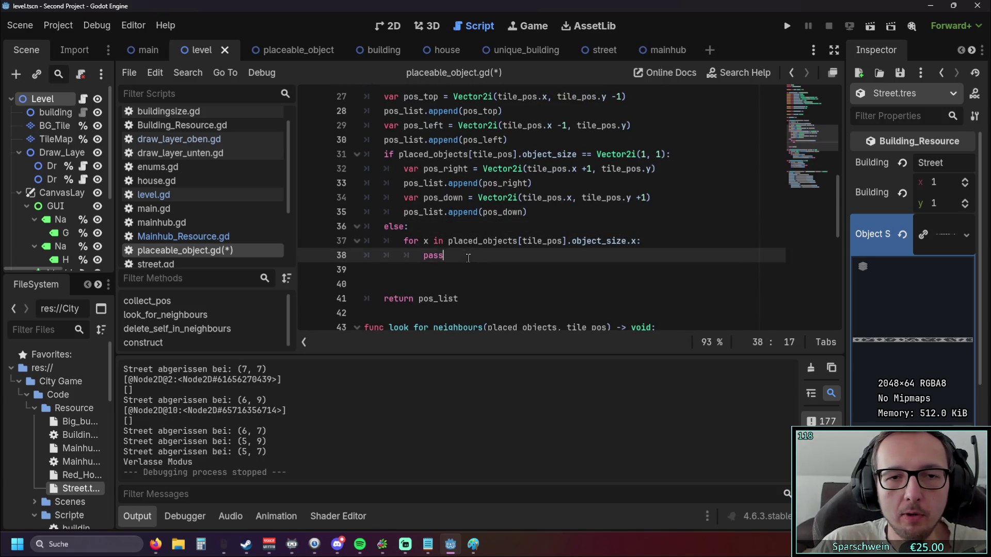
{"action": "scroll", "coordinate": [468, 258], "scroll_direction": "up", "scroll_amount": 3}
{"action": "scroll", "coordinate": [467, 260], "scroll_direction": "down", "scroll_amount": 4}
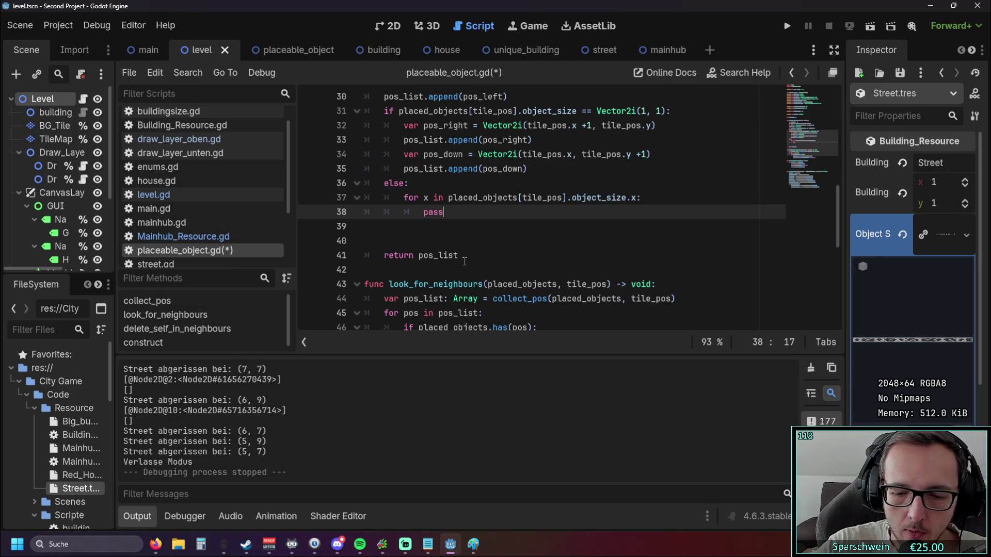
{"action": "key", "text": "Return"}
{"action": "key", "text": "Return"}
{"action": "key", "text": "Return"}
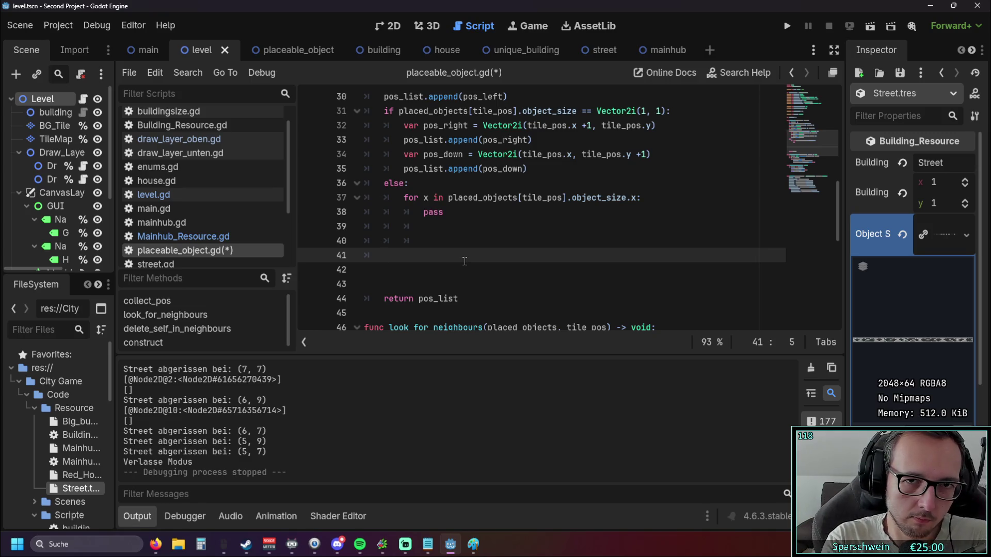
Step: Put the caret at the end of 'var pos_list = []' on line 25
{"action": "scroll", "coordinate": [465, 261], "scroll_direction": "up", "scroll_amount": 3}
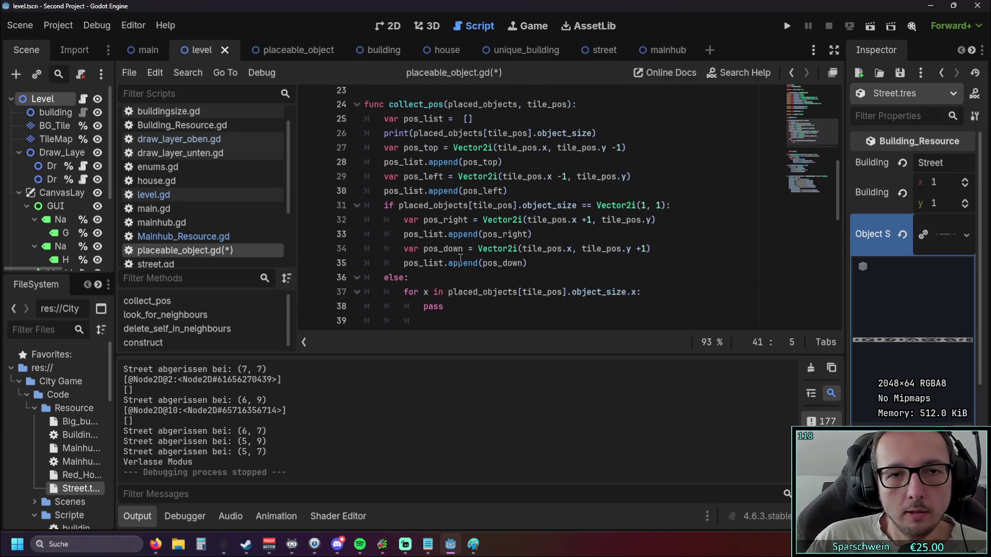
{"action": "scroll", "coordinate": [461, 257], "scroll_direction": "up", "scroll_amount": 1}
{"action": "left_click", "coordinate": [495, 153]}
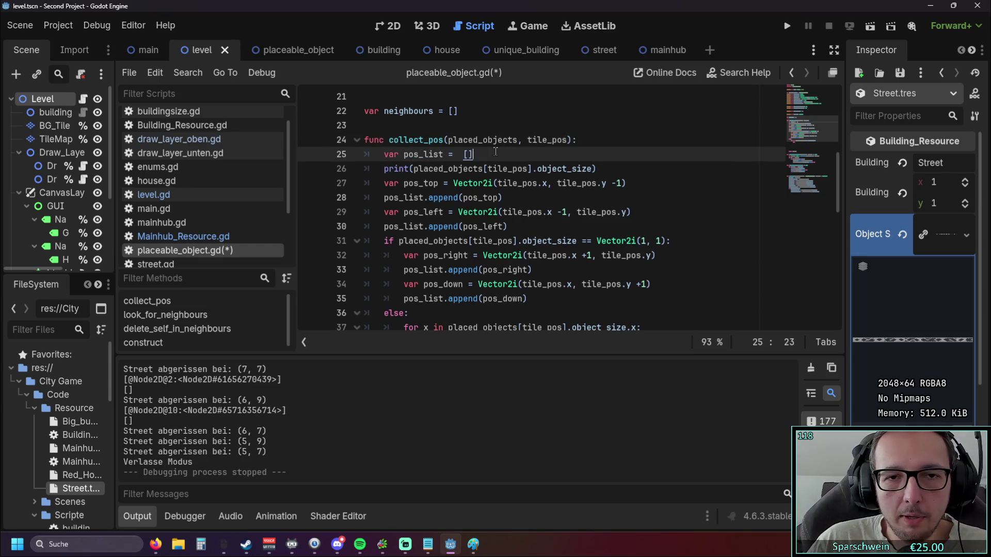
Step: Add 'var size_x = placed_objects[tile_pos].object_size.x' below the pos_list declaration
{"action": "key", "text": "Return"}
{"action": "type", "text": "var "}
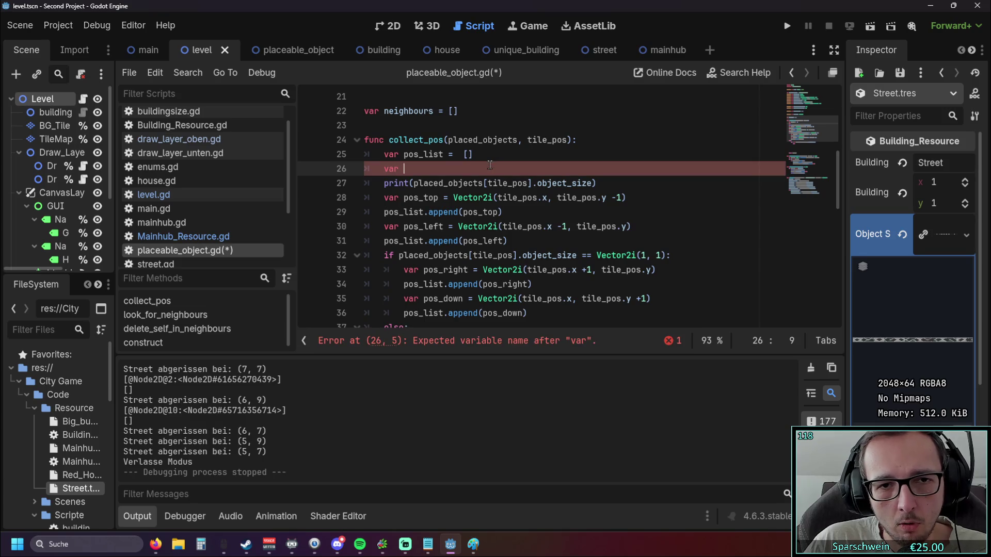
{"action": "type", "text": "size_x ="}
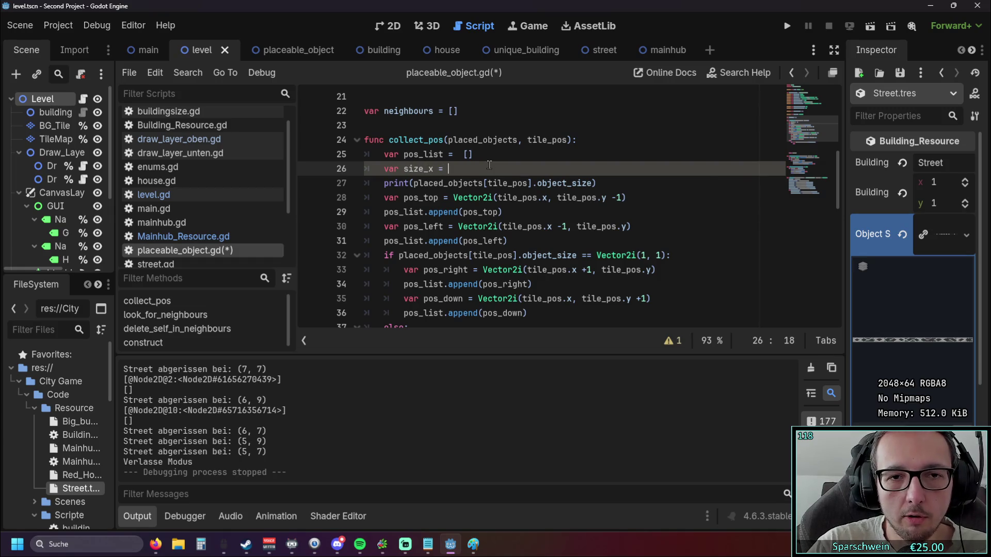
{"action": "left_click", "coordinate": [419, 168]}
{"action": "left_click_drag", "start_coordinate": [415, 183], "coordinate": [597, 183]}
{"action": "key", "text": "ctrl+c"}
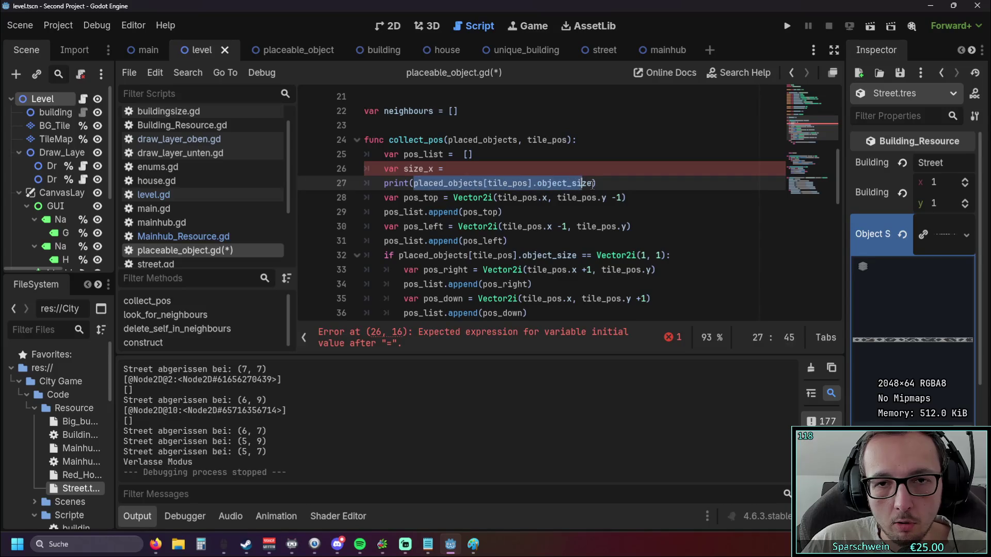
{"action": "left_click", "coordinate": [480, 168]}
{"action": "key", "text": "ctrl+v"}
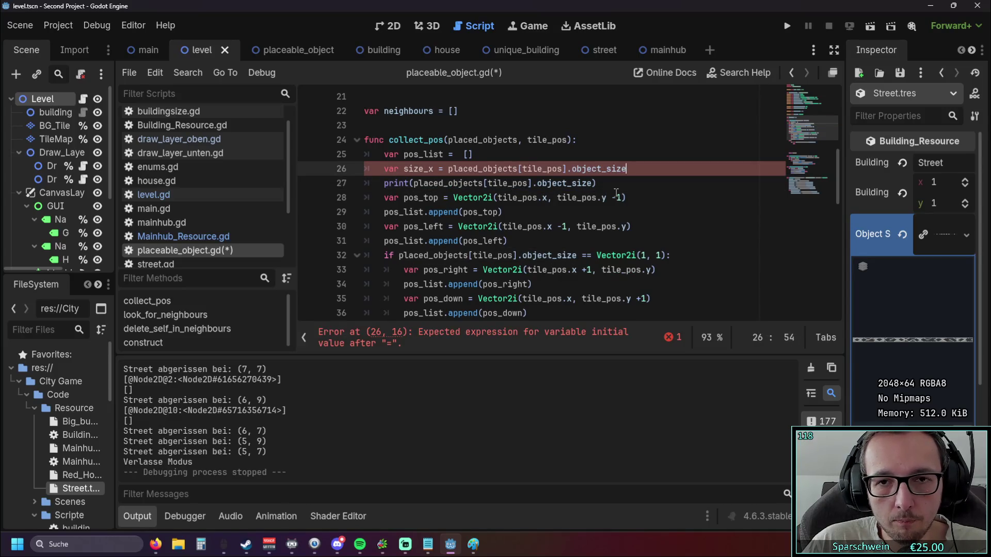
{"action": "type", "text": ".x"}
Step: Add 'var size_y = placed_objects[tile_pos].object_size.y' on the following line
{"action": "key", "text": "Return"}
{"action": "type", "text": "var size_y ="}
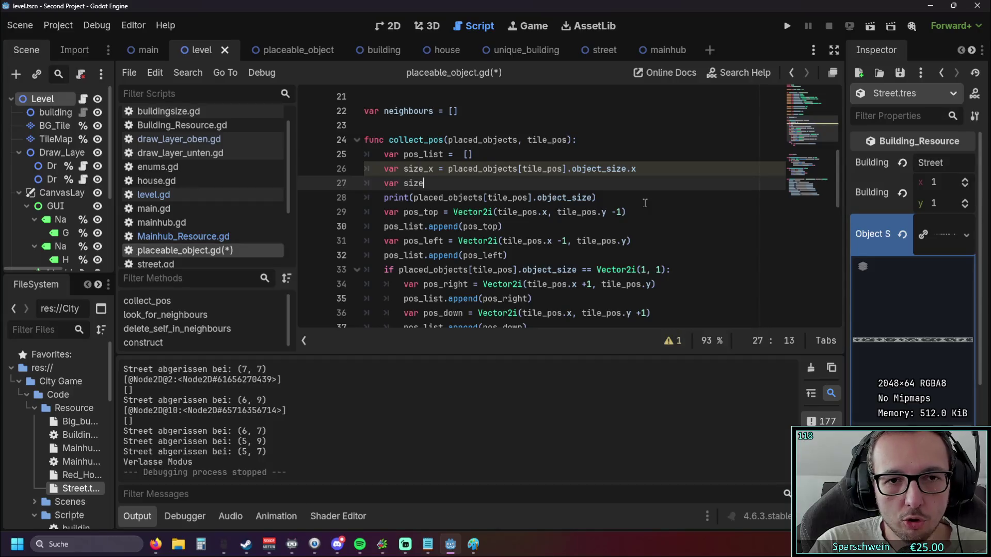
{"action": "key", "text": "ctrl+space"}
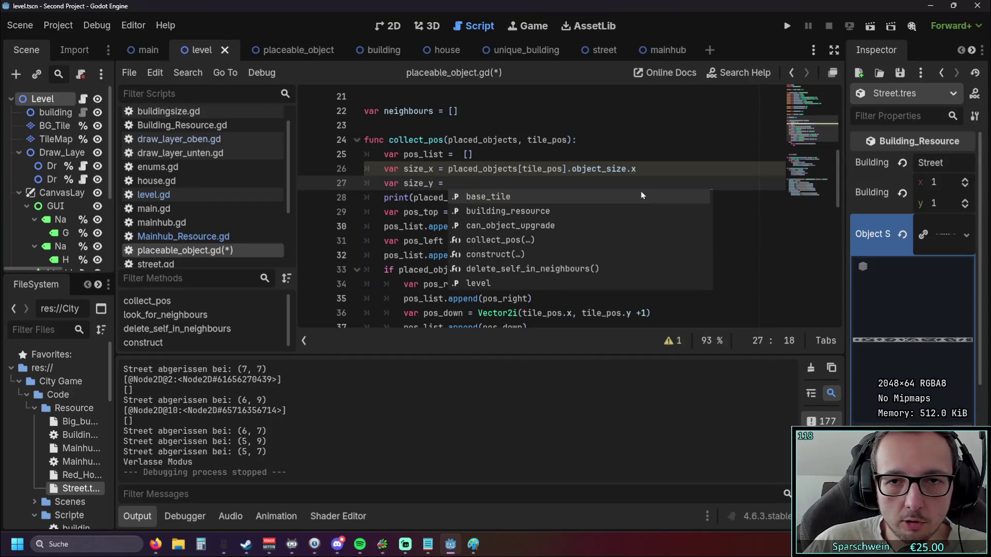
{"action": "left_click_drag", "start_coordinate": [640, 169], "coordinate": [448, 169]}
{"action": "key", "text": "ctrl+c"}
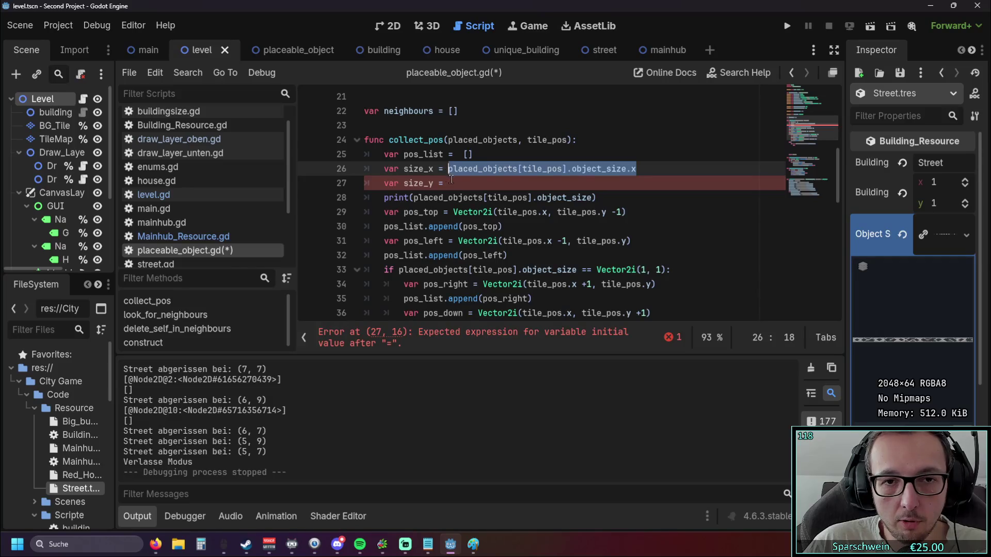
{"action": "left_click", "coordinate": [516, 183]}
{"action": "key", "text": "ctrl+v"}
{"action": "key", "text": "BackSpace"}
{"action": "type", "text": "y"}
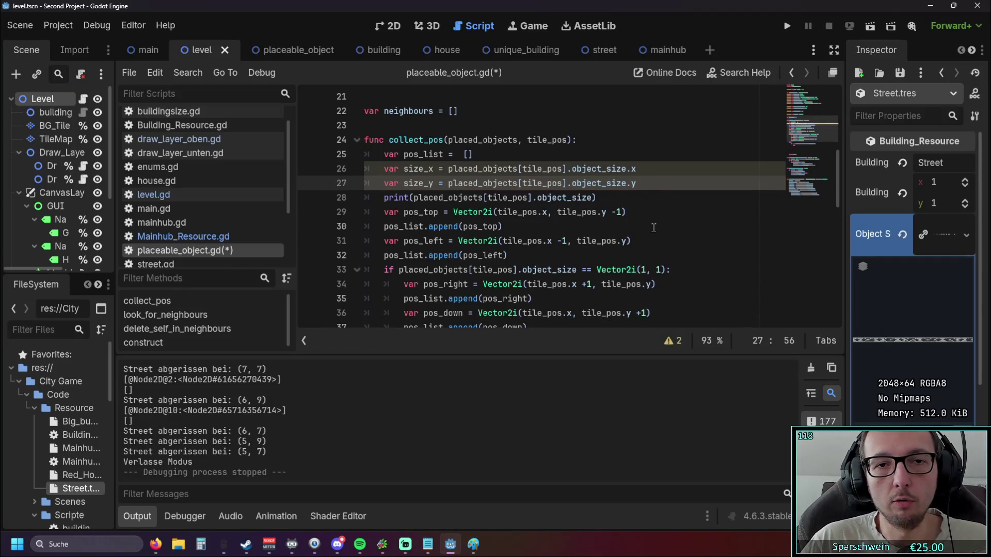
{"action": "left_click", "coordinate": [632, 226]}
{"action": "scroll", "coordinate": [632, 226], "scroll_direction": "down", "scroll_amount": 1}
{"action": "left_click_drag", "start_coordinate": [599, 154], "coordinate": [337, 163]}
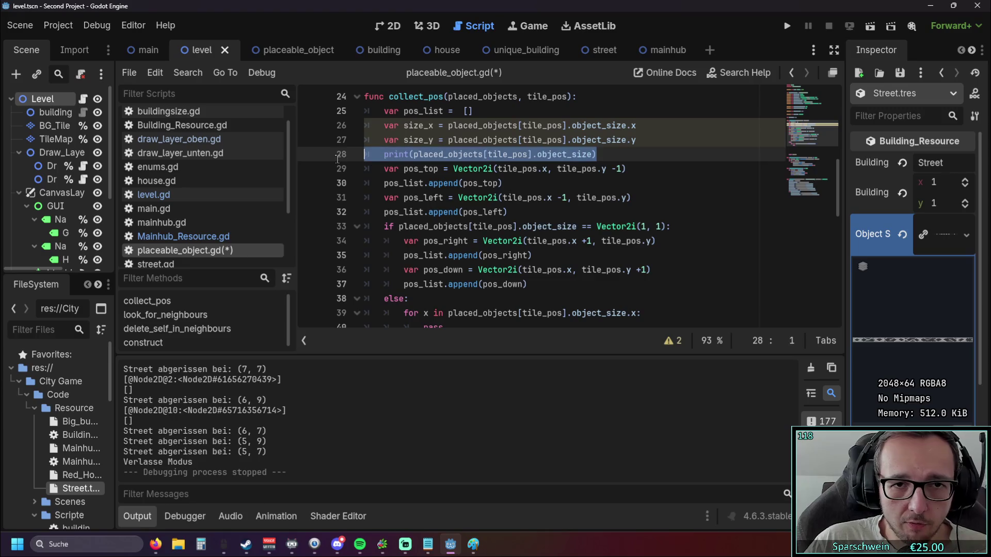
Step: Delete the print(placed_objects[tile_pos].object_size) debug line from collect_pos
{"action": "key", "text": "BackSpace"}
{"action": "key", "text": "BackSpace"}
{"action": "left_click", "coordinate": [657, 138]}
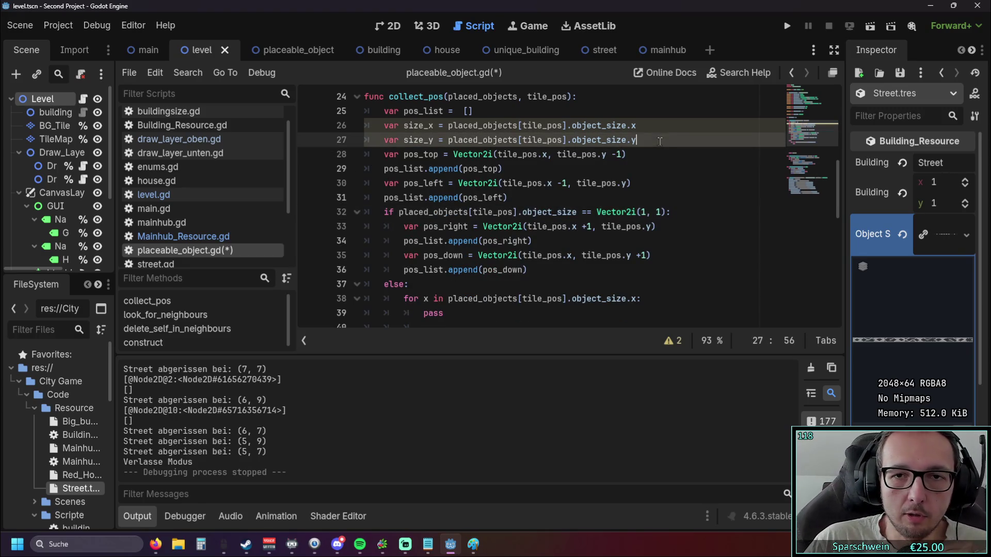
{"action": "key", "text": "Return"}
{"action": "scroll", "coordinate": [500, 140], "scroll_direction": "down", "scroll_amount": 1}
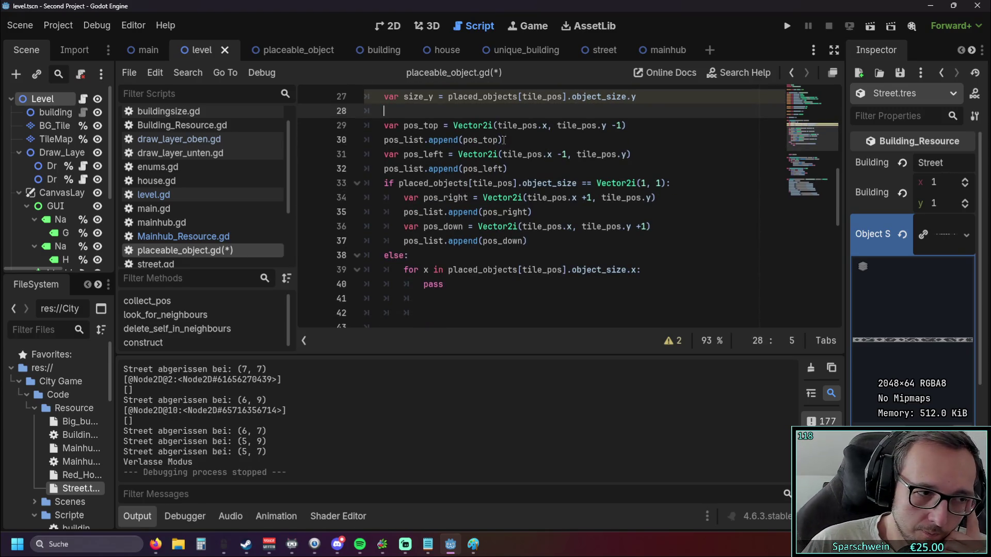
{"action": "scroll", "coordinate": [513, 222], "scroll_direction": "up", "scroll_amount": 1}
{"action": "left_click", "coordinate": [476, 301]}
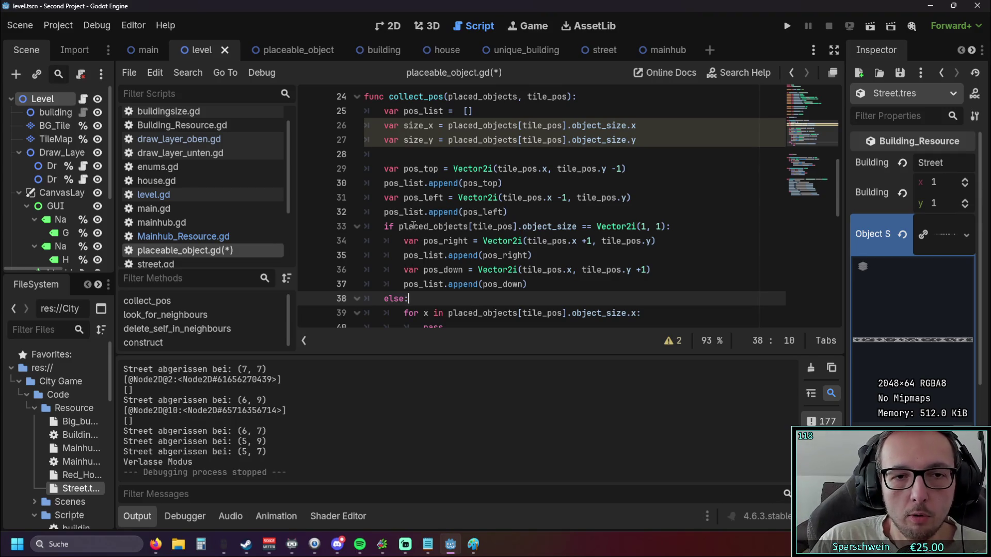
Step: Review the object size check on line 33 and place the caret on blank line 28
{"action": "left_click_drag", "start_coordinate": [400, 227], "coordinate": [576, 228]}
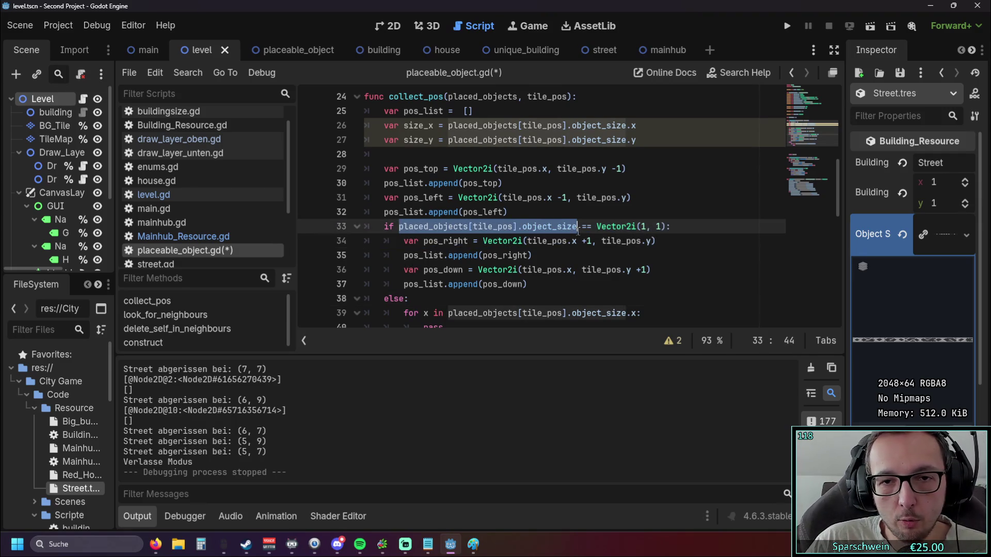
{"action": "left_click", "coordinate": [589, 285]}
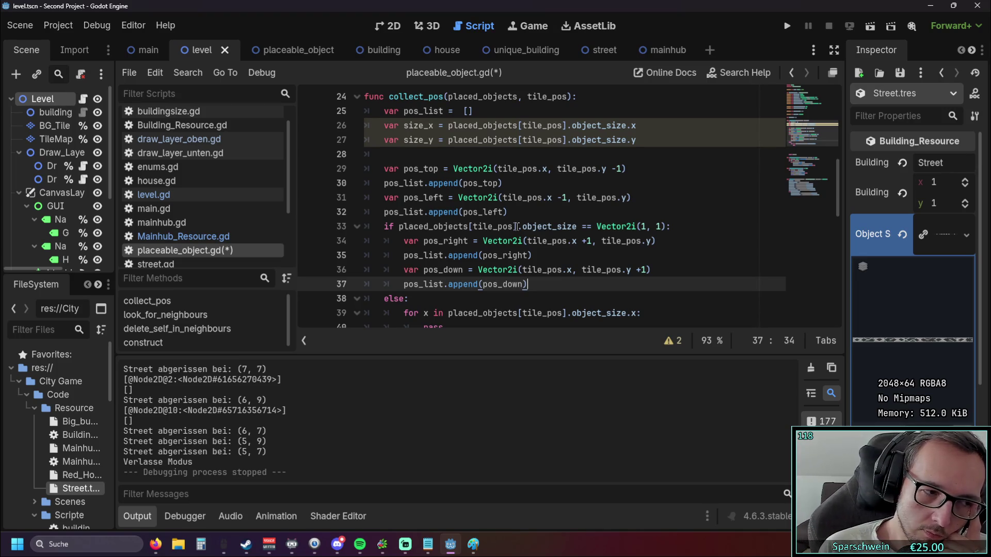
{"action": "scroll", "coordinate": [475, 196], "scroll_direction": "down", "scroll_amount": 1}
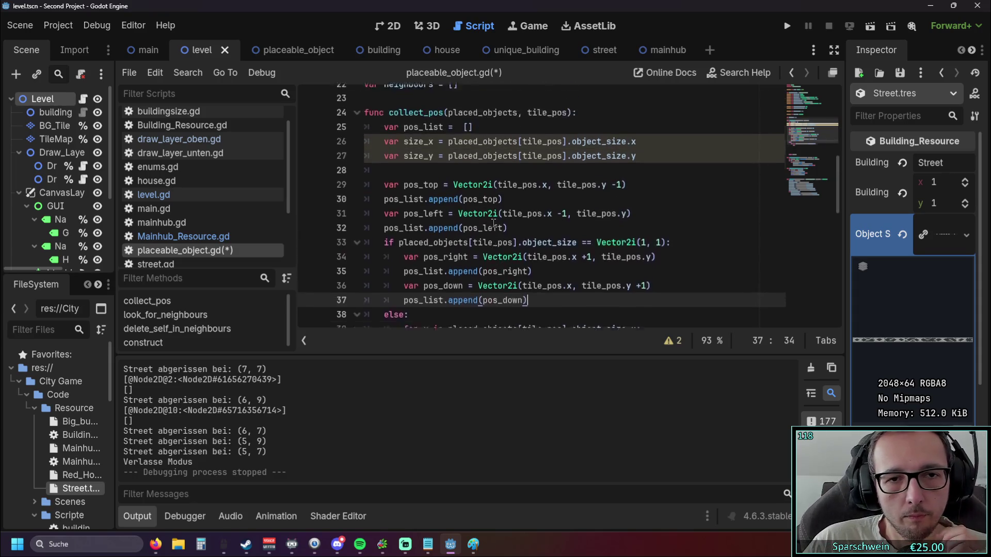
{"action": "left_click", "coordinate": [433, 124]}
{"action": "left_click", "coordinate": [437, 112]}
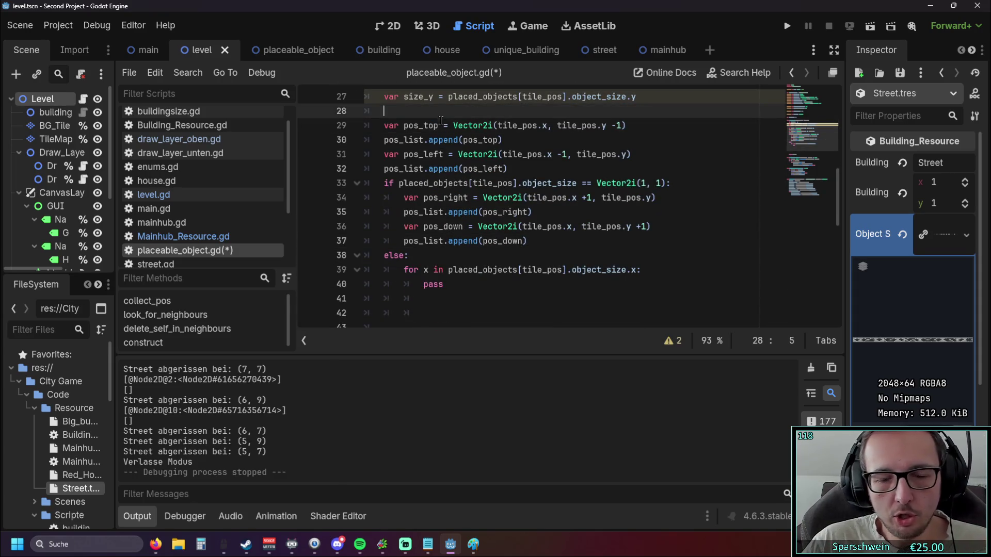
Step: Insert blank lines below size_y and write the loop header 'for x in size_x:'
{"action": "key", "text": "Return"}
{"action": "key", "text": "Return"}
{"action": "key", "text": "Return"}
{"action": "key", "text": "Return"}
{"action": "key", "text": "Return"}
{"action": "scroll", "coordinate": [450, 236], "scroll_direction": "up", "scroll_amount": 3}
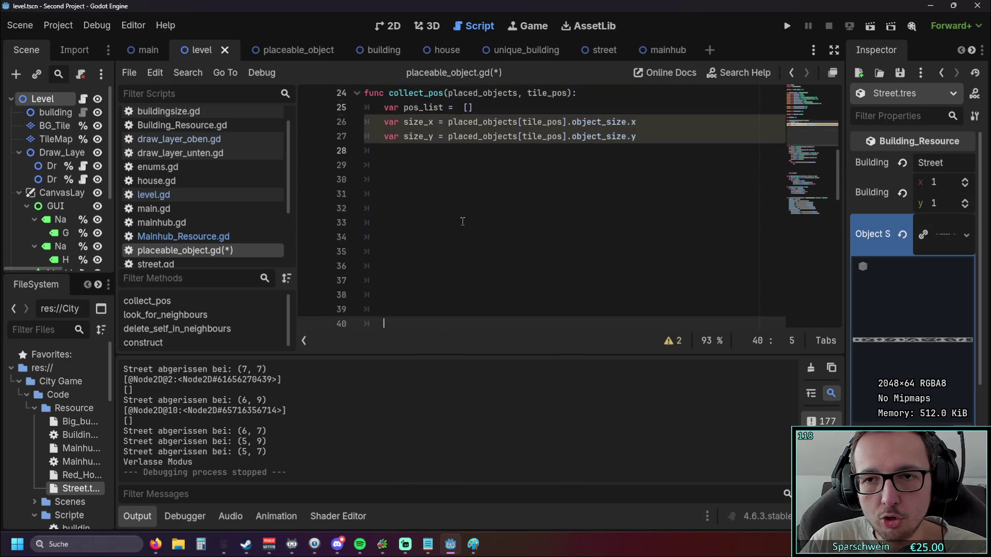
{"action": "left_click", "coordinate": [396, 175]}
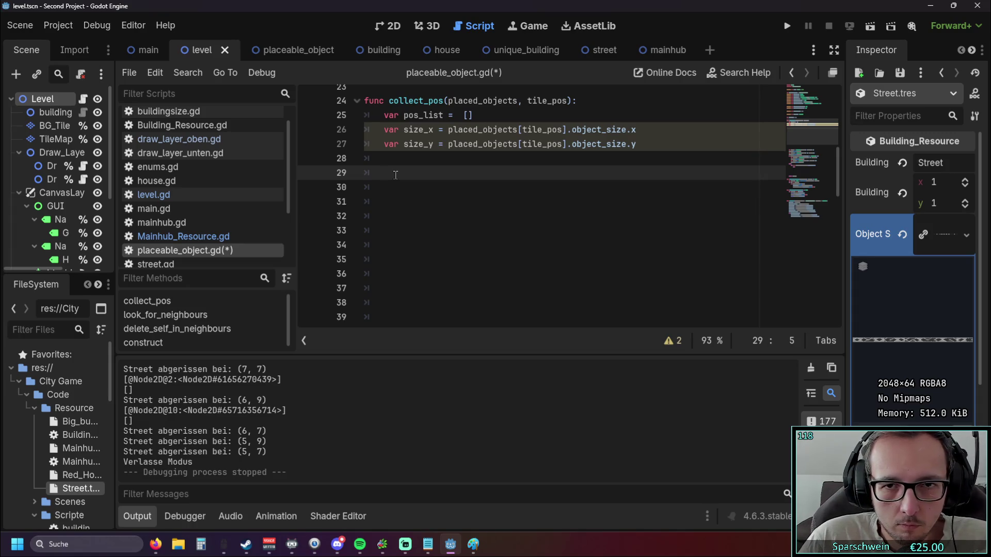
{"action": "type", "text": "for "}
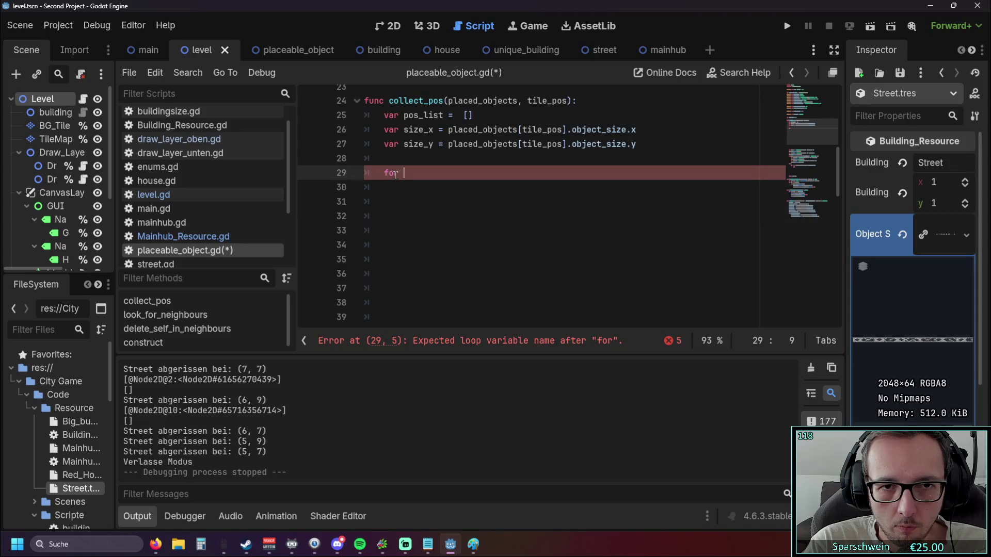
{"action": "type", "text": "x"}
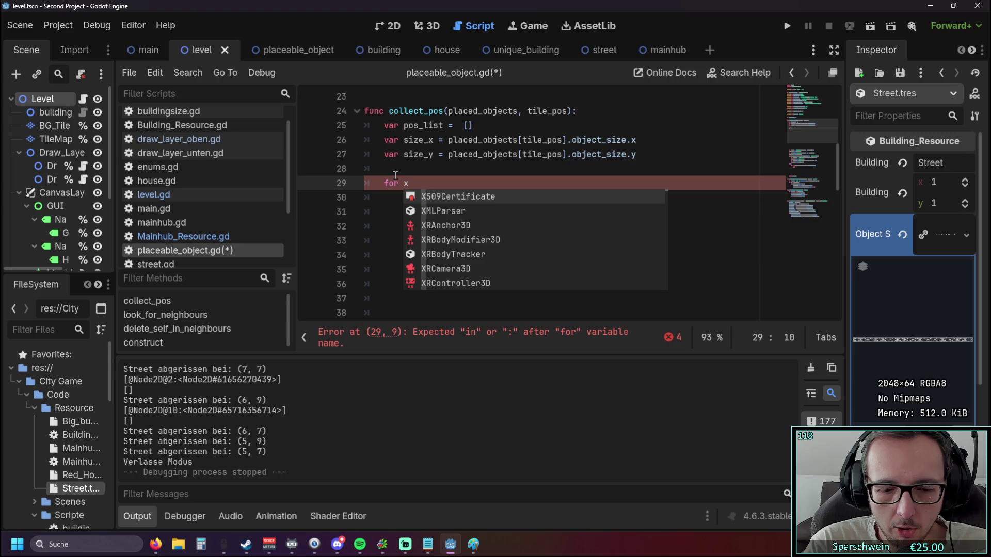
{"action": "type", "text": " in size"}
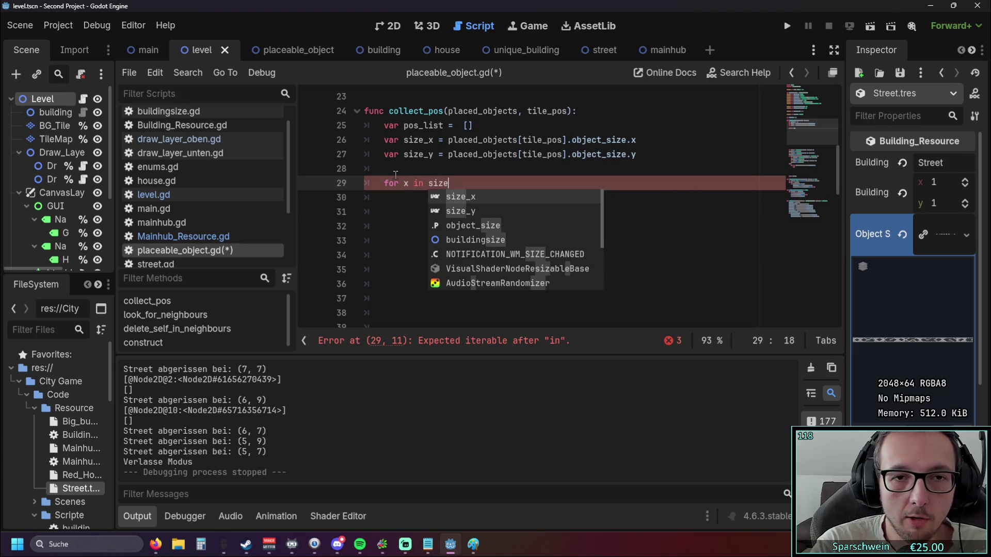
{"action": "key", "text": "Return"}
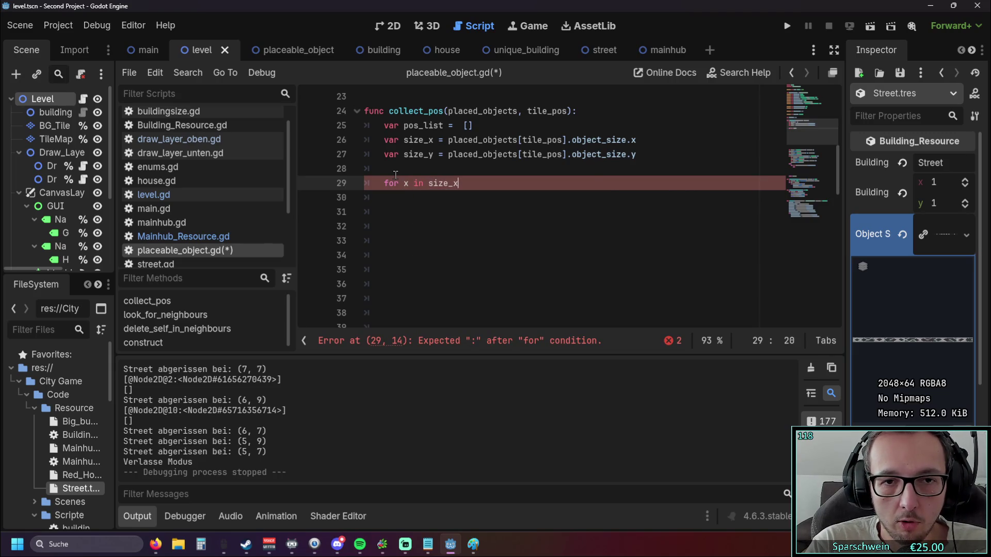
{"action": "type", "text": ":"}
{"action": "key", "text": "Return"}
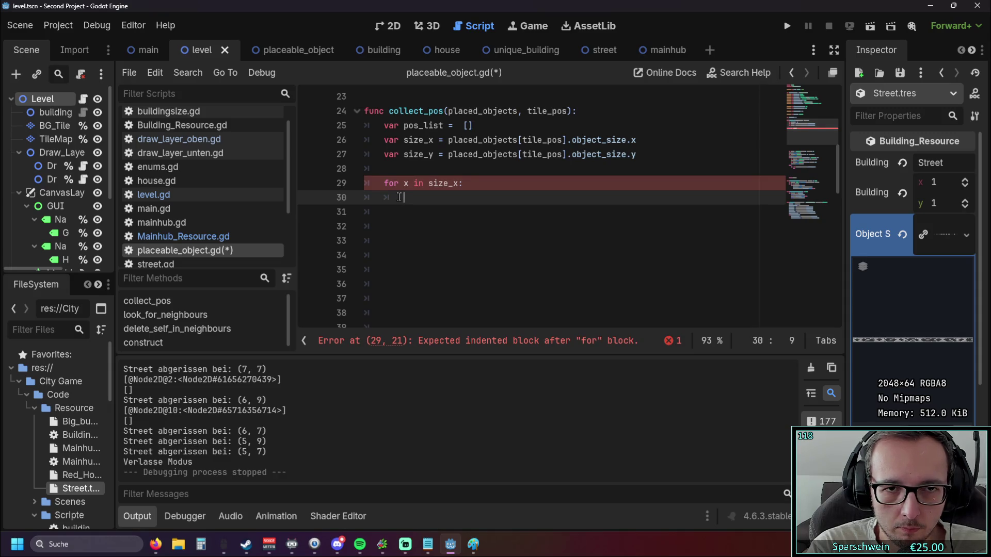
Step: Start a 'var pos =' line inside the size_x loop, then switch to the Paint grid sketch
{"action": "type", "text": "var "}
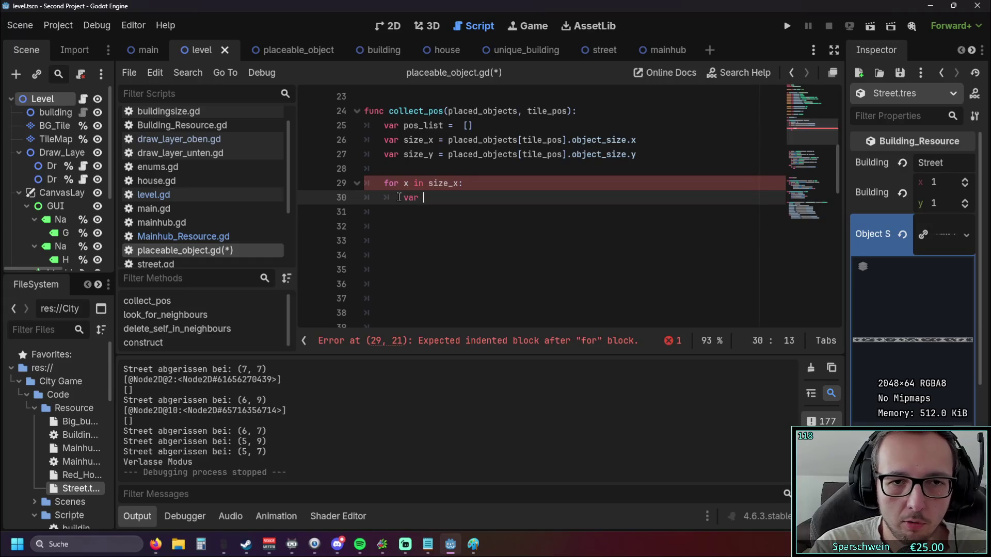
{"action": "type", "text": "pos"}
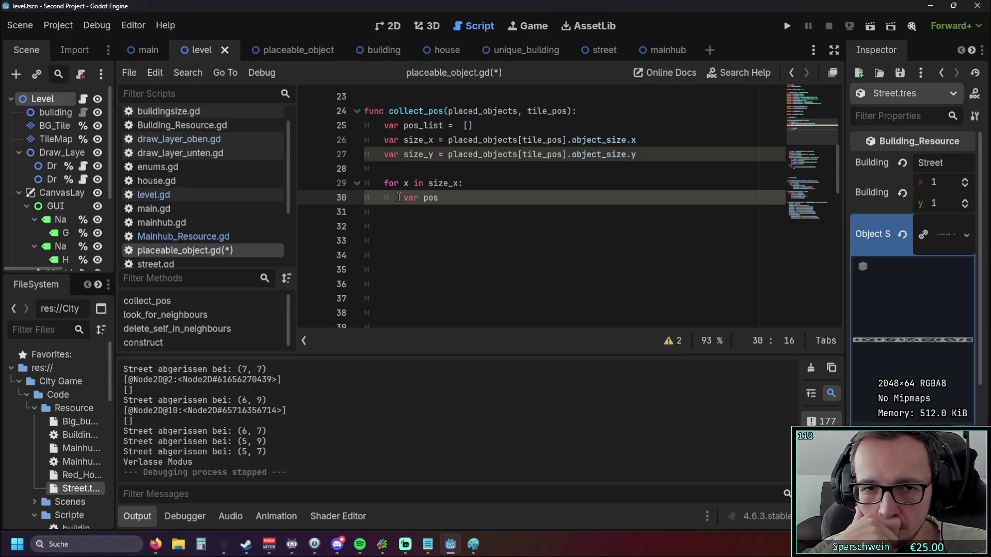
{"action": "type", "text": " ="}
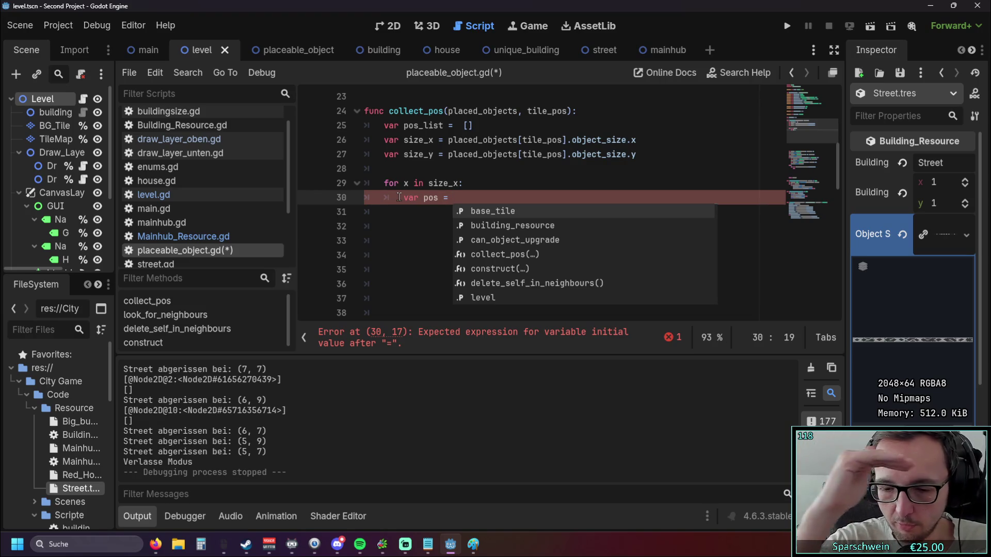
{"action": "key", "text": "alt+Tab"}
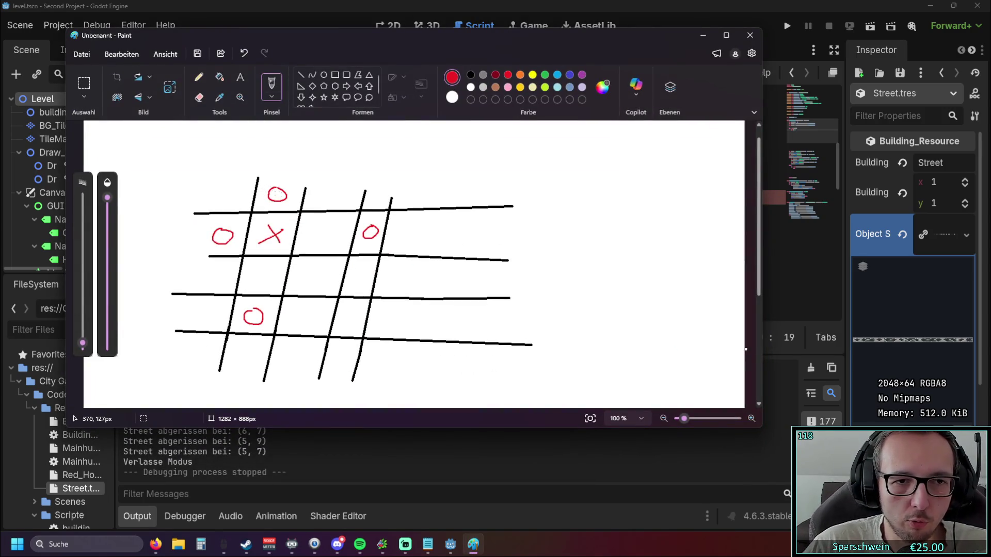
{"action": "left_click", "coordinate": [703, 35]}
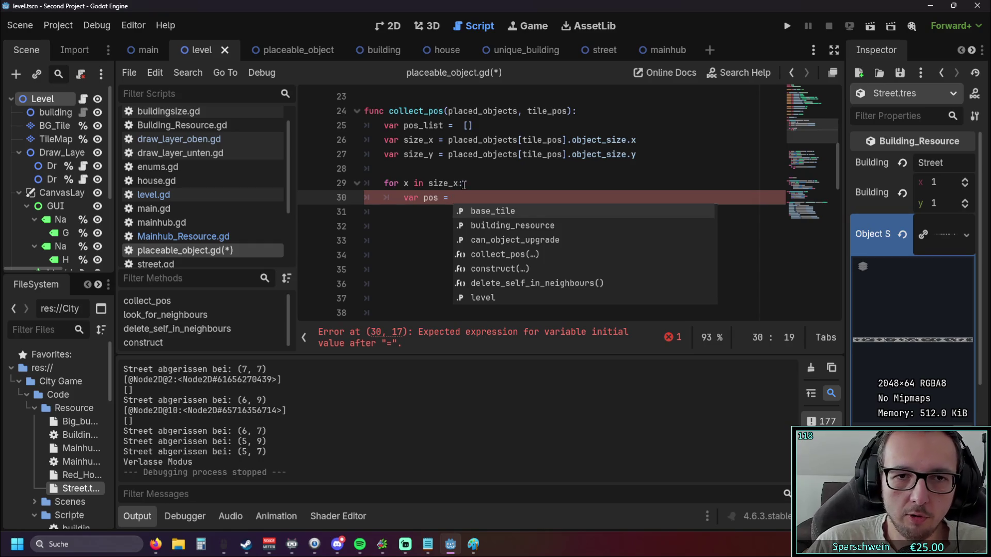
Step: Copy the pos_top coordinates from line 44 and paste them after var pos =
{"action": "scroll", "coordinate": [444, 189], "scroll_direction": "down", "scroll_amount": 5}
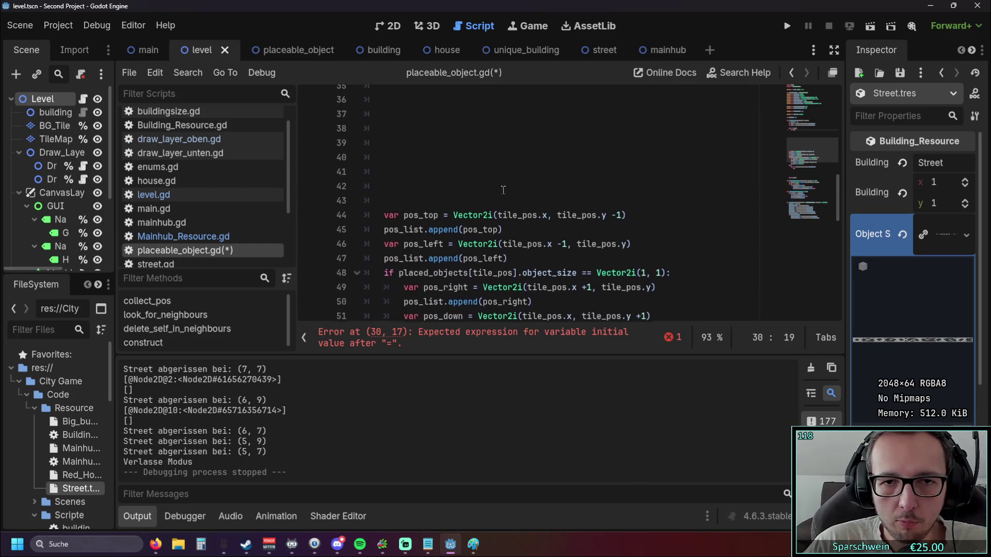
{"action": "scroll", "coordinate": [459, 196], "scroll_direction": "up", "scroll_amount": 1}
{"action": "left_click", "coordinate": [497, 226]}
{"action": "left_click_drag", "start_coordinate": [497, 227], "coordinate": [622, 227]}
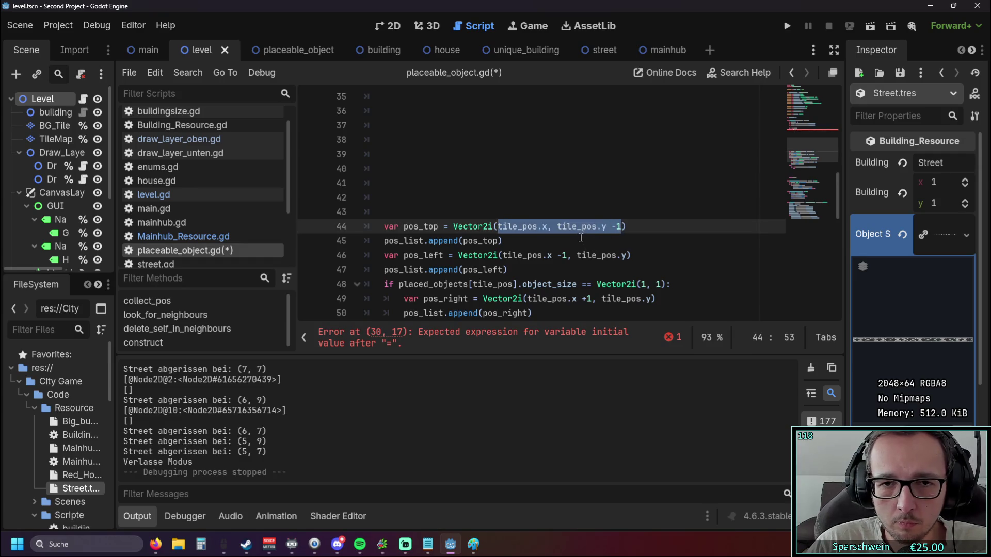
{"action": "scroll", "coordinate": [572, 238], "scroll_direction": "up", "scroll_amount": 1}
{"action": "key", "text": "ctrl+c"}
{"action": "scroll", "coordinate": [572, 241], "scroll_direction": "up", "scroll_amount": 4}
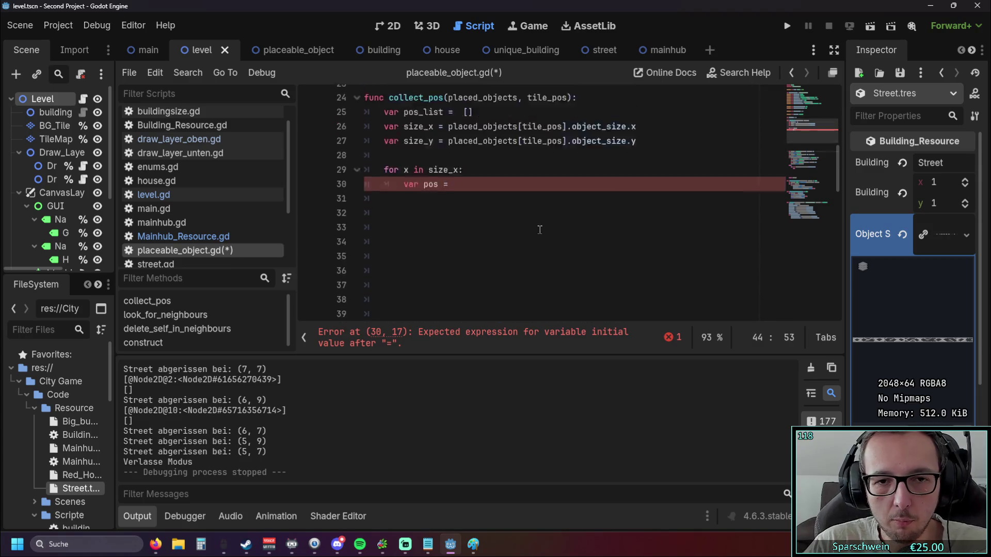
{"action": "left_click", "coordinate": [478, 241]}
{"action": "key", "text": "ctrl+v"}
{"action": "left_click", "coordinate": [483, 266]}
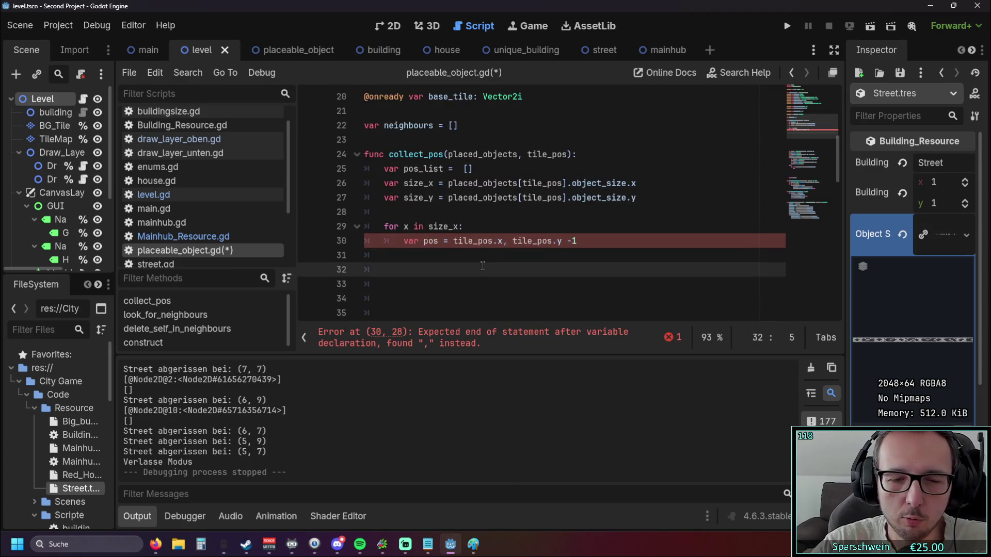
Step: Replace line 30's value with the Vector2i(tile_pos.x, tile_pos.y -1) expression from line 44
{"action": "scroll", "coordinate": [483, 265], "scroll_direction": "down", "scroll_amount": 5}
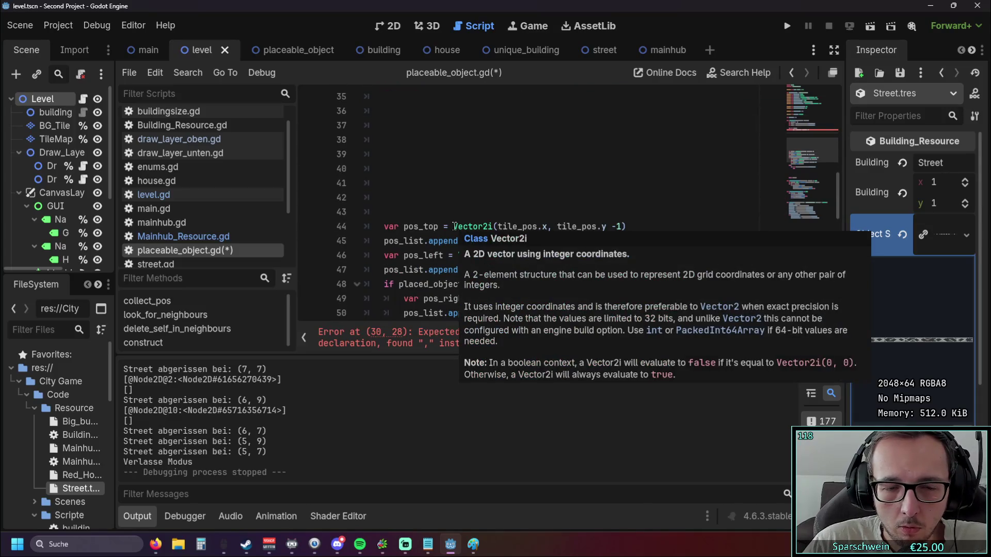
{"action": "left_click_drag", "start_coordinate": [453, 226], "coordinate": [626, 226]}
{"action": "scroll", "coordinate": [619, 233], "scroll_direction": "up", "scroll_amount": 5}
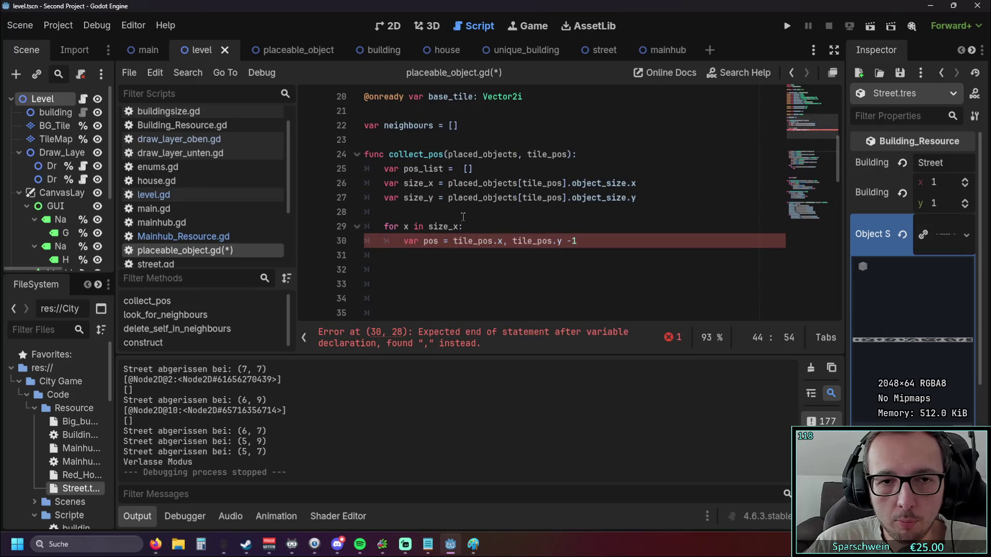
{"action": "left_click_drag", "start_coordinate": [454, 241], "coordinate": [599, 246]}
{"action": "key", "text": "ctrl+v"}
{"action": "left_click", "coordinate": [528, 280]}
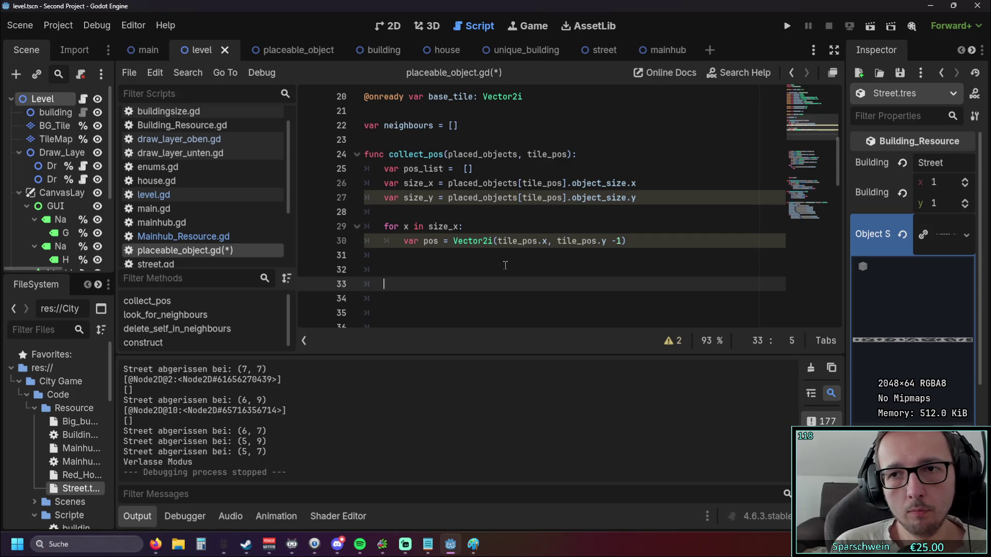
Step: Add a + x offset right after tile_pos.x on line 30
{"action": "left_click", "coordinate": [548, 236]}
{"action": "type", "text": "+x"}
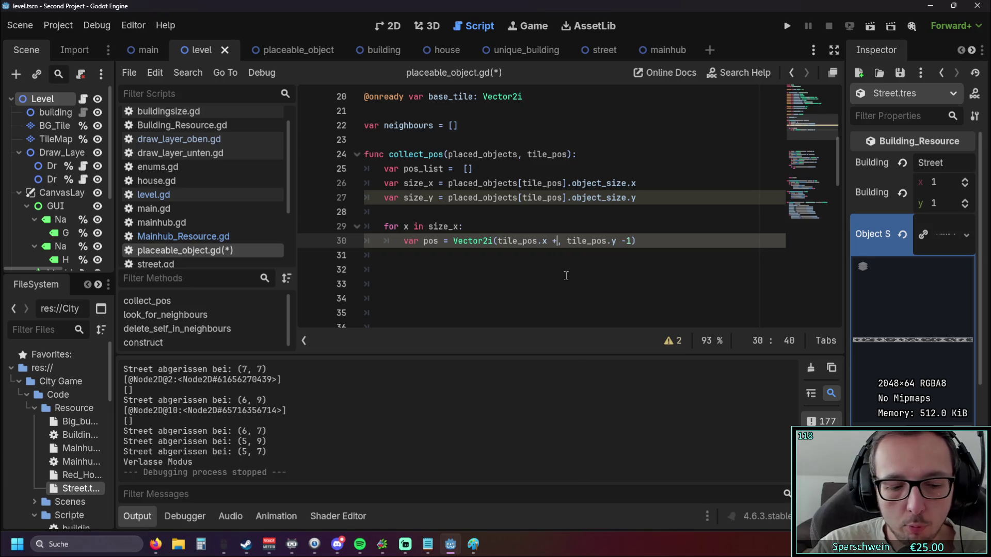
{"action": "left_click", "coordinate": [554, 276]}
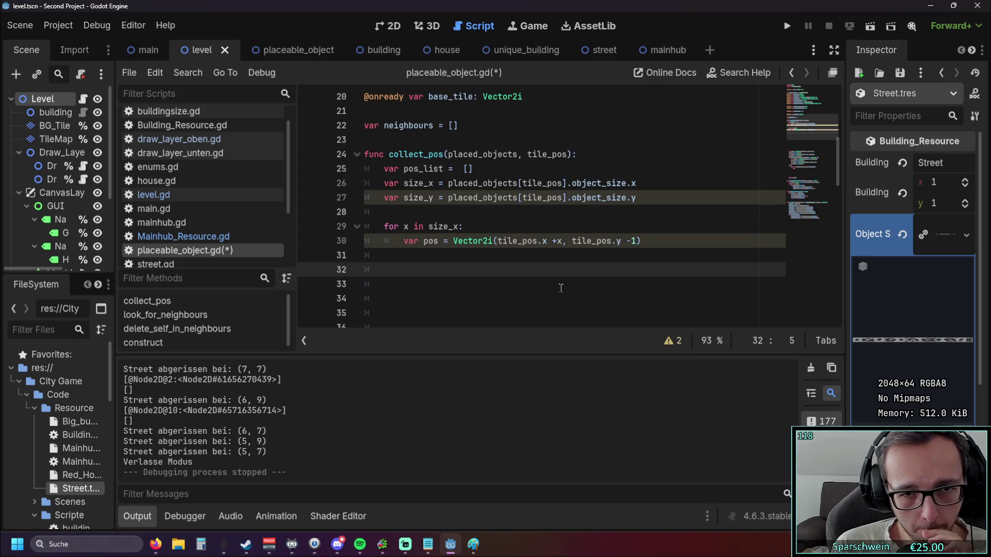
{"action": "left_click", "coordinate": [557, 241]}
{"action": "left_click", "coordinate": [621, 272]}
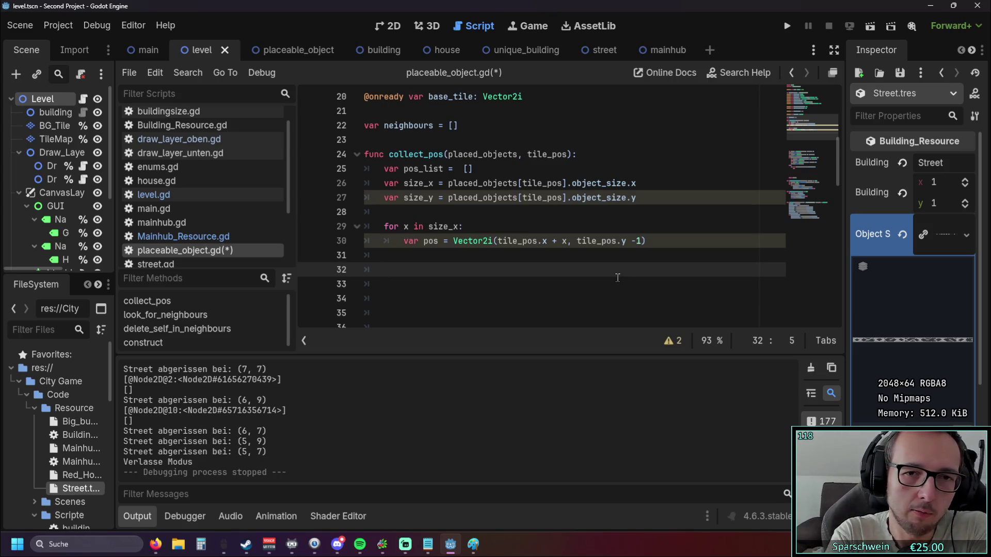
Step: Turn the offset into (x-1), giving Vector2i(tile_pos.x + (x-1), tile_pos.y -1)
{"action": "left_click", "coordinate": [567, 241]}
{"action": "type", "text": "-1"}
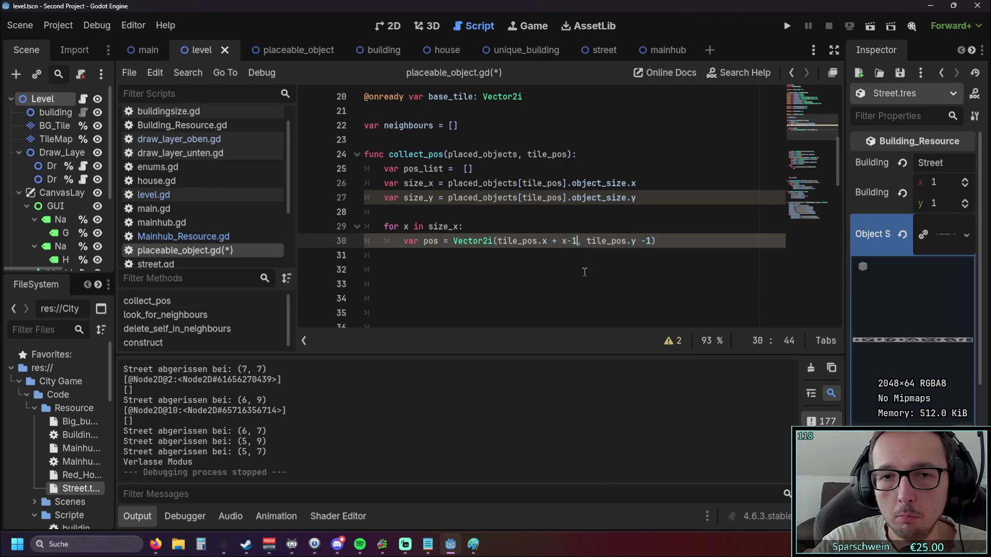
{"action": "left_click", "coordinate": [585, 272]}
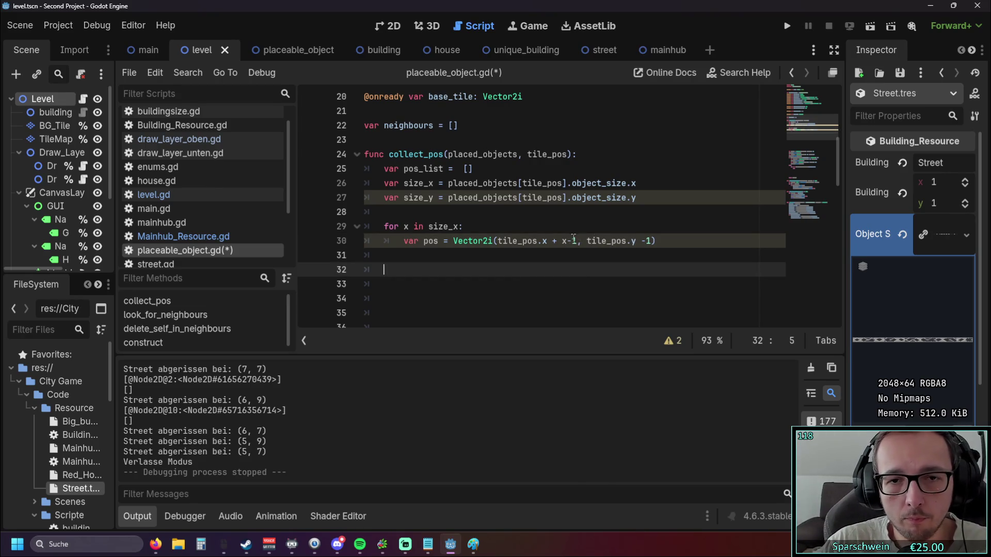
{"action": "key", "text": "Up"}
{"action": "key", "text": "Up"}
{"action": "type", "text": "("}
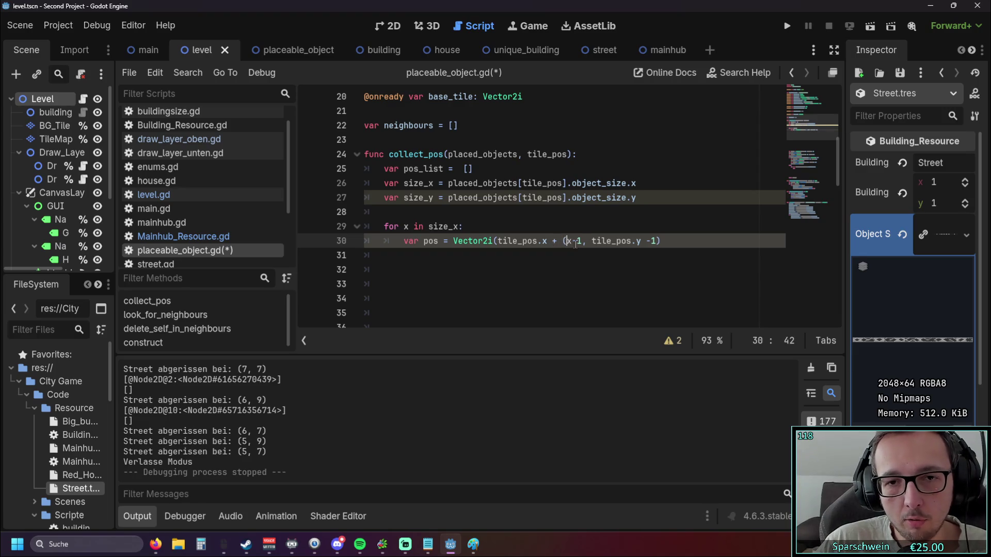
{"action": "key", "text": "Right"}
{"action": "key", "text": "Right"}
{"action": "key", "text": "Right"}
{"action": "type", "text": ")"}
{"action": "left_click", "coordinate": [570, 289]}
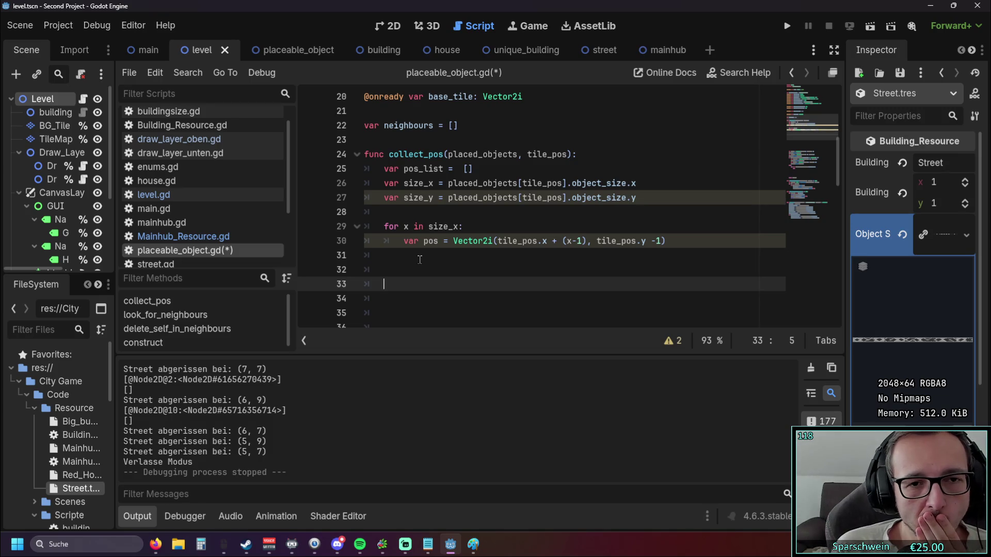
{"action": "left_click", "coordinate": [425, 256]}
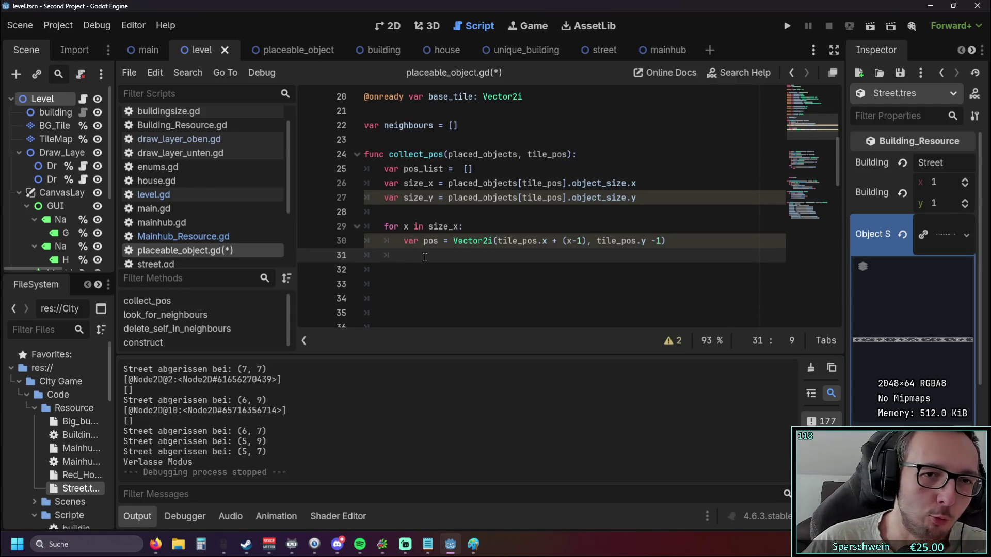
Step: Write pos_list.append(pos) on line 31 inside the size_x loop
{"action": "type", "text": "p"}
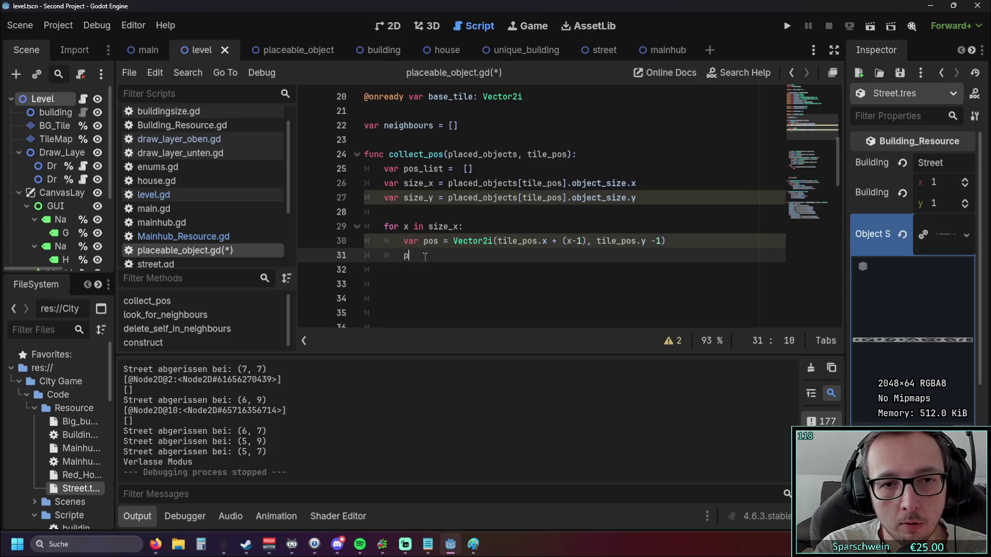
{"action": "type", "text": "os_tisz"}
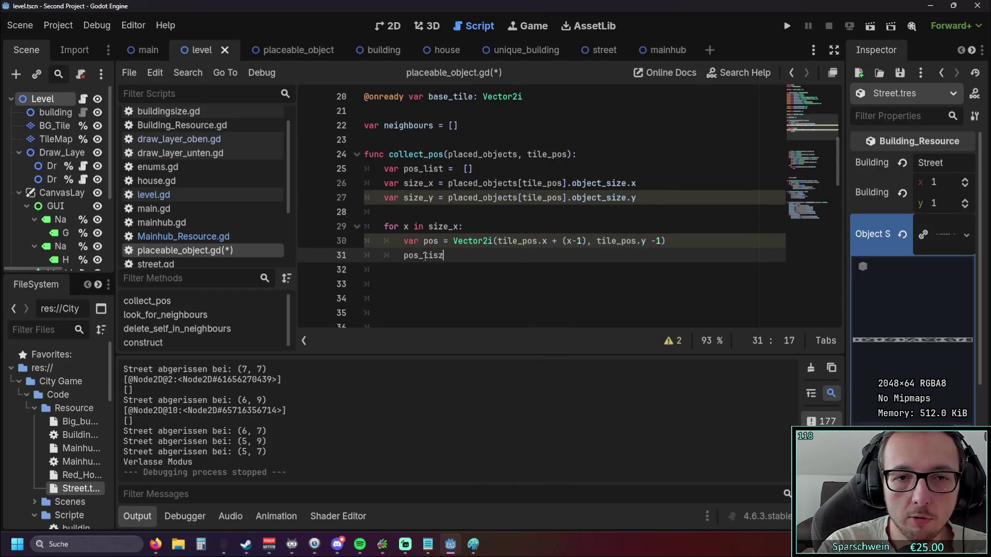
{"action": "key", "text": "BackSpace"}
{"action": "key", "text": "BackSpace"}
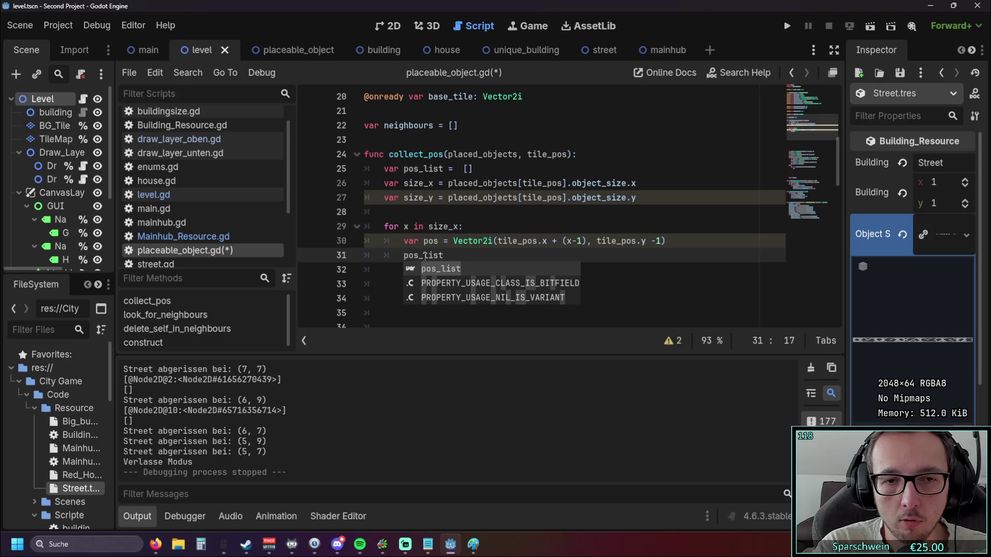
{"action": "key", "text": "BackSpace"}
{"action": "key", "text": "BackSpace"}
{"action": "key", "text": "BackSpace"}
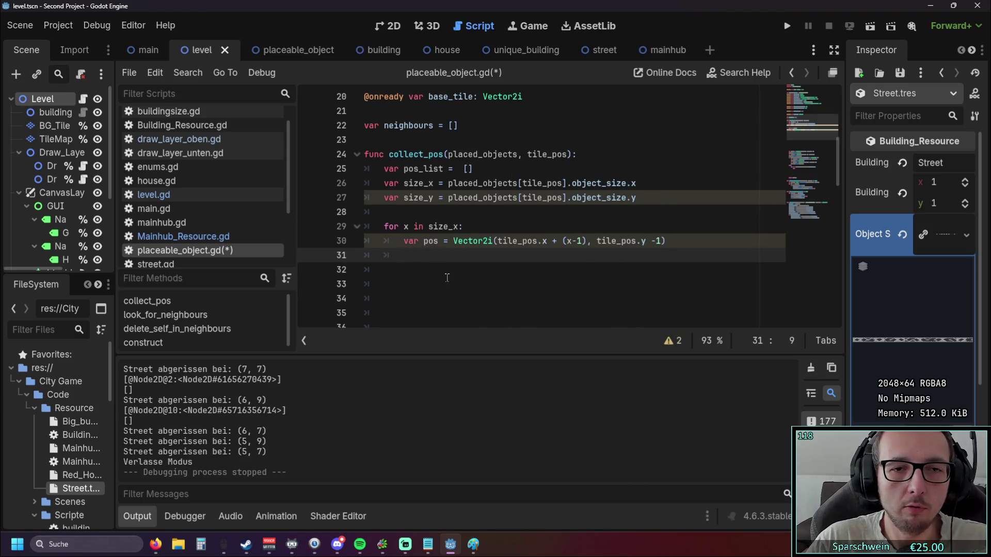
{"action": "left_click", "coordinate": [447, 277]}
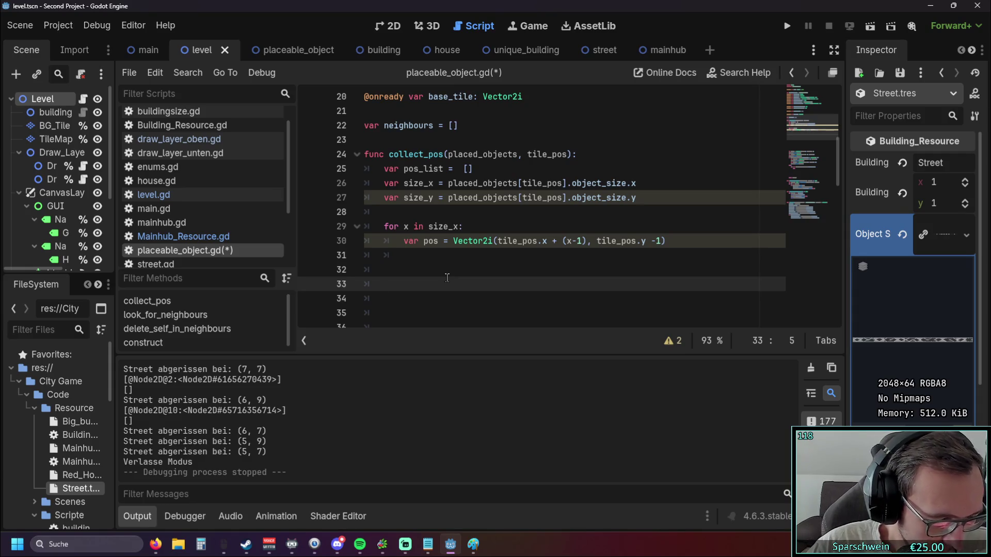
{"action": "left_click", "coordinate": [433, 257]}
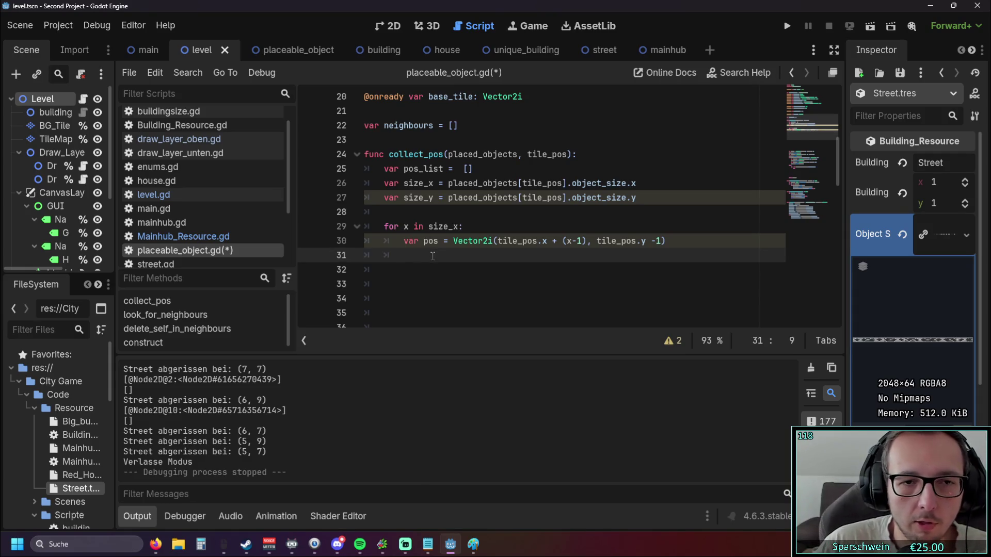
{"action": "type", "text": "pos"}
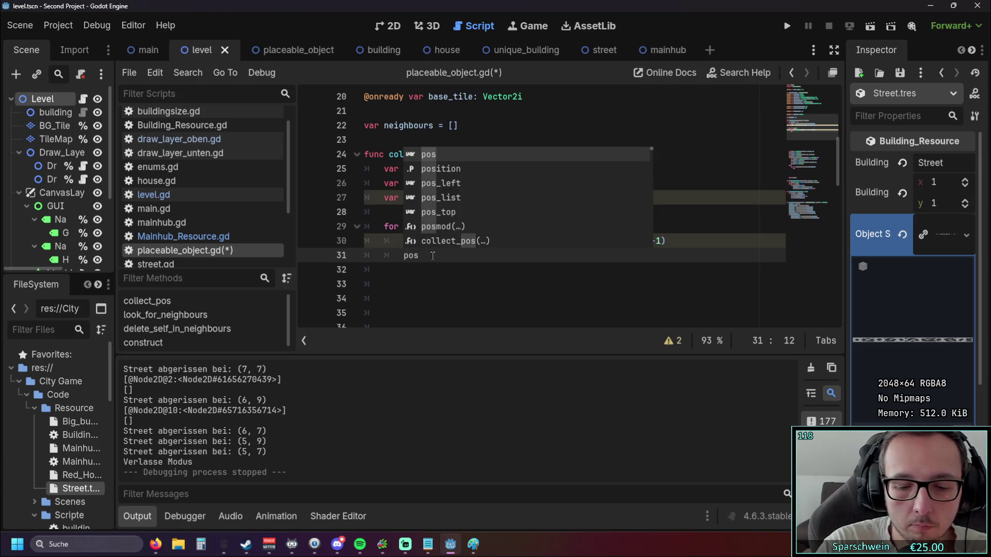
{"action": "type", "text": "_list.app"}
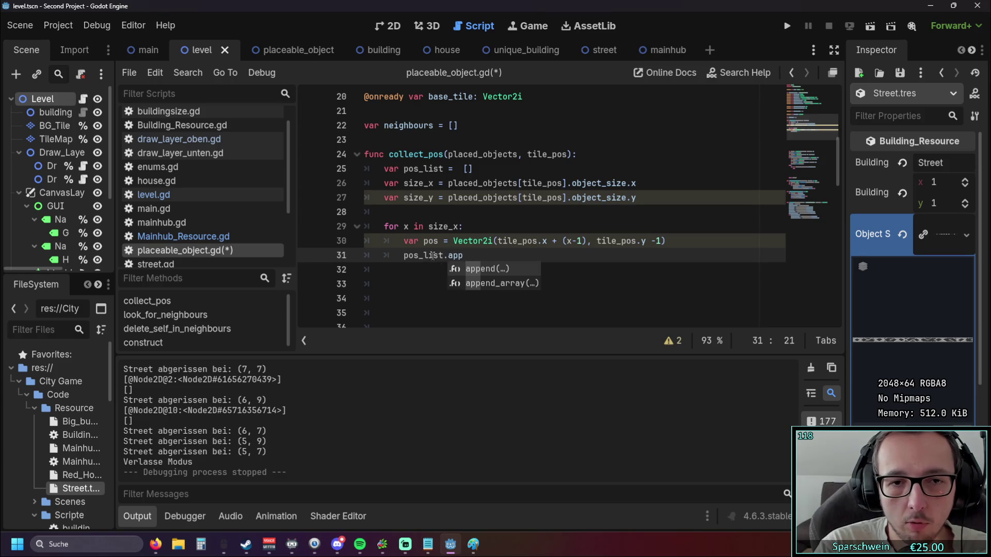
{"action": "key", "text": "Return"}
{"action": "type", "text": "pos"}
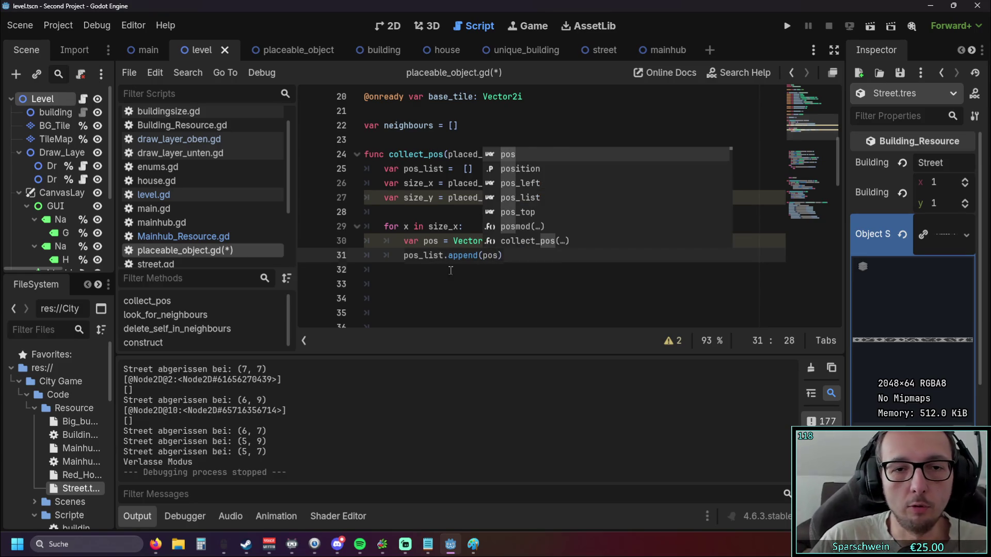
{"action": "left_click", "coordinate": [452, 273]}
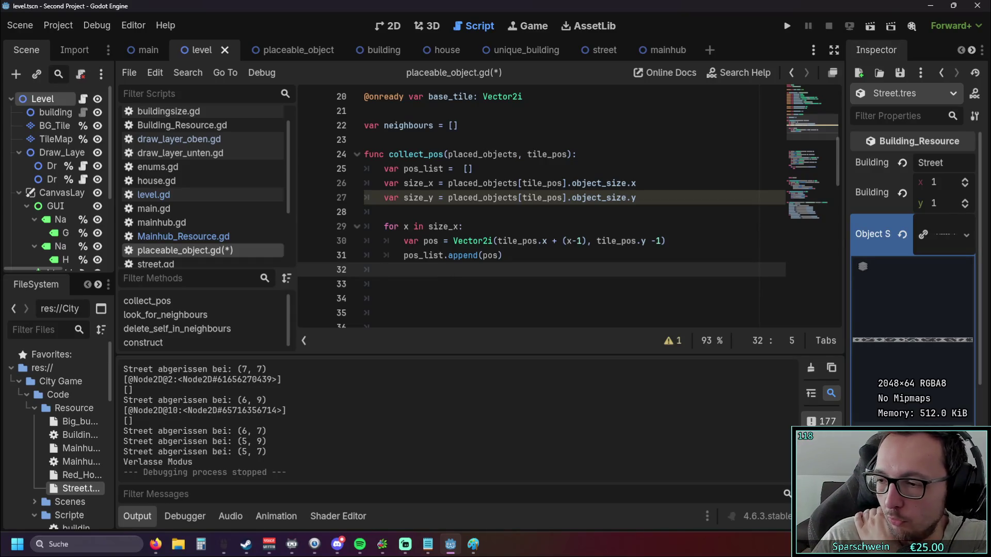
{"action": "key", "text": "alt+Tab"}
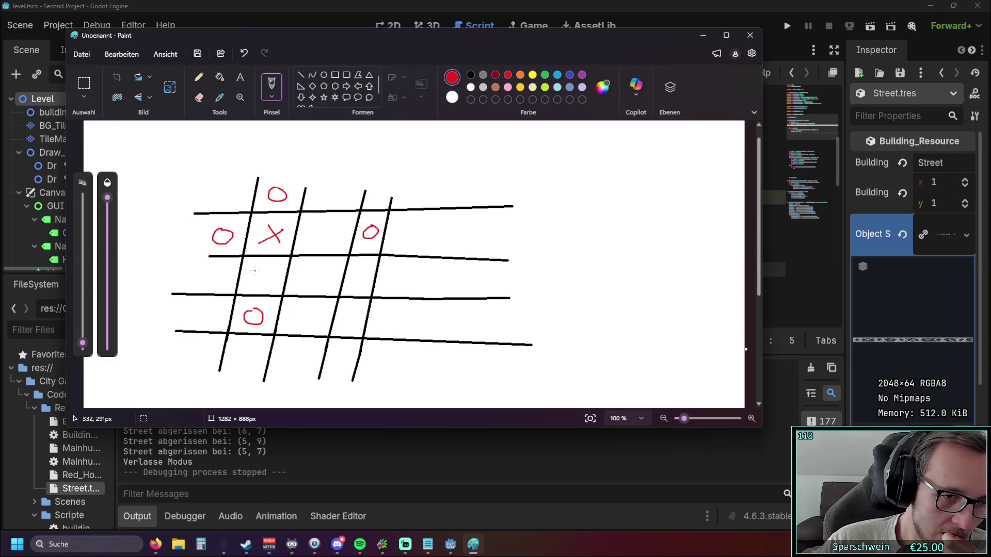
{"action": "left_click", "coordinate": [703, 36]}
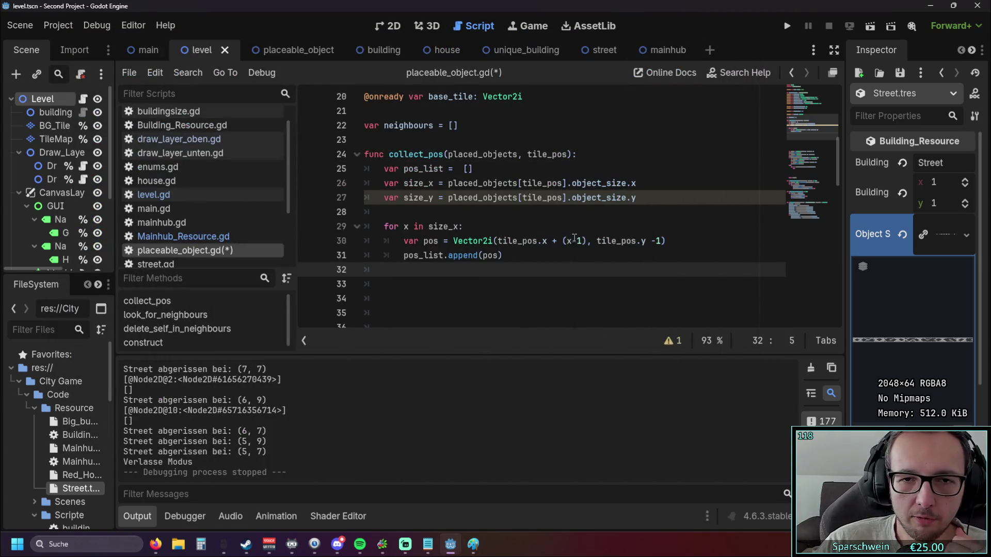
{"action": "left_click_drag", "start_coordinate": [562, 241], "coordinate": [587, 242]}
{"action": "left_click", "coordinate": [615, 285]}
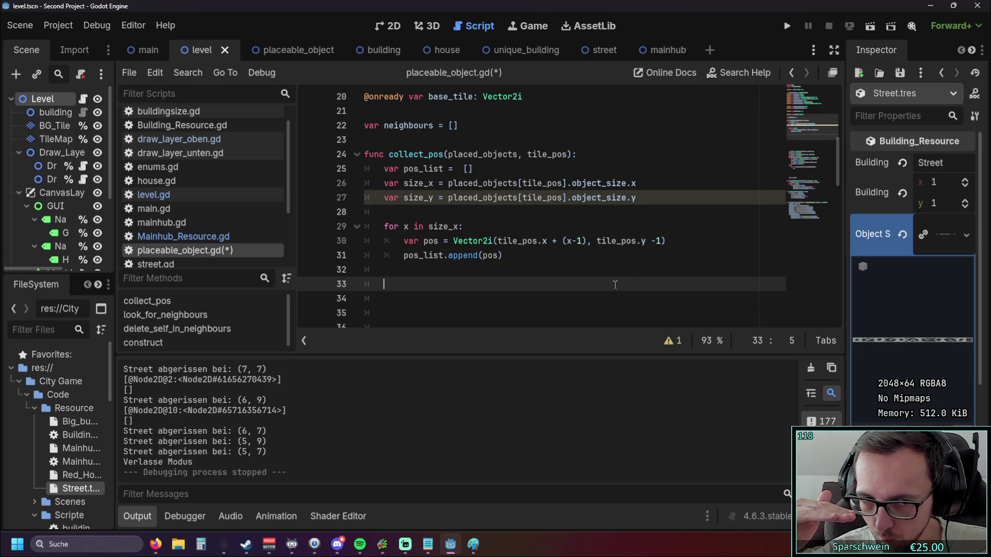
{"action": "key", "text": "Up"}
Step: Start a second loop header 'for x in size_x:' with an indented body line
{"action": "type", "text": "for x"}
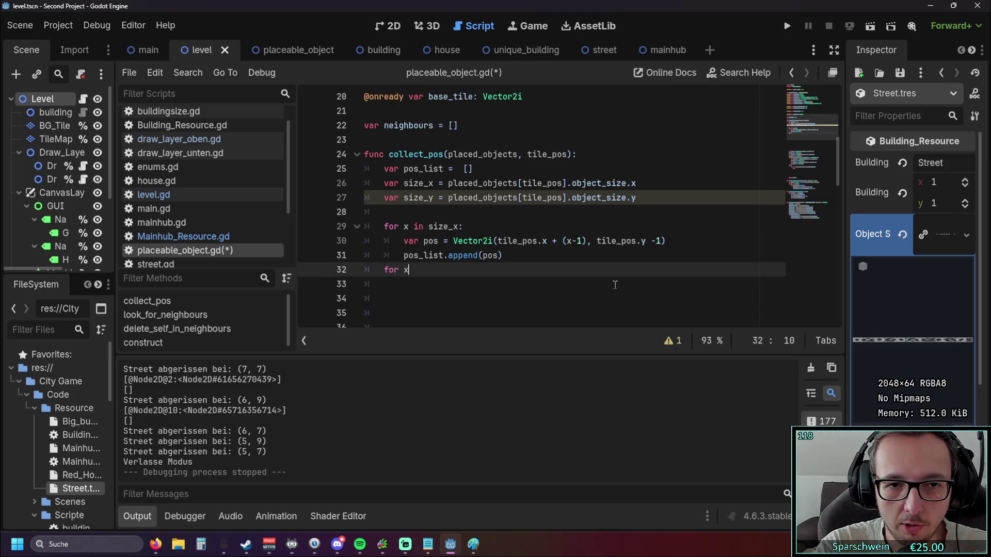
{"action": "type", "text": " in"}
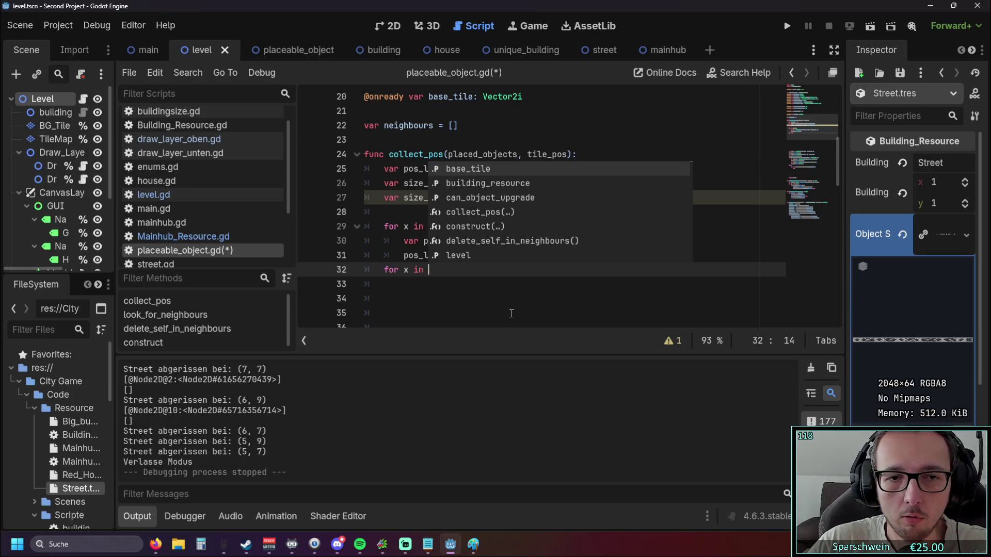
{"action": "left_click", "coordinate": [512, 314]}
{"action": "left_click_drag", "start_coordinate": [428, 226], "coordinate": [458, 226]}
{"action": "key", "text": "ctrl+c"}
{"action": "left_click", "coordinate": [457, 270]}
{"action": "key", "text": "ctrl+v"}
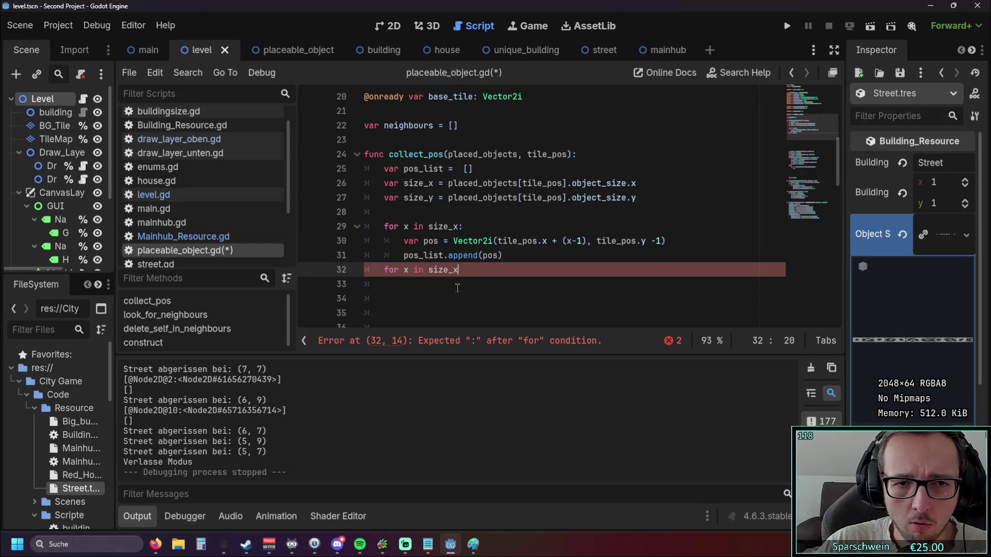
{"action": "type", "text": ":"}
{"action": "key", "text": "Return"}
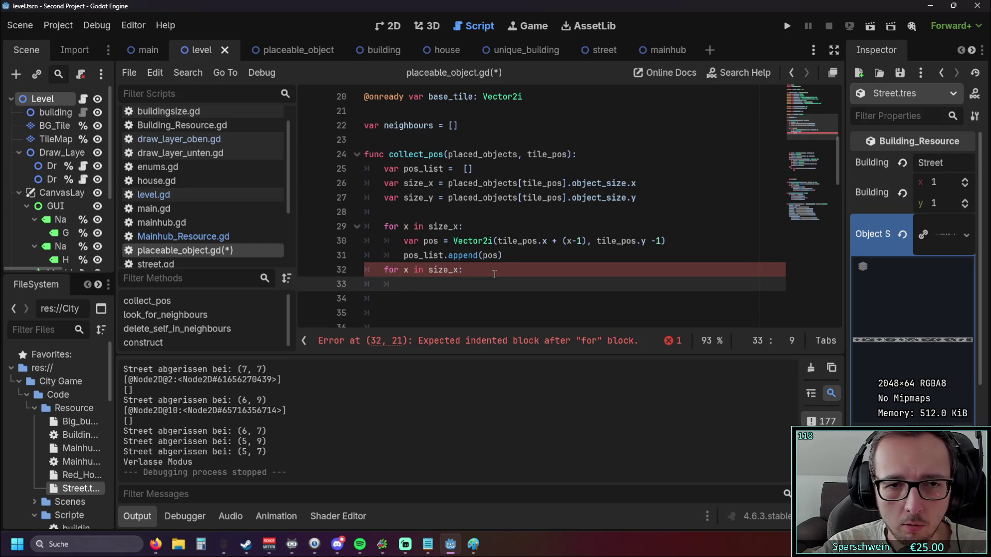
Step: Copy the pos and append lines into the new loop and fix line 33's indentation
{"action": "left_click_drag", "start_coordinate": [510, 259], "coordinate": [370, 243]}
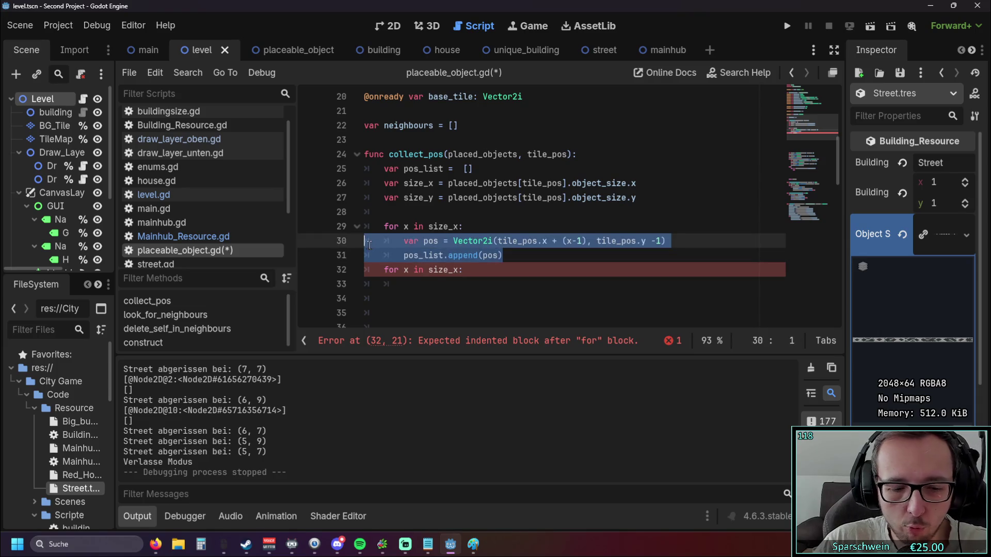
{"action": "left_click", "coordinate": [437, 285]}
{"action": "key", "text": "ctrl+v"}
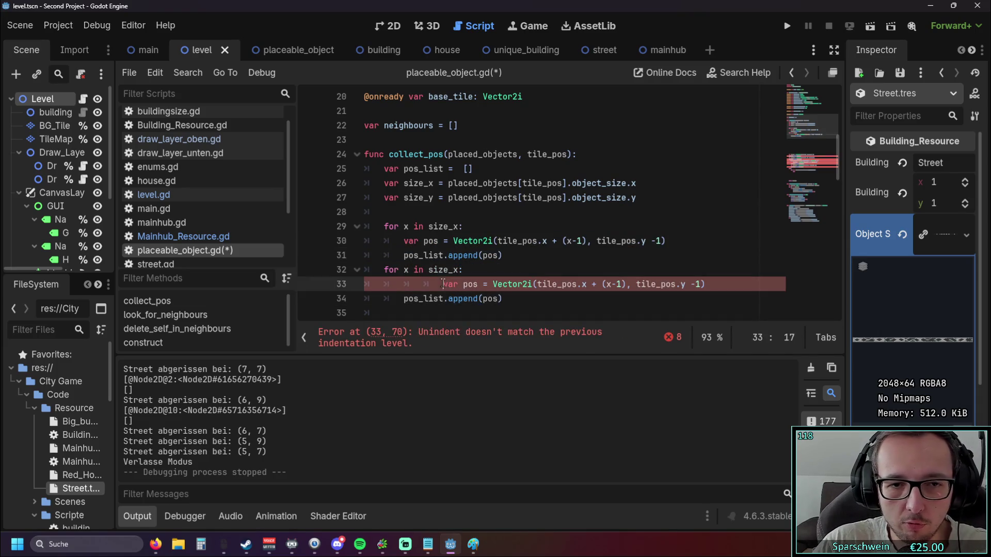
{"action": "left_click", "coordinate": [443, 284]}
{"action": "key", "text": "BackSpace"}
{"action": "key", "text": "BackSpace"}
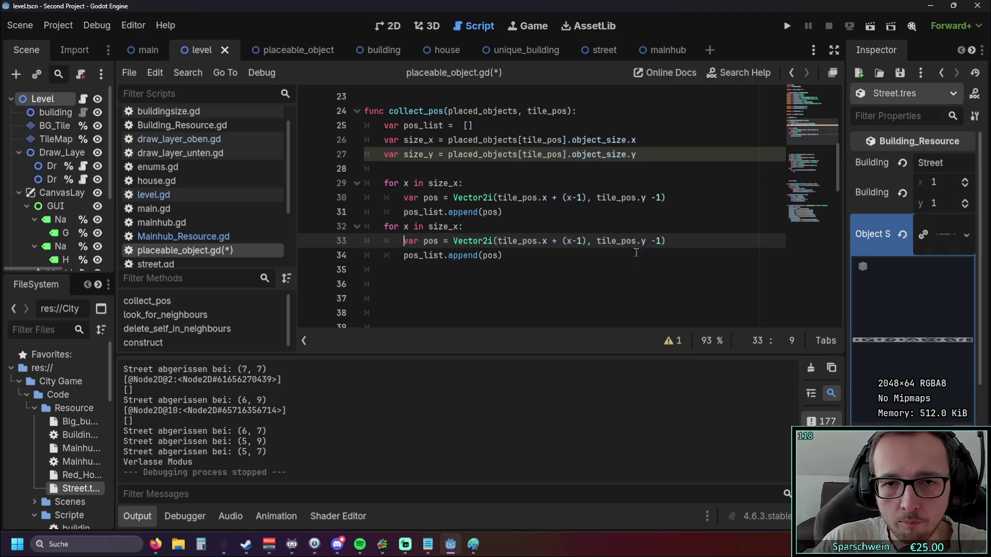
Step: Change line 33's y offset from -1 to + size_y, then switch to the Paint sketch
{"action": "left_click", "coordinate": [652, 284]}
{"action": "left_click_drag", "start_coordinate": [652, 284], "coordinate": [662, 284]}
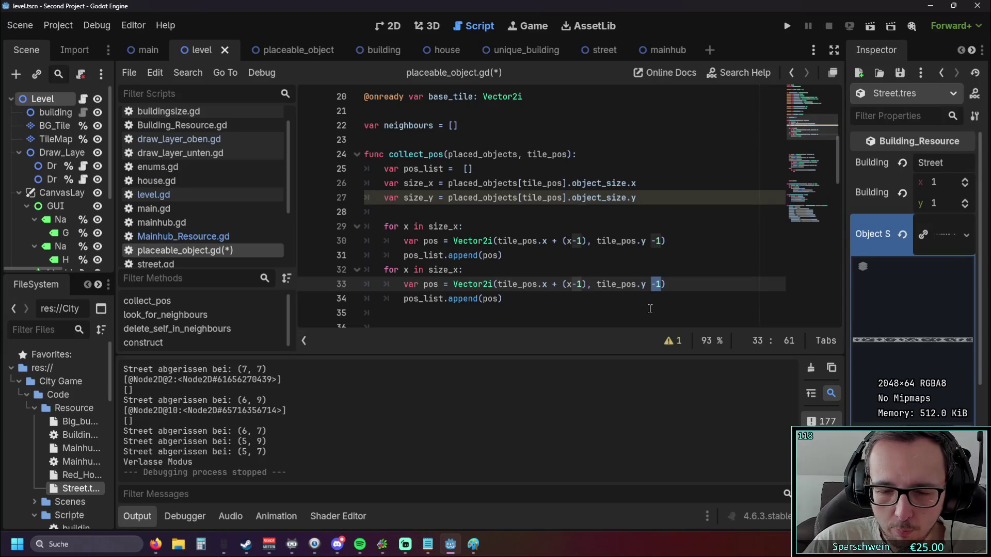
{"action": "left_click", "coordinate": [658, 284]}
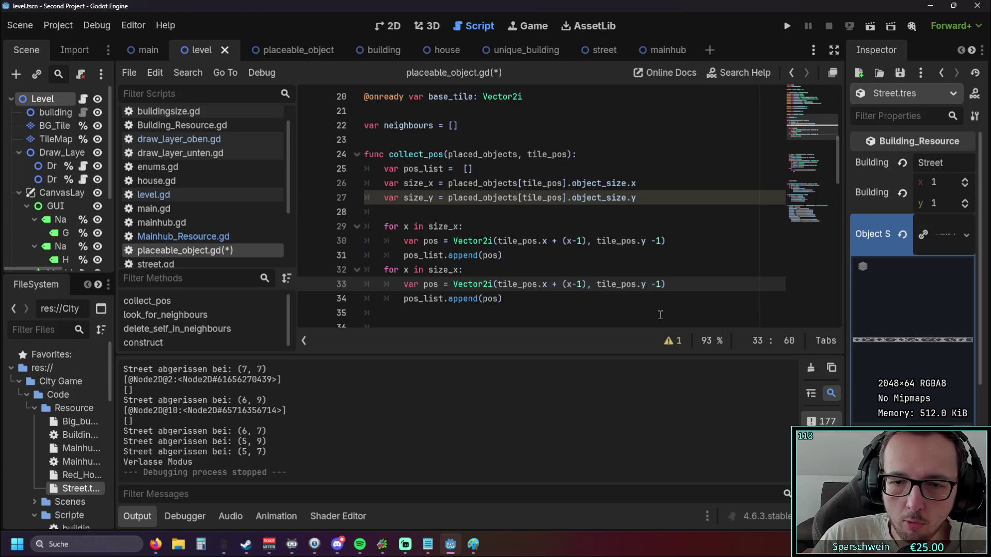
{"action": "key", "text": "BackSpace"}
{"action": "type", "text": "+"}
{"action": "key", "text": "Delete"}
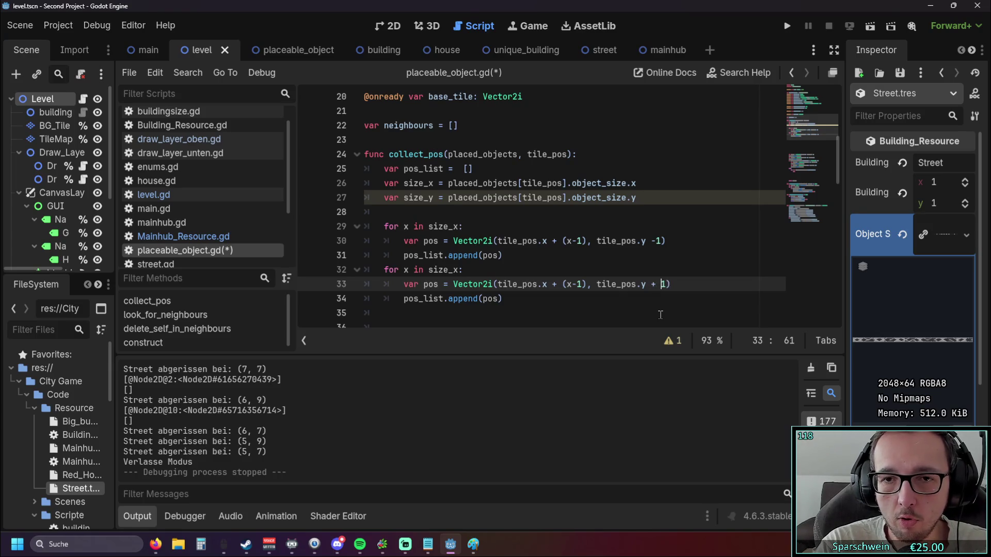
{"action": "type", "text": "size"}
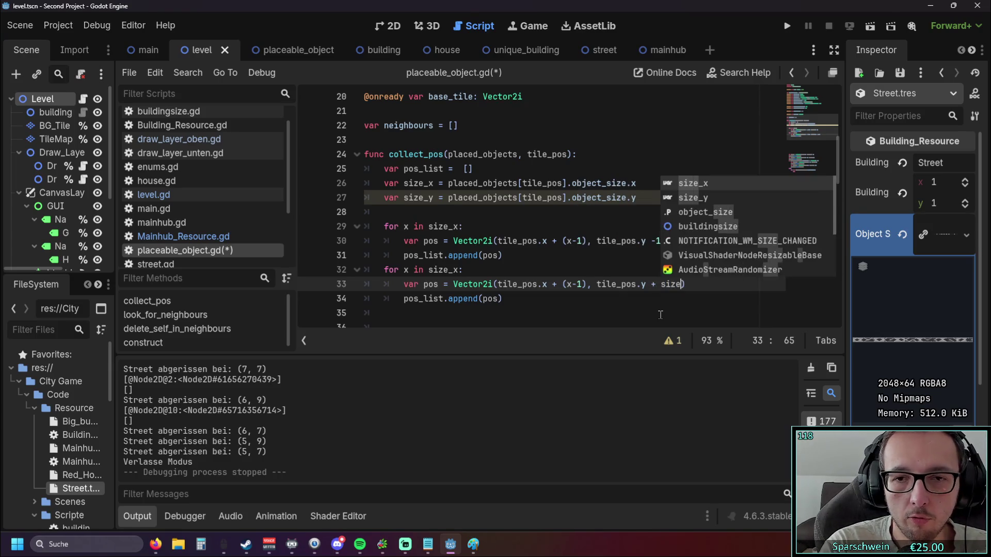
{"action": "key", "text": "Escape"}
{"action": "type", "text": "_y"}
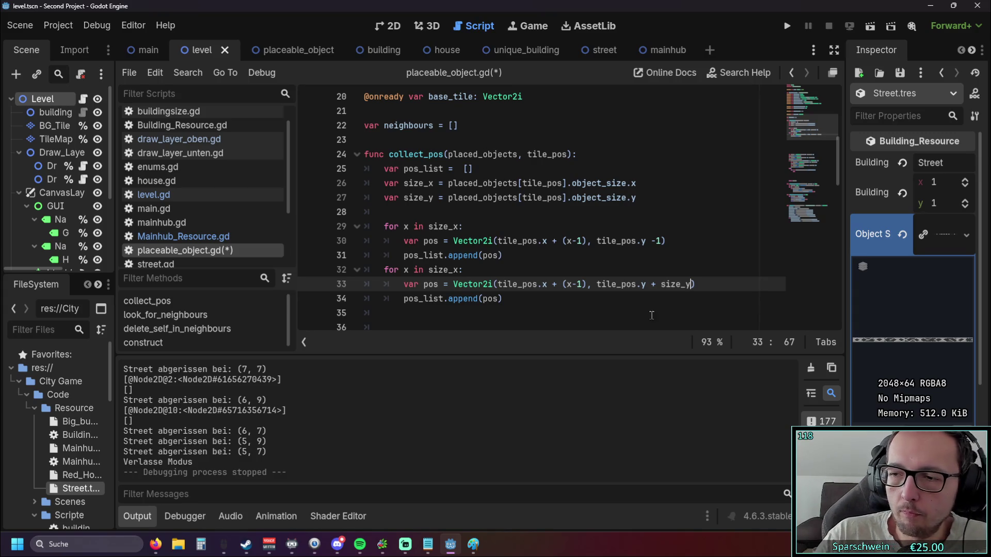
{"action": "key", "text": "alt+Tab"}
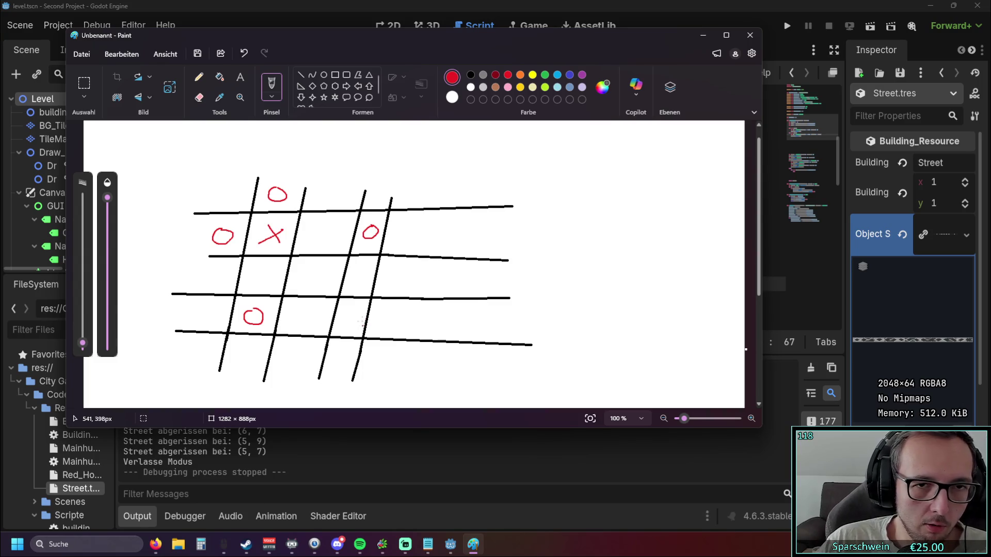
Step: Minimize the Paint sketch to get back to placeable_object.gd
{"action": "left_click", "coordinate": [703, 35]}
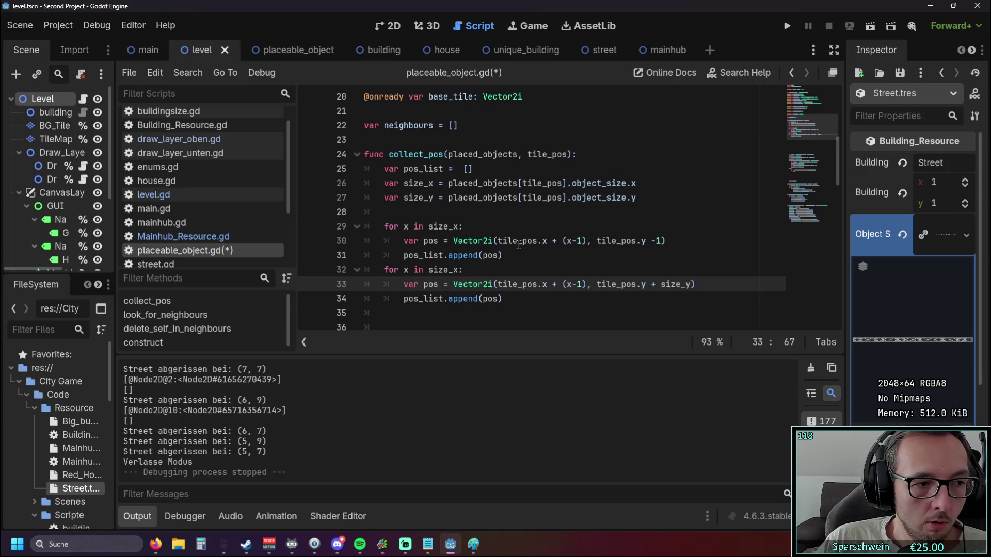
{"action": "scroll", "coordinate": [529, 243], "scroll_direction": "down", "scroll_amount": 1}
Step: Delete the second loop's pos statement and duplicate line 30 with a + size_y y offset
{"action": "left_click", "coordinate": [487, 271]}
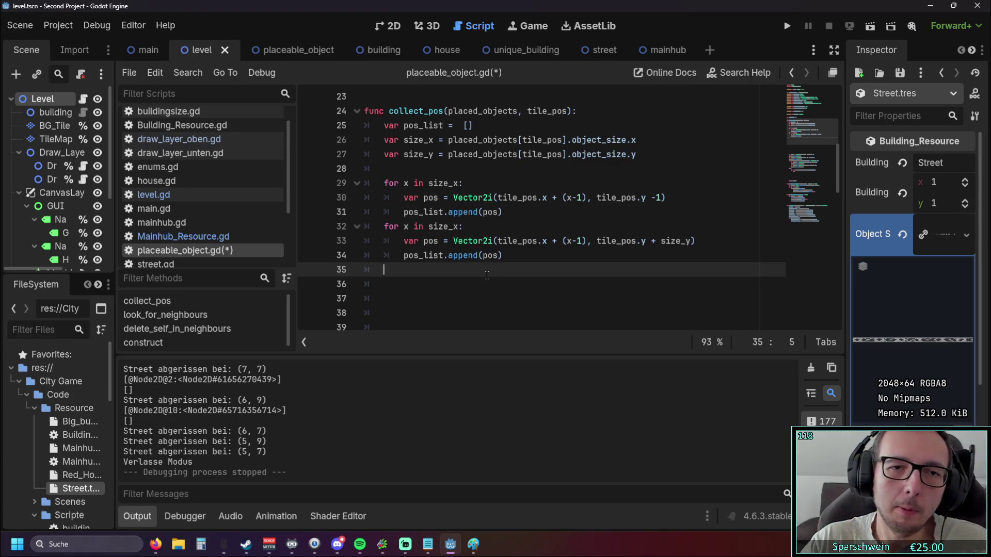
{"action": "left_click_drag", "start_coordinate": [695, 241], "coordinate": [403, 241]}
{"action": "key", "text": "BackSpace"}
{"action": "left_click", "coordinate": [673, 197]}
{"action": "key", "text": "ctrl+shift+d"}
{"action": "key", "text": "BackSpace"}
{"action": "key", "text": "BackSpace"}
{"action": "key", "text": "BackSpace"}
{"action": "type", "text": "+ size_y)"}
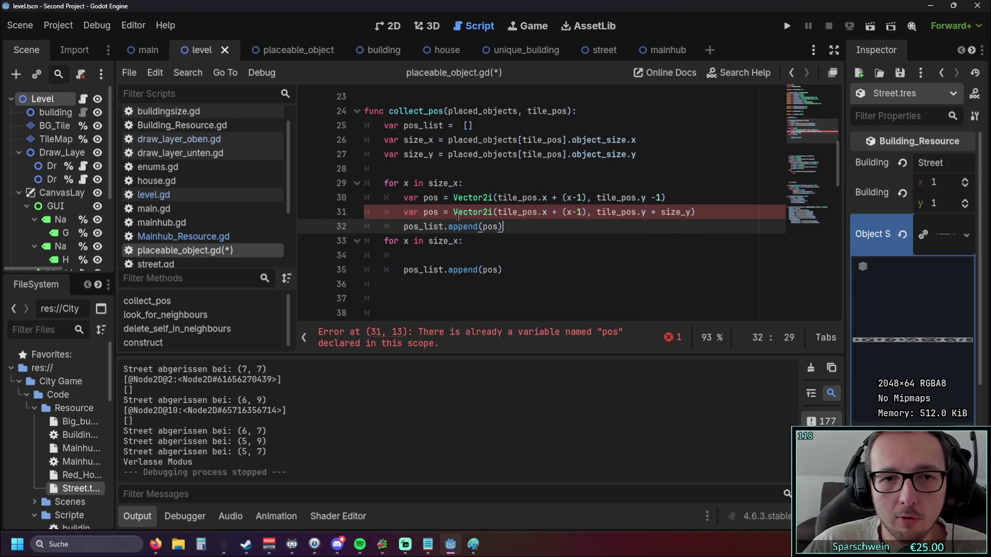
Step: Name the duplicate pos_2 and add a second line pos_list.append(pos_2)
{"action": "left_click", "coordinate": [439, 213]}
{"action": "key", "text": "Right"}
{"action": "type", "text": "_2"}
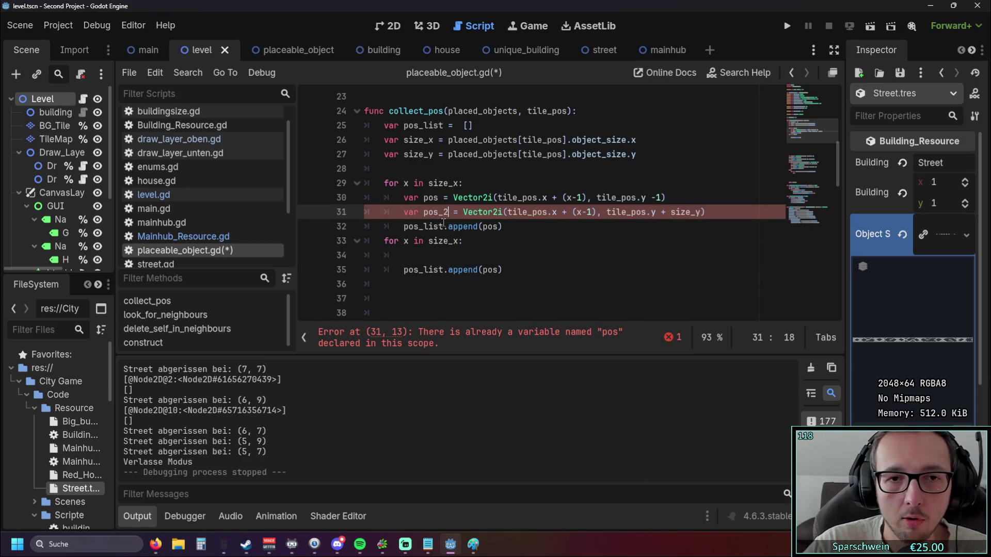
{"action": "left_click", "coordinate": [404, 241]}
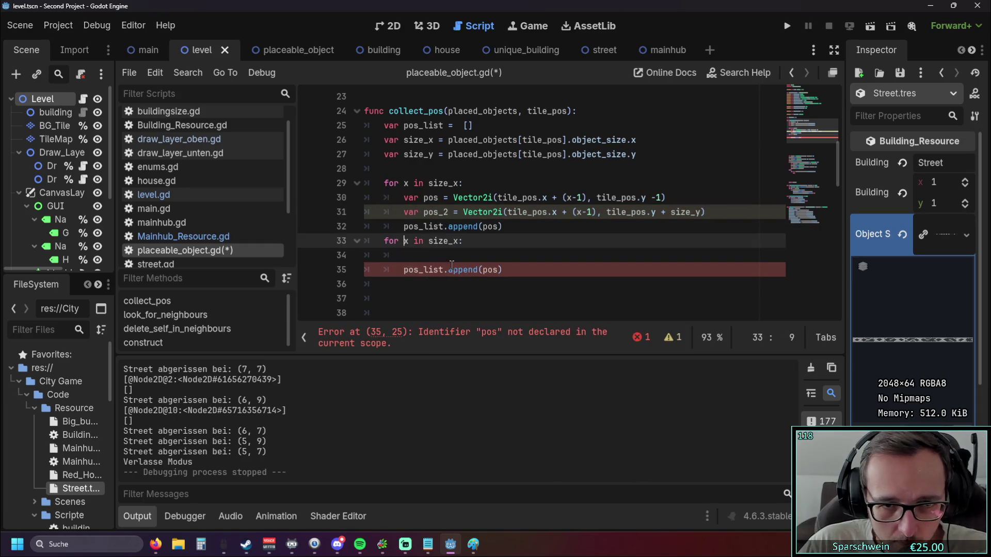
{"action": "left_click", "coordinate": [508, 232]}
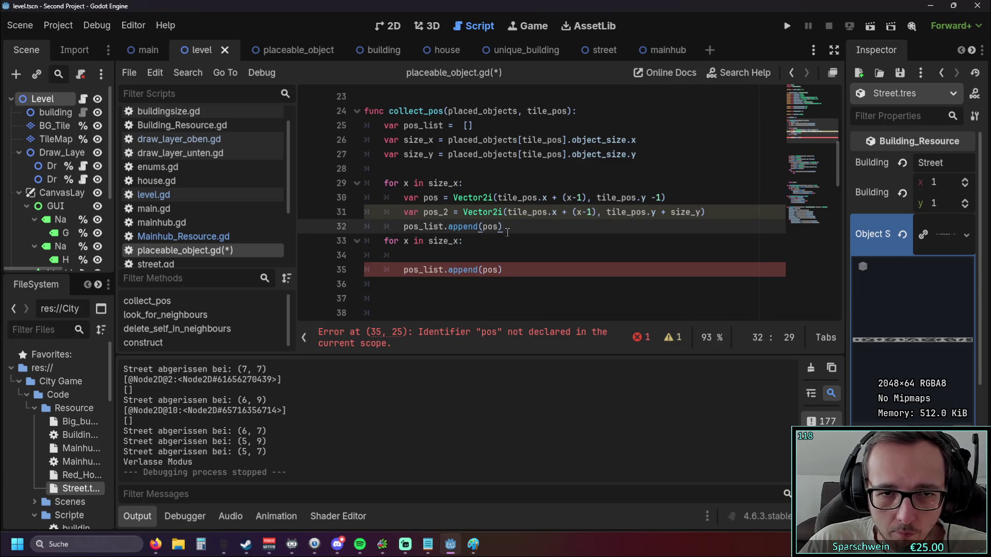
{"action": "key", "text": "Return"}
{"action": "left_click_drag", "start_coordinate": [405, 228], "coordinate": [485, 227]}
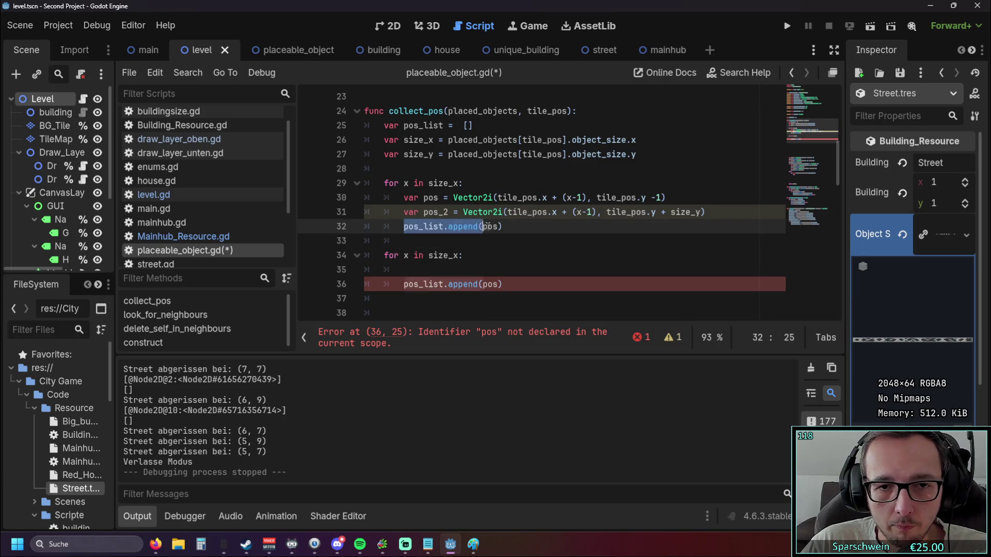
{"action": "key", "text": "ctrl+c"}
{"action": "left_click", "coordinate": [499, 240]}
{"action": "key", "text": "ctrl+v"}
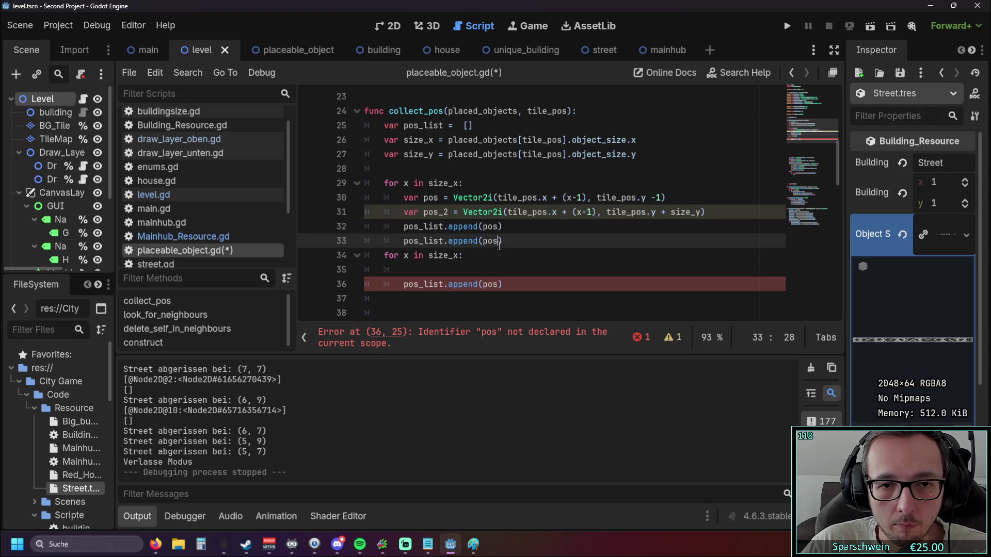
{"action": "type", "text": "_2"}
Step: Rename the two positions and their appends to pos_top and pos_bottom
{"action": "left_click", "coordinate": [439, 198]}
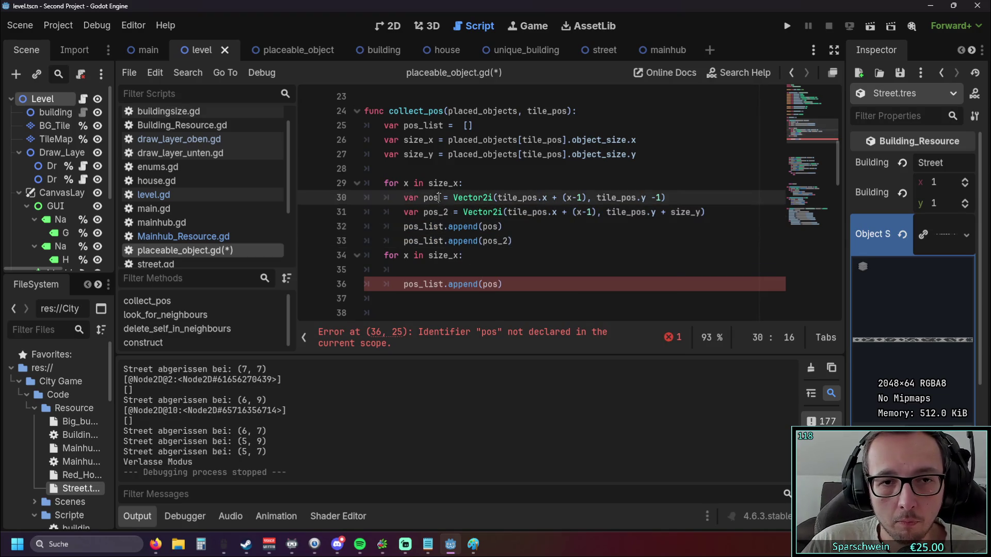
{"action": "type", "text": "_1"}
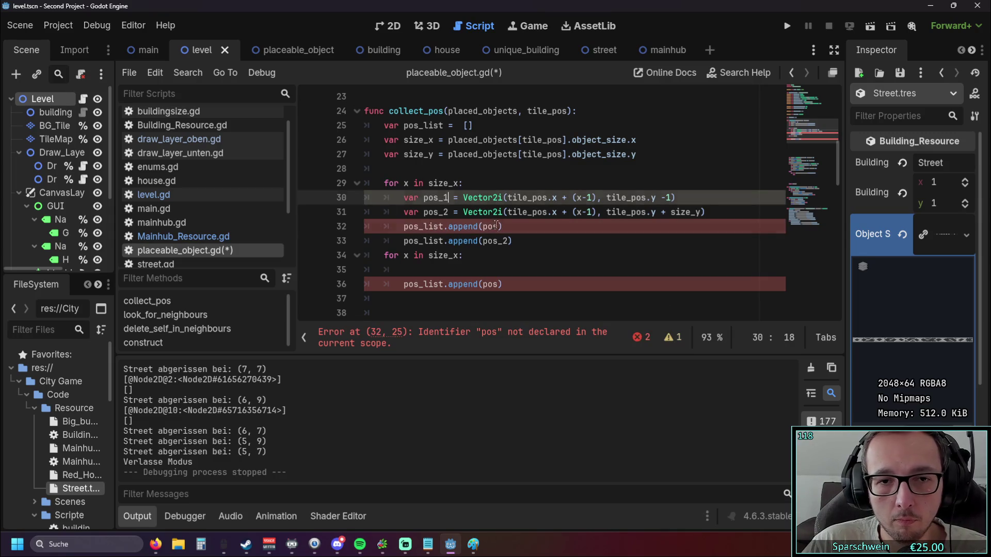
{"action": "left_click", "coordinate": [497, 226]}
{"action": "key", "text": "BackSpace"}
{"action": "type", "text": "top"}
{"action": "left_click", "coordinate": [486, 238]}
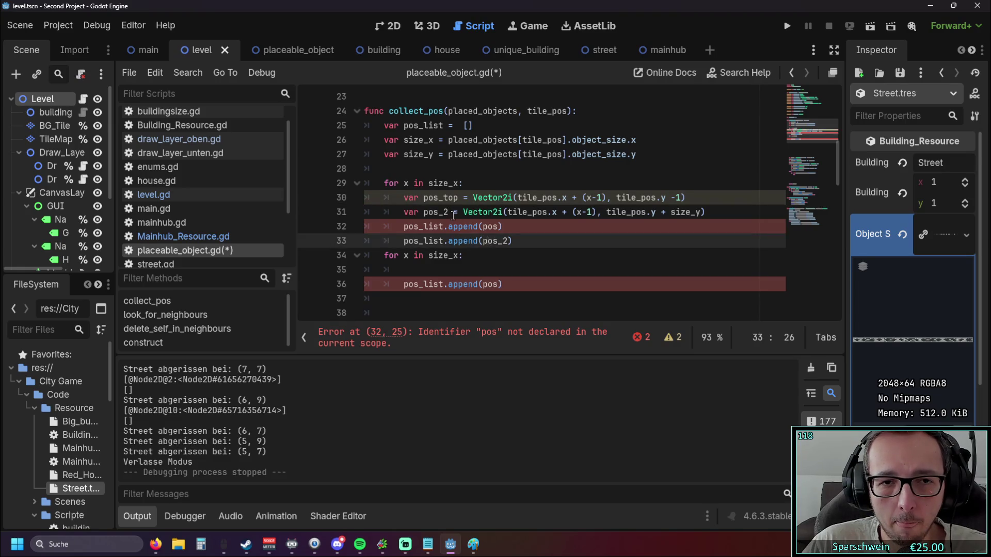
{"action": "left_click_drag", "start_coordinate": [445, 213], "coordinate": [450, 212]}
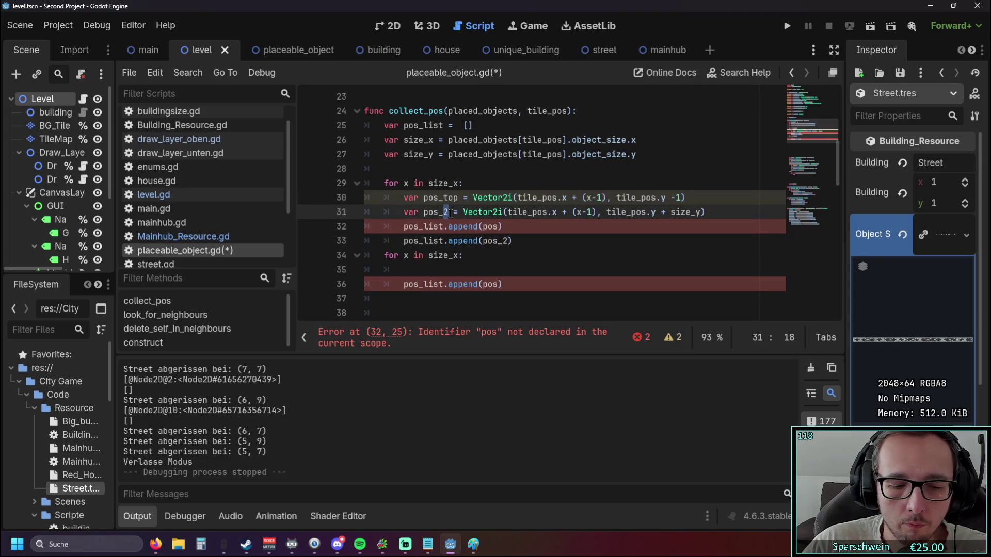
{"action": "type", "text": "bottom"}
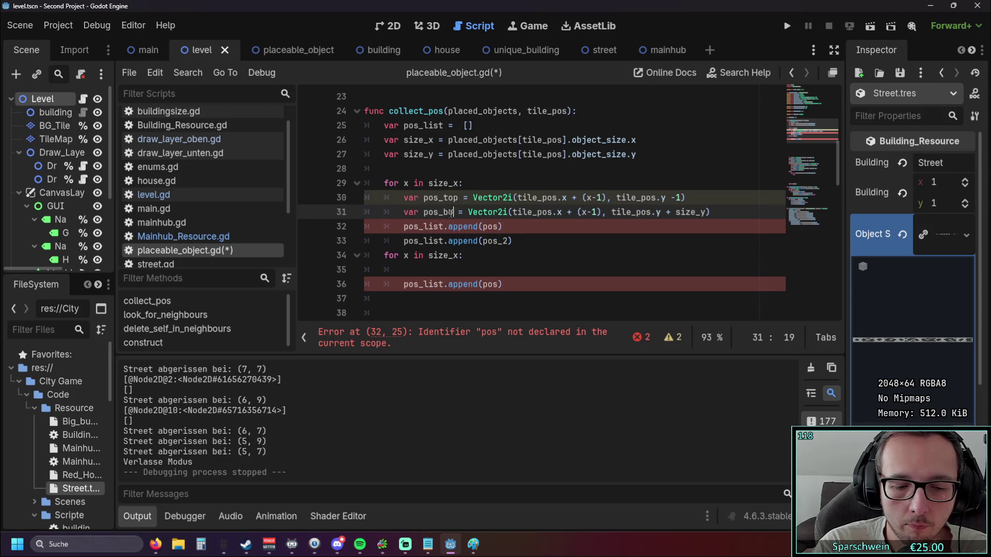
{"action": "left_click", "coordinate": [521, 267]}
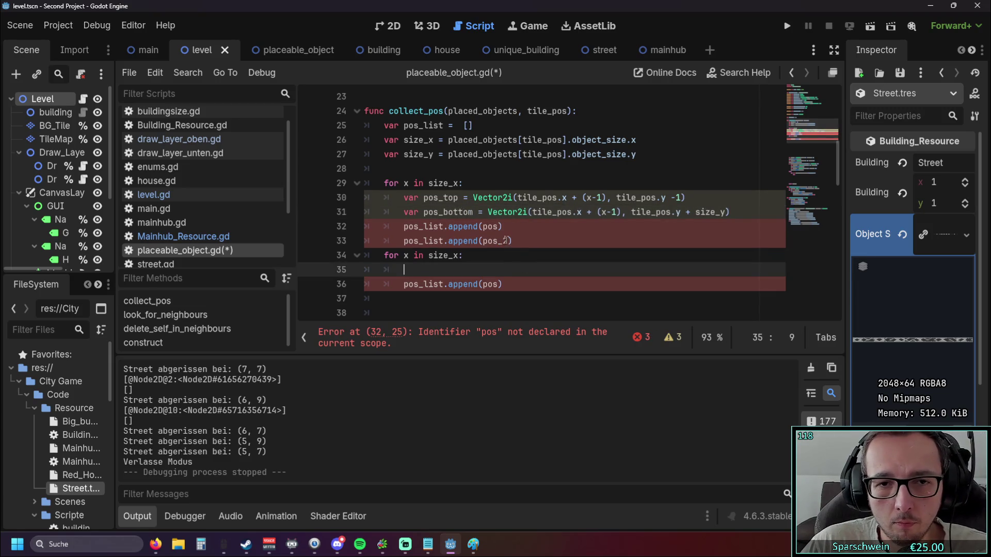
{"action": "left_click", "coordinate": [499, 226]}
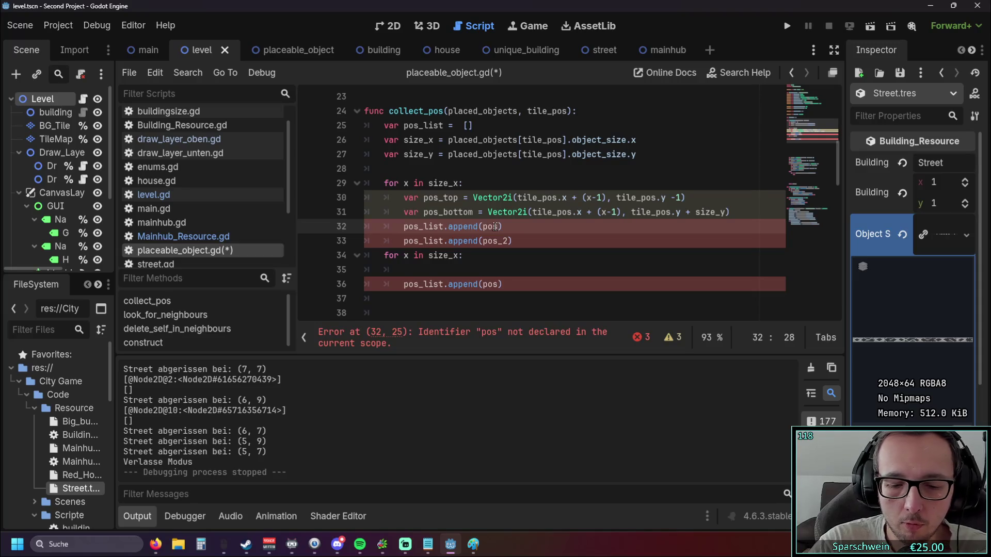
{"action": "type", "text": "_top"}
{"action": "left_click", "coordinate": [506, 240]}
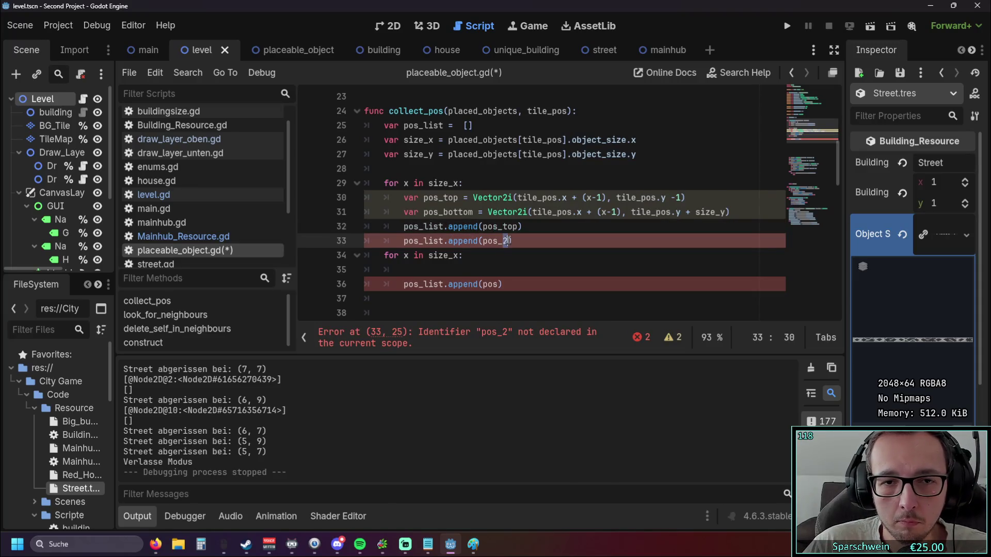
{"action": "key", "text": "BackSpace"}
{"action": "type", "text": "bottom"}
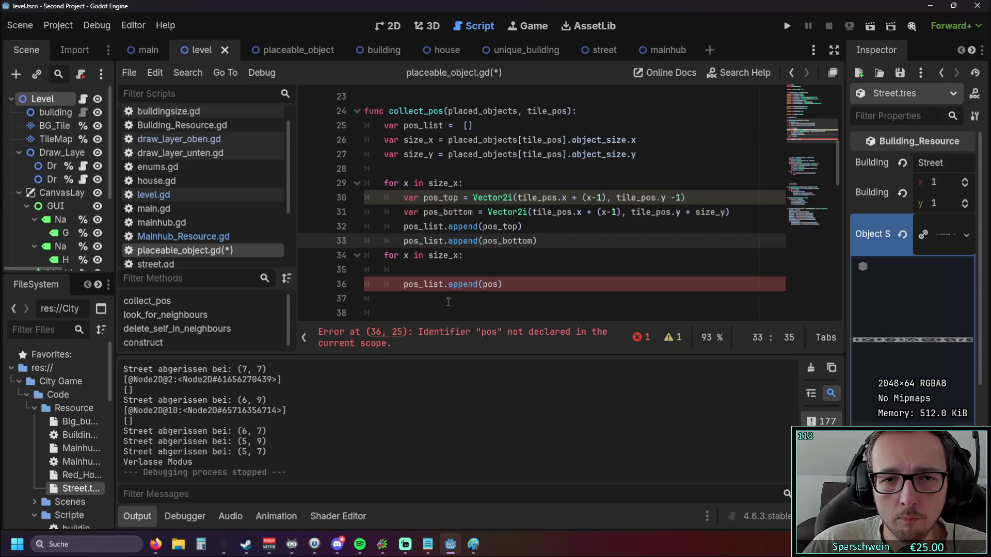
Step: Delete the leftover second size_x loop below
{"action": "left_click", "coordinate": [514, 338]}
{"action": "scroll", "coordinate": [514, 254], "scroll_direction": "up", "scroll_amount": 2}
{"action": "left_click_drag", "start_coordinate": [384, 299], "coordinate": [369, 259]}
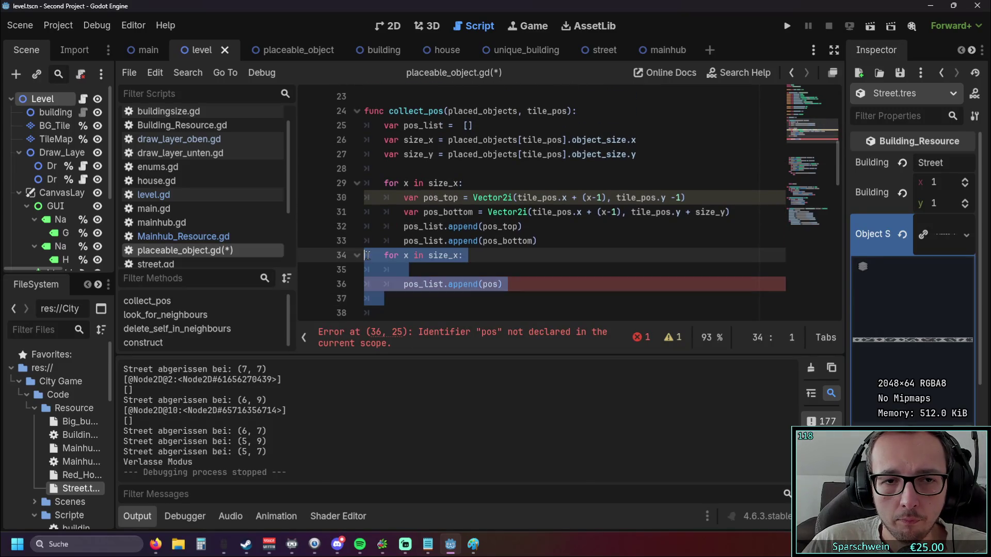
{"action": "key", "text": "Delete"}
{"action": "left_click", "coordinate": [443, 303]}
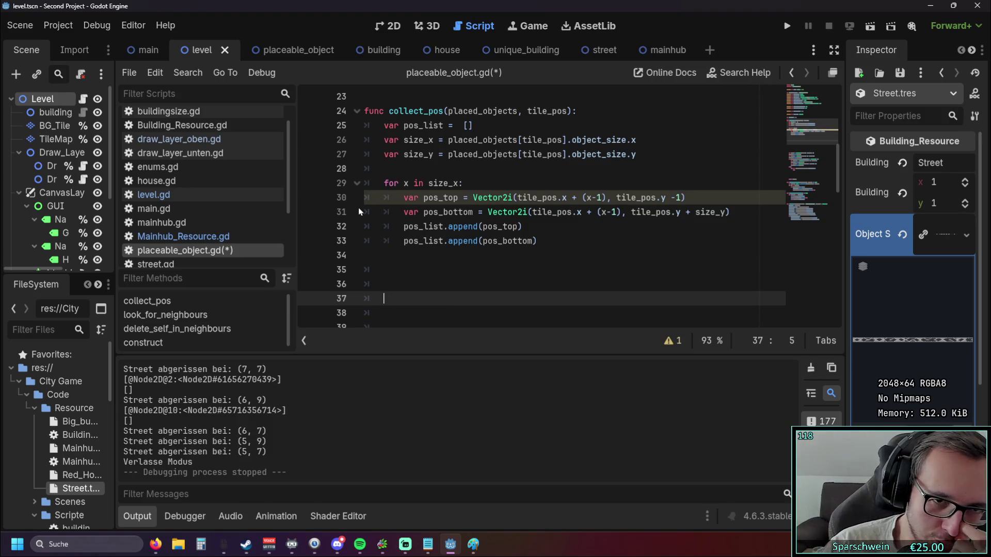
Step: Add a 'for y in size_y:' loop after the size_x loop
{"action": "scroll", "coordinate": [516, 222], "scroll_direction": "down", "scroll_amount": 2}
{"action": "scroll", "coordinate": [516, 222], "scroll_direction": "up", "scroll_amount": 2}
{"action": "left_click", "coordinate": [555, 241]}
{"action": "key", "text": "Return"}
{"action": "key", "text": "BackSpace"}
{"action": "type", "text": "for y in si"}
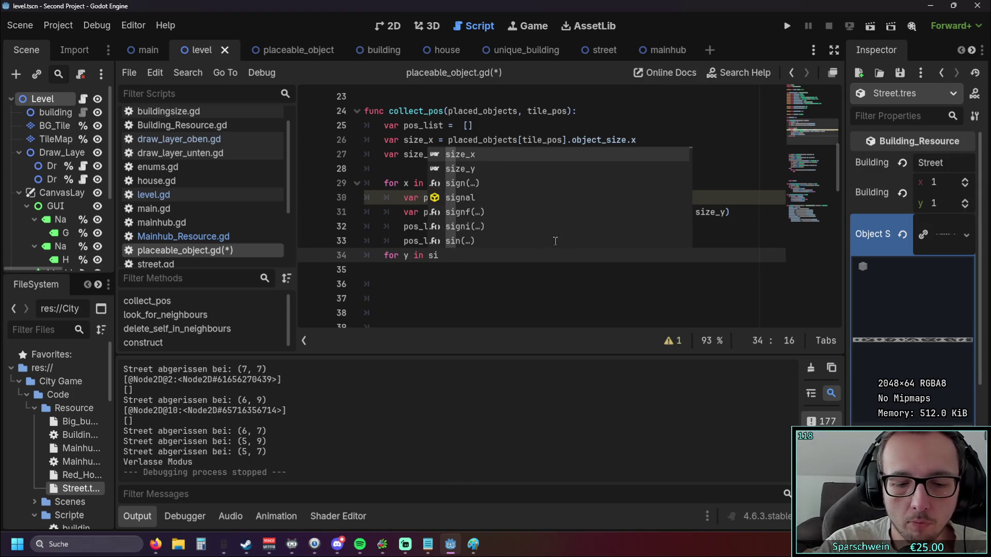
{"action": "type", "text": "ze"}
{"action": "key", "text": "Down"}
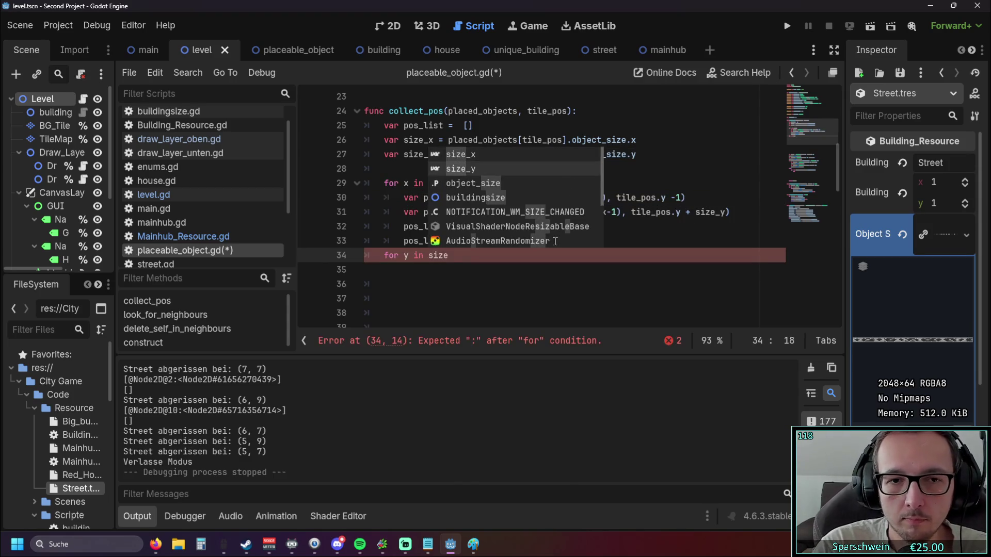
{"action": "key", "text": "Return"}
{"action": "type", "text": ":"}
{"action": "key", "text": "Return"}
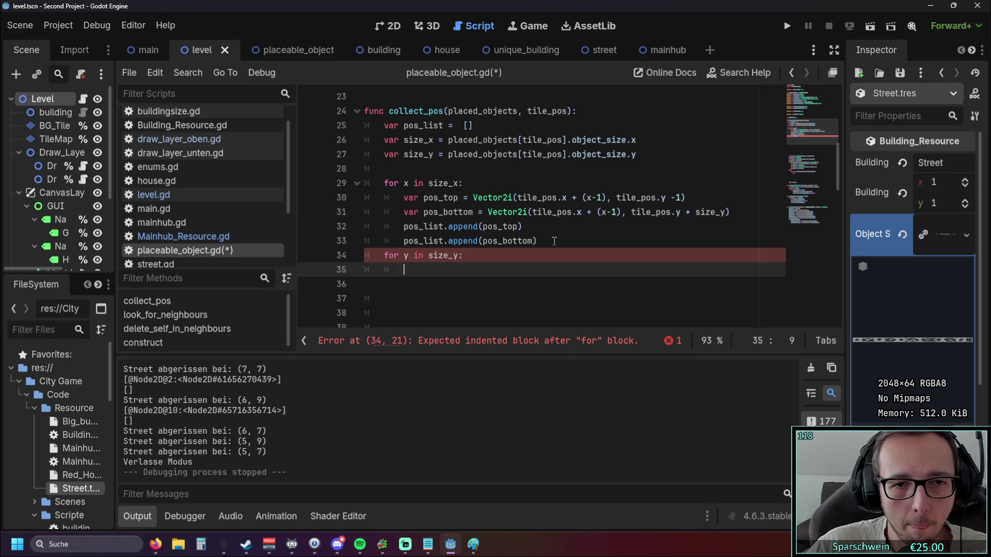
Step: Begin the y loop body with 'var pos_left ='
{"action": "type", "text": "var "}
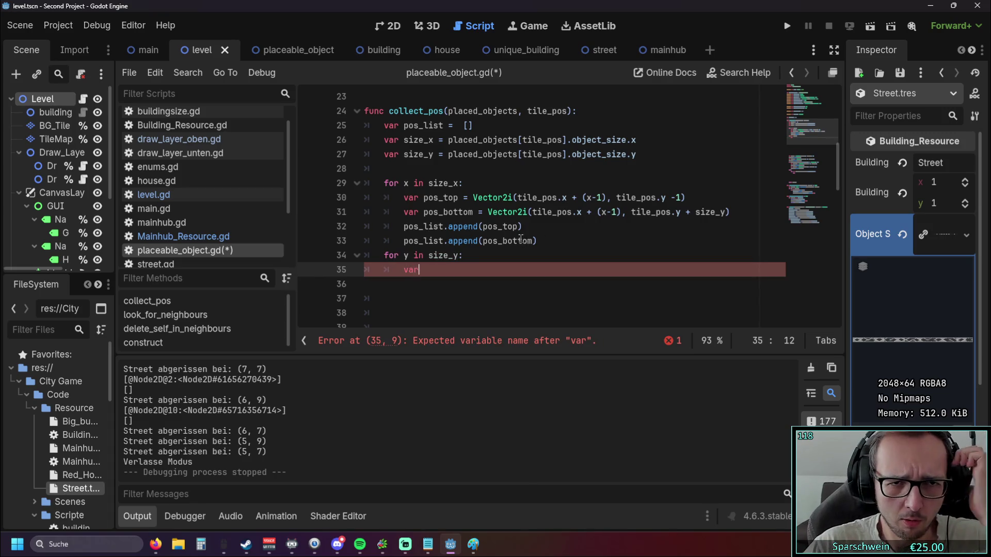
{"action": "type", "text": "pos_left "}
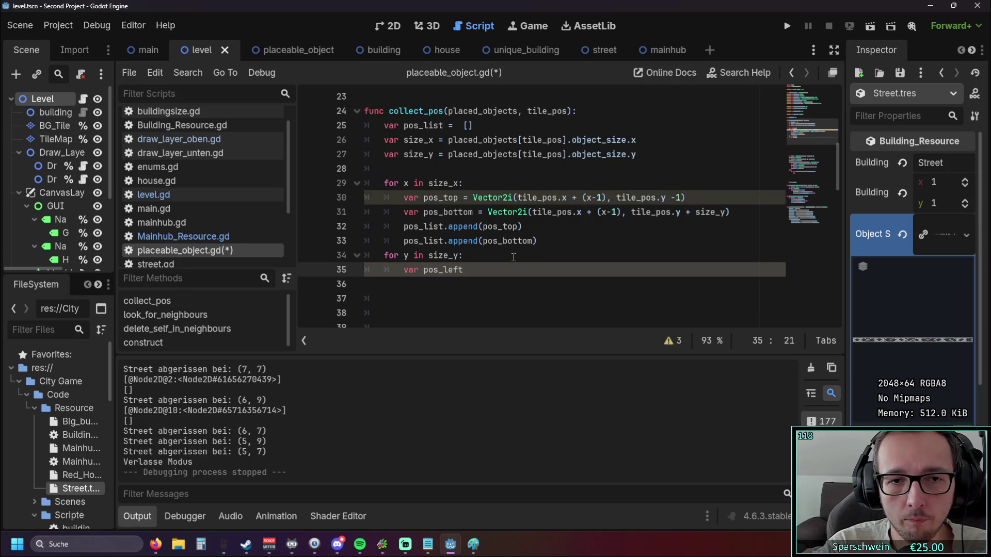
{"action": "type", "text": "="}
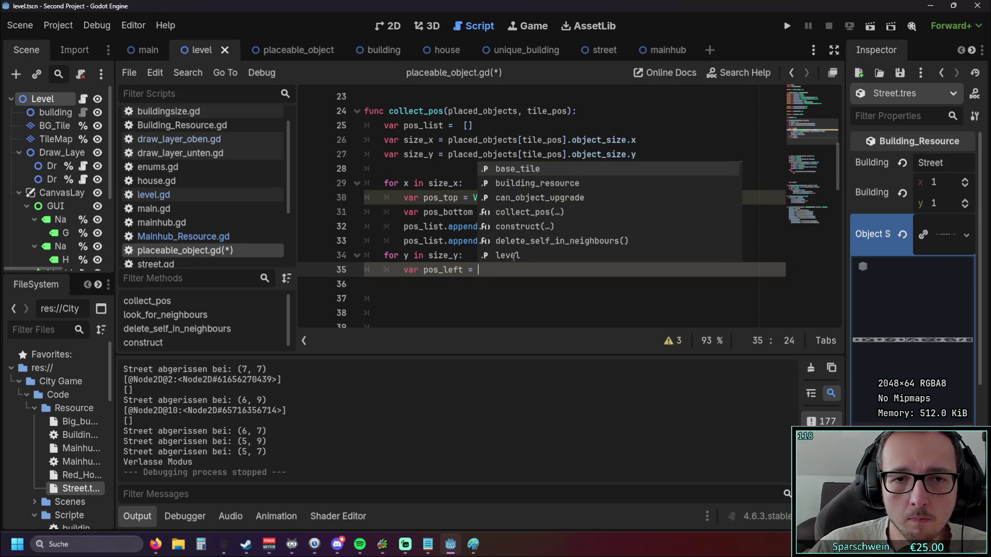
{"action": "left_click", "coordinate": [438, 197]}
{"action": "scroll", "coordinate": [492, 203], "scroll_direction": "down", "scroll_amount": 4}
{"action": "scroll", "coordinate": [492, 203], "scroll_direction": "down", "scroll_amount": 3}
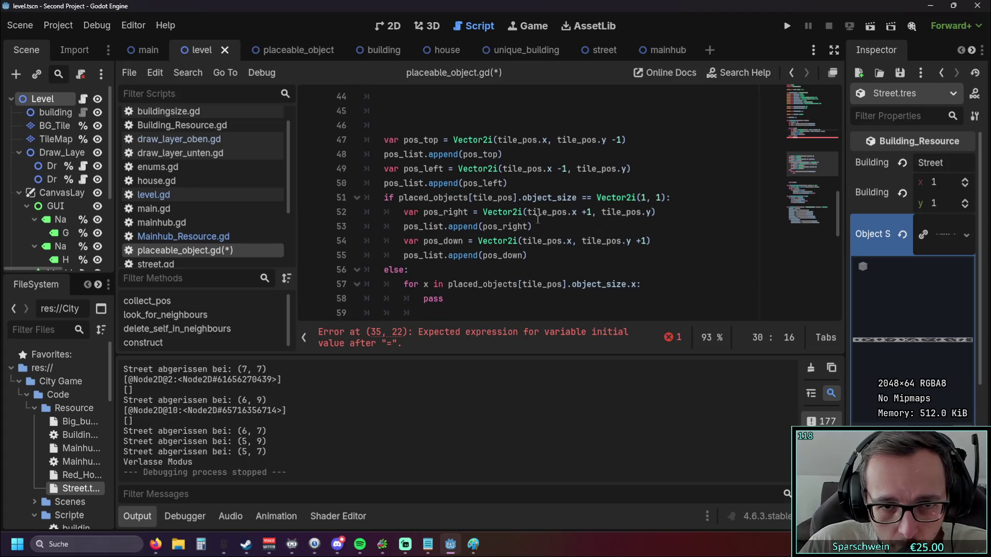
Step: Copy a Vector2i position expression and paste it after var pos_left =
{"action": "scroll", "coordinate": [639, 240], "scroll_direction": "up", "scroll_amount": 1}
{"action": "left_click_drag", "start_coordinate": [632, 213], "coordinate": [454, 212]}
{"action": "scroll", "coordinate": [491, 212], "scroll_direction": "up", "scroll_amount": 5}
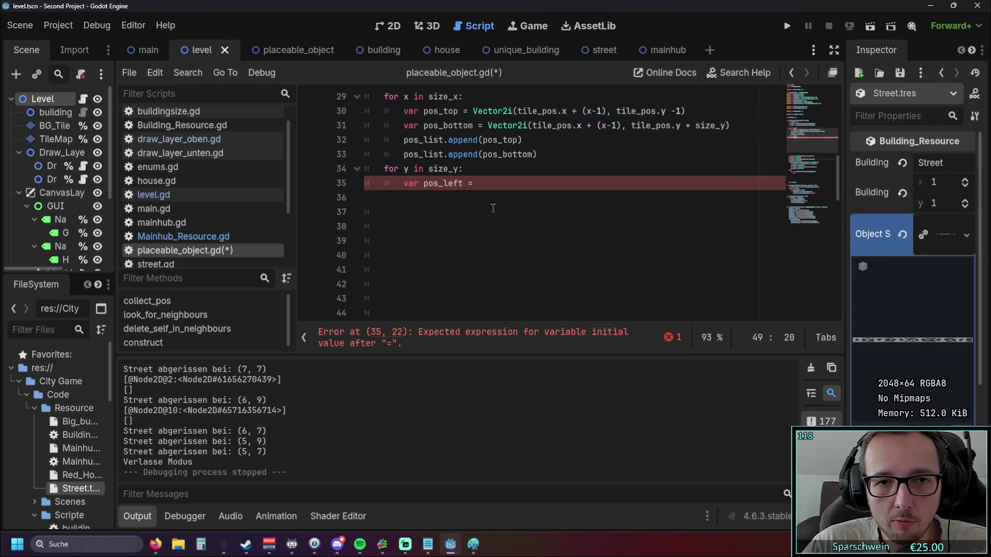
{"action": "left_click", "coordinate": [491, 228]}
{"action": "key", "text": "ctrl+v"}
{"action": "left_click", "coordinate": [513, 255]}
{"action": "scroll", "coordinate": [552, 253], "scroll_direction": "up", "scroll_amount": 1}
{"action": "scroll", "coordinate": [567, 247], "scroll_direction": "down", "scroll_amount": 1}
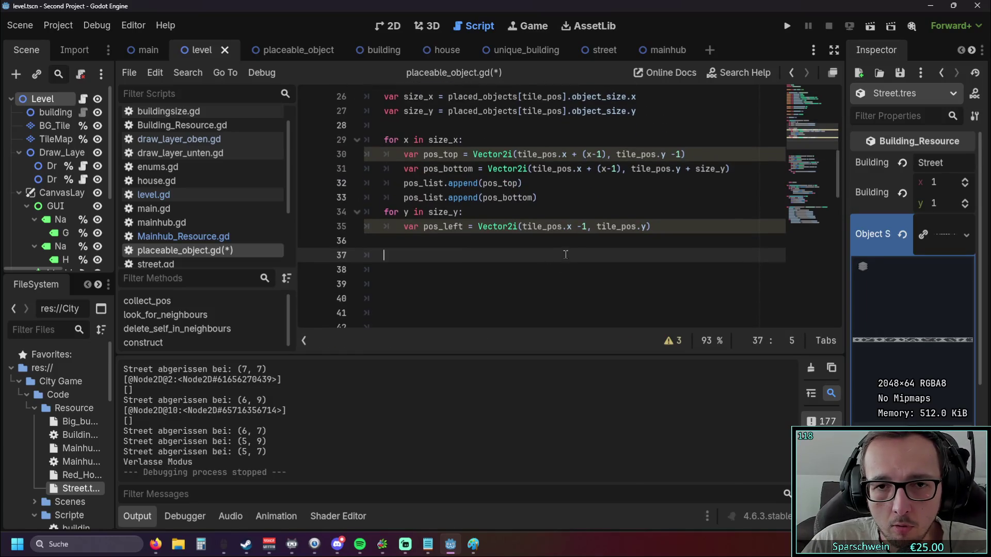
Step: Add + (y-1) so pos_left reads Vector2i(tile_pos.x -1, tile_pos.y + (y-1))
{"action": "left_click", "coordinate": [577, 227]}
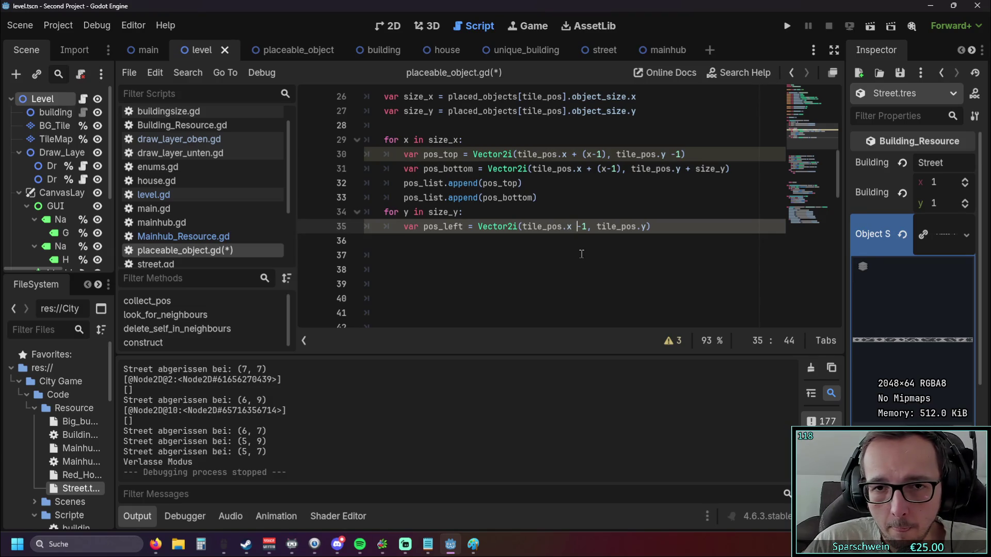
{"action": "scroll", "coordinate": [582, 254], "scroll_direction": "up", "scroll_amount": 1}
{"action": "left_click", "coordinate": [645, 268]}
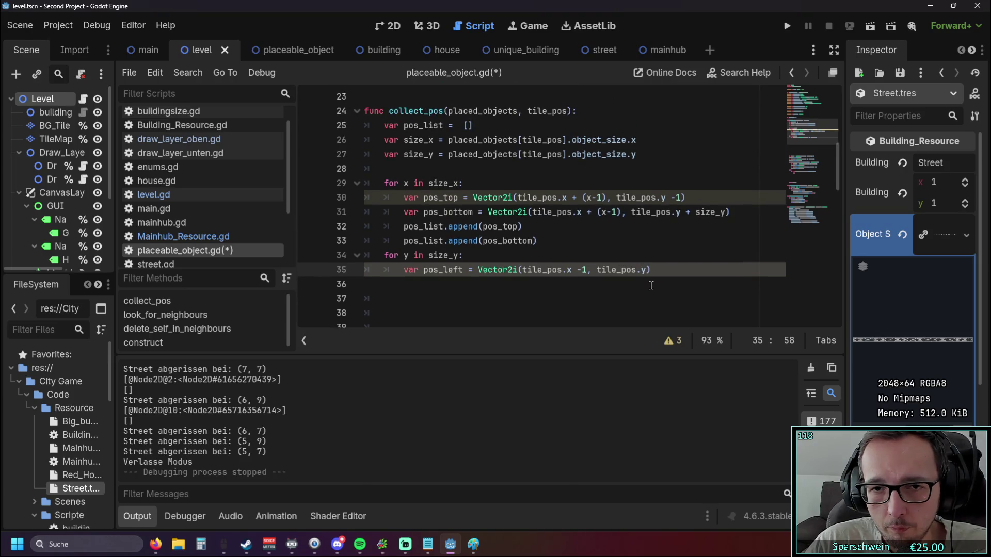
{"action": "type", "text": "+ "}
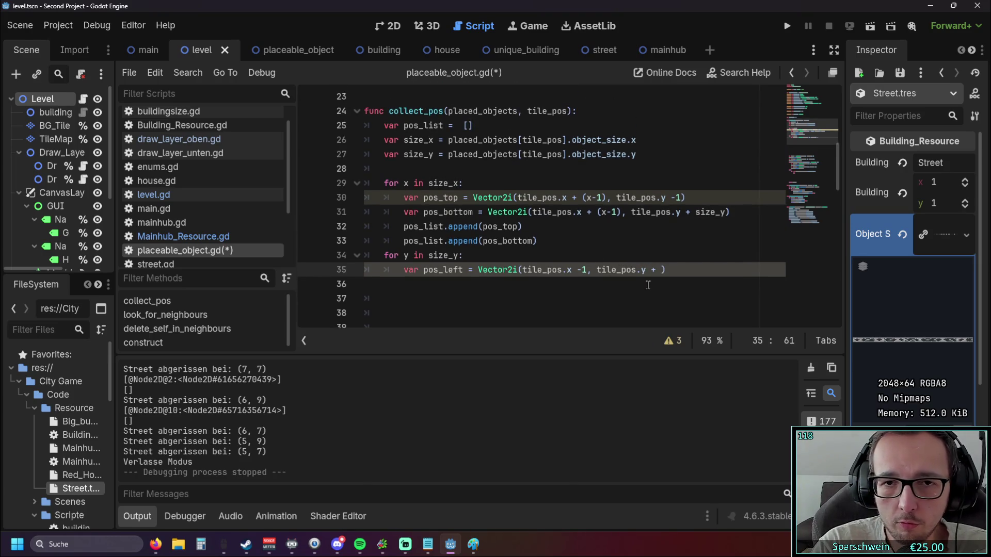
{"action": "type", "text": "(y-1"}
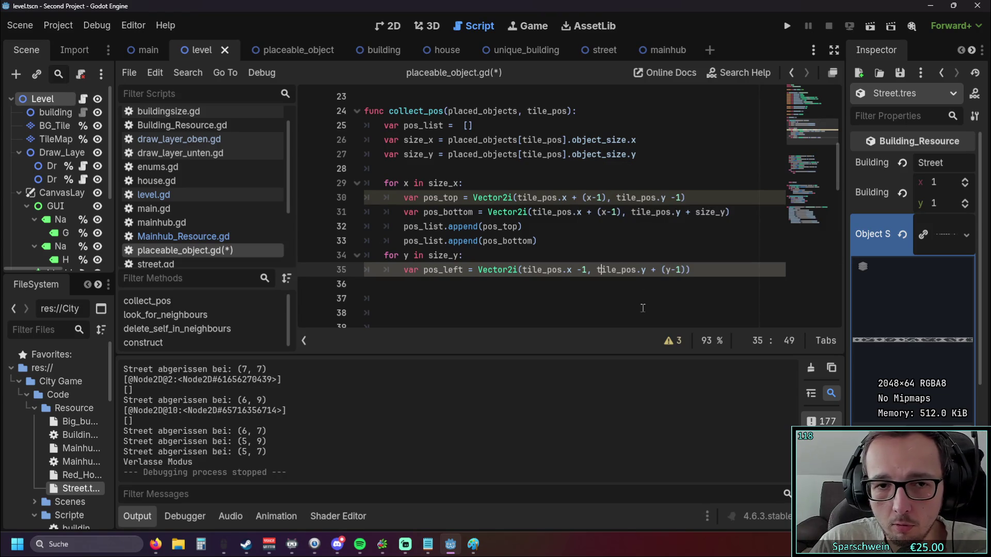
{"action": "scroll", "coordinate": [668, 290], "scroll_direction": "down", "scroll_amount": 1}
{"action": "scroll", "coordinate": [619, 239], "scroll_direction": "down", "scroll_amount": 5}
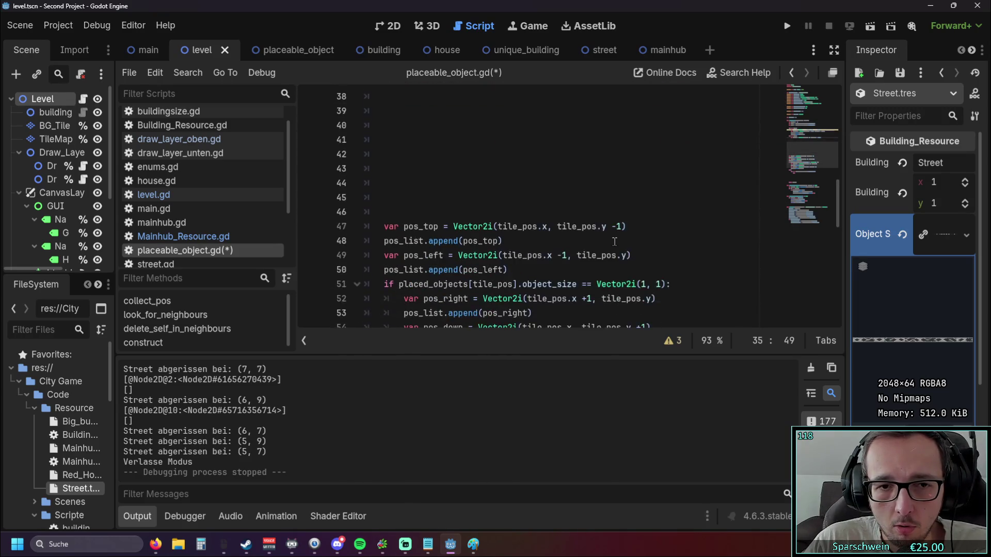
{"action": "scroll", "coordinate": [601, 236], "scroll_direction": "up", "scroll_amount": 4}
{"action": "scroll", "coordinate": [609, 214], "scroll_direction": "up", "scroll_amount": 1}
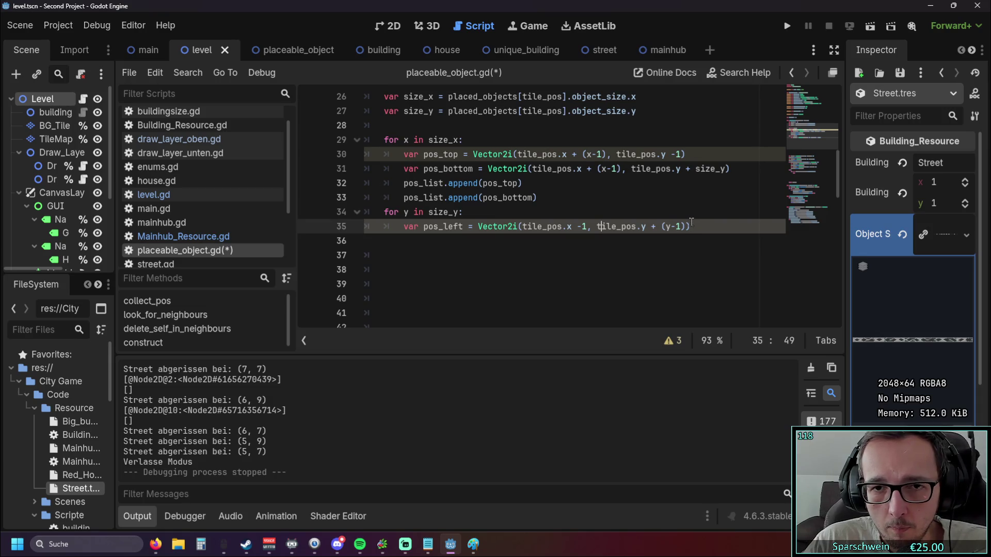
{"action": "scroll", "coordinate": [733, 170], "scroll_direction": "down", "scroll_amount": 6}
{"action": "scroll", "coordinate": [733, 170], "scroll_direction": "up", "scroll_amount": 6}
{"action": "left_click", "coordinate": [720, 169]}
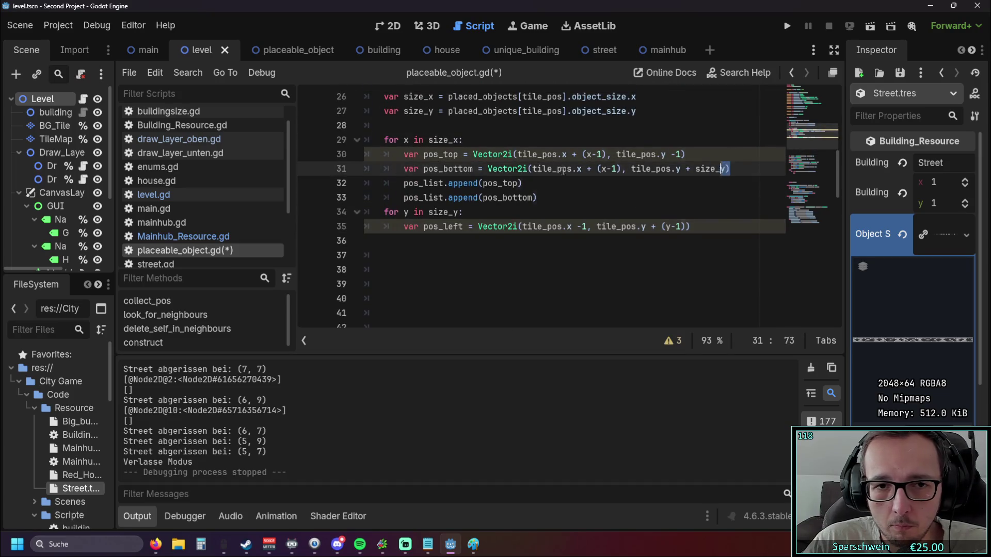
Step: Duplicate the pos_bottom line into the y loop and rename it pos_right
{"action": "left_click", "coordinate": [428, 241]}
{"action": "key", "text": "Tab"}
{"action": "key", "text": "Tab"}
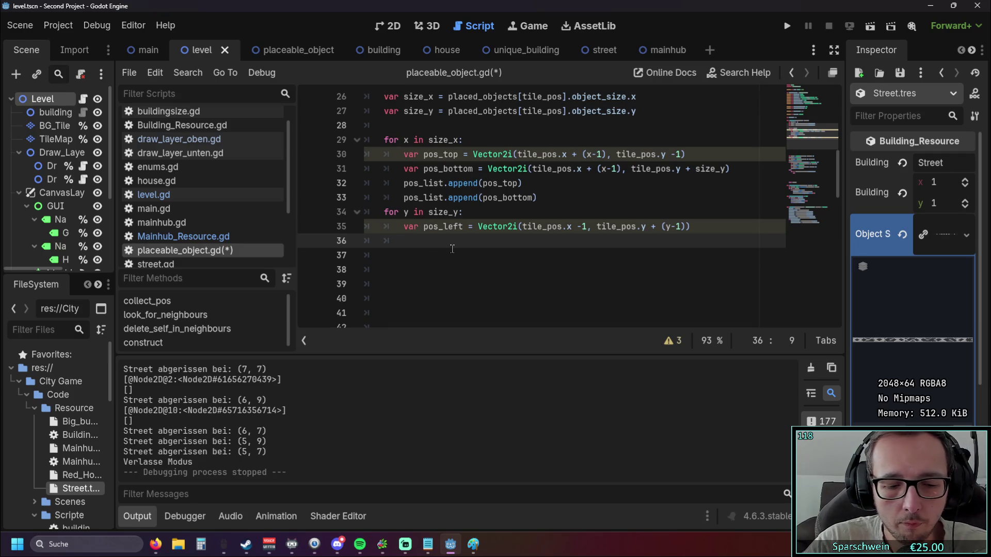
{"action": "type", "text": "var"}
{"action": "type", "text": "var pos_bottom = Vector2i(tile_pos.x + (x-1), tile_pos.y + size_y)"}
{"action": "mouse_move", "coordinate": [443, 241]}
{"action": "left_mouse_down"}
{"action": "mouse_move", "coordinate": [419, 243]}
{"action": "mouse_move", "coordinate": [474, 241]}
{"action": "left_mouse_up"}
{"action": "key", "text": "Delete"}
{"action": "type", "text": "right"}
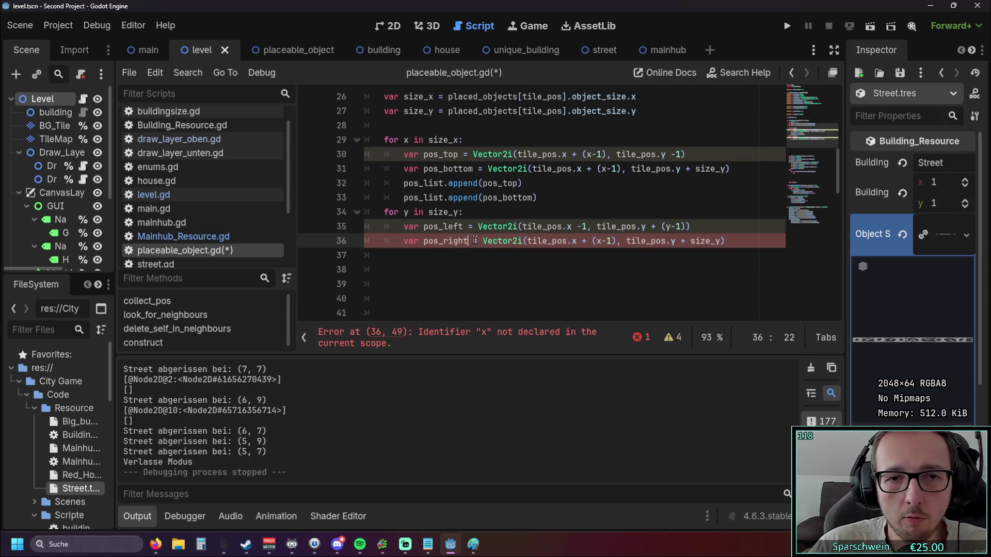
{"action": "left_click", "coordinate": [485, 282]}
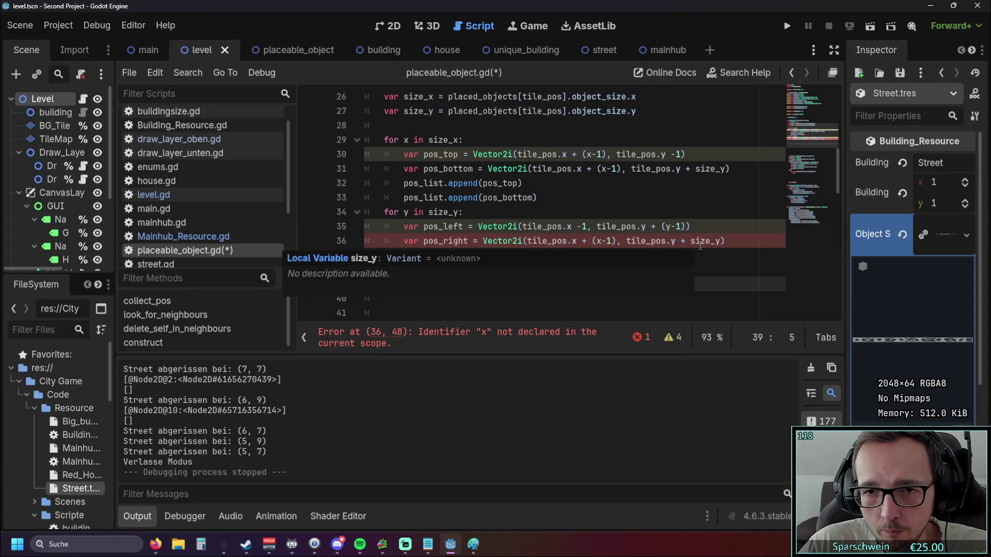
Step: In pos_right, replace size_y with (y-1) and (x-1) with size_x
{"action": "left_click_drag", "start_coordinate": [662, 226], "coordinate": [688, 226]}
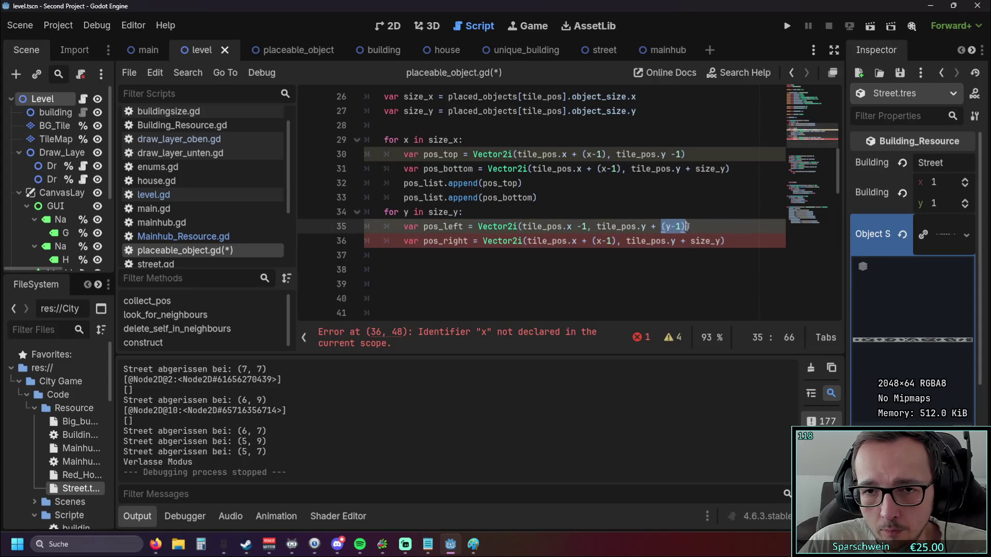
{"action": "key", "text": "ctrl+c"}
{"action": "double_click", "coordinate": [710, 241]}
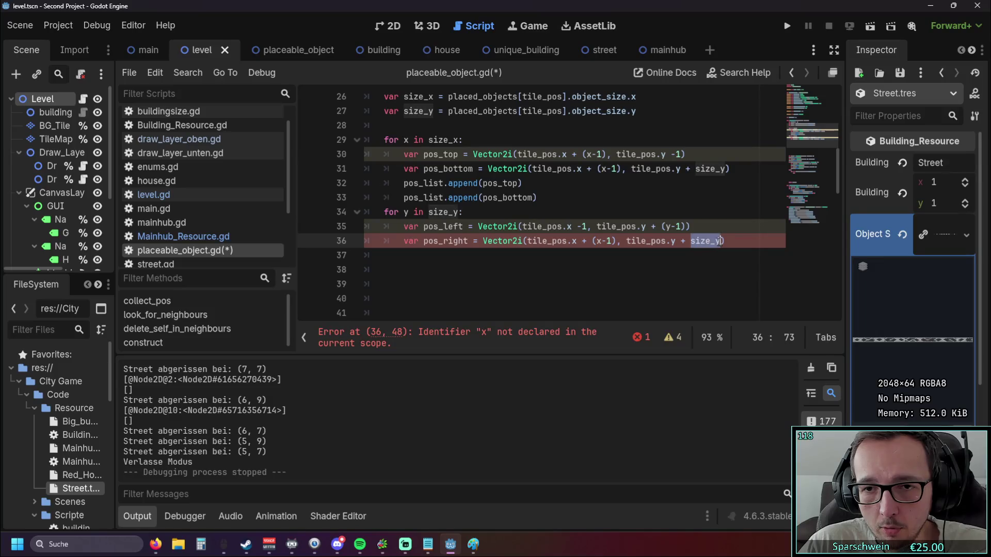
{"action": "key", "text": "ctrl+v"}
{"action": "left_click", "coordinate": [658, 268]}
{"action": "left_click", "coordinate": [604, 241]}
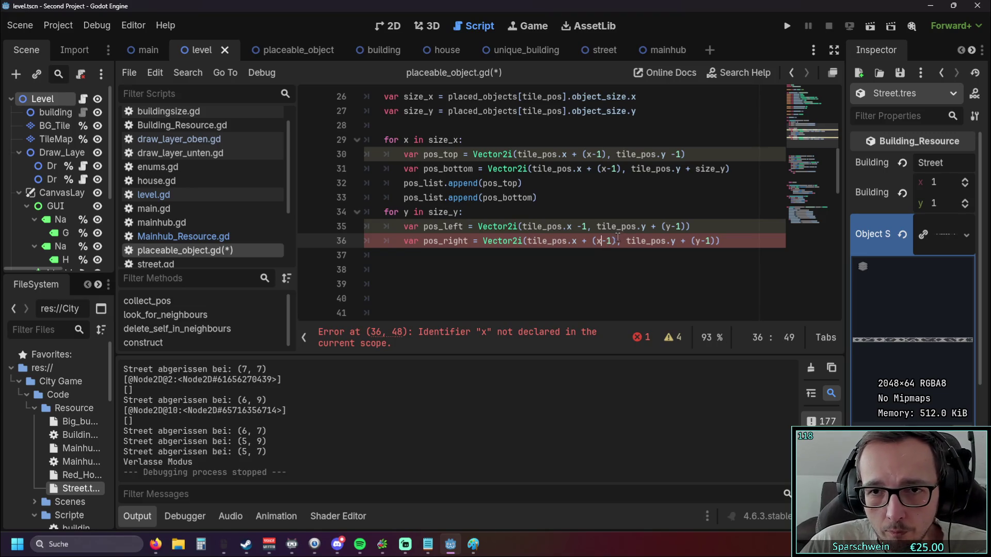
{"action": "left_click_drag", "start_coordinate": [616, 242], "coordinate": [592, 242]}
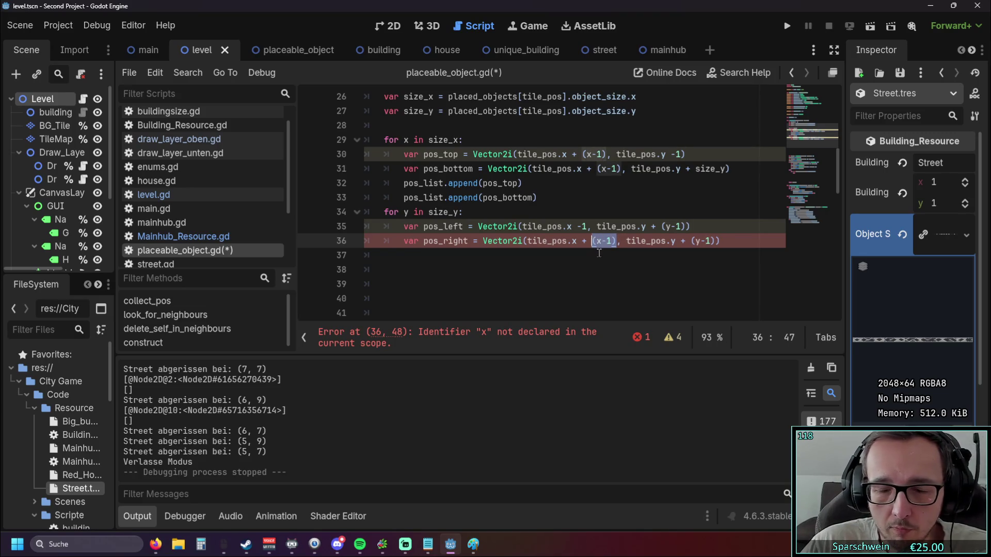
{"action": "type", "text": "size"}
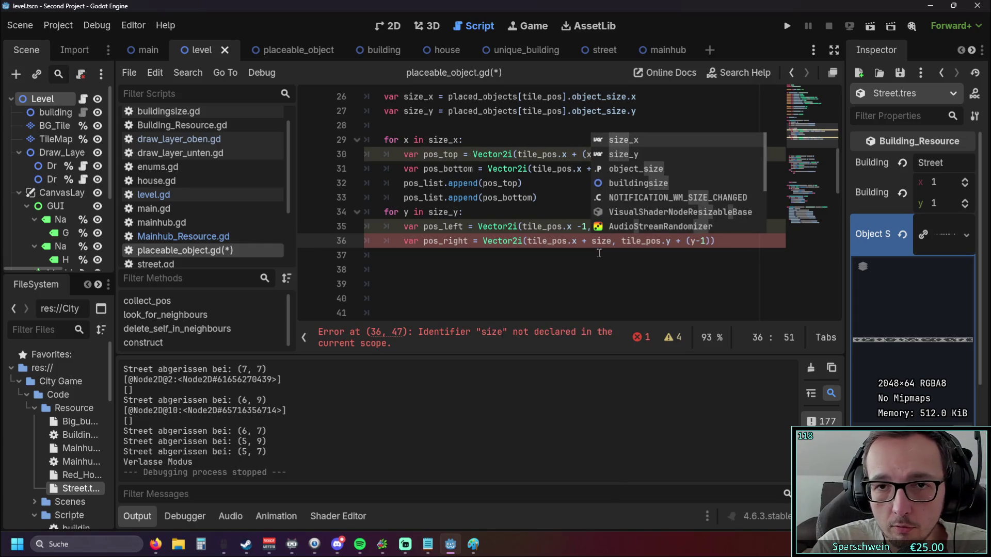
{"action": "key", "text": "Return"}
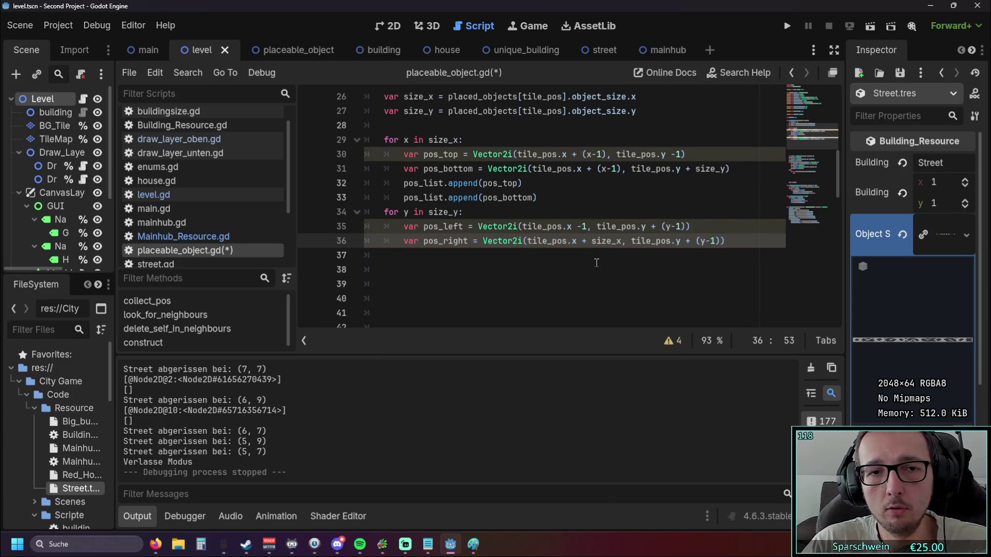
Step: Add blank lines below pos_right, then undo them
{"action": "left_click", "coordinate": [594, 257]}
{"action": "scroll", "coordinate": [539, 223], "scroll_direction": "down", "scroll_amount": 1}
{"action": "scroll", "coordinate": [539, 222], "scroll_direction": "up", "scroll_amount": 1}
{"action": "key", "text": "Return"}
{"action": "key", "text": "Return"}
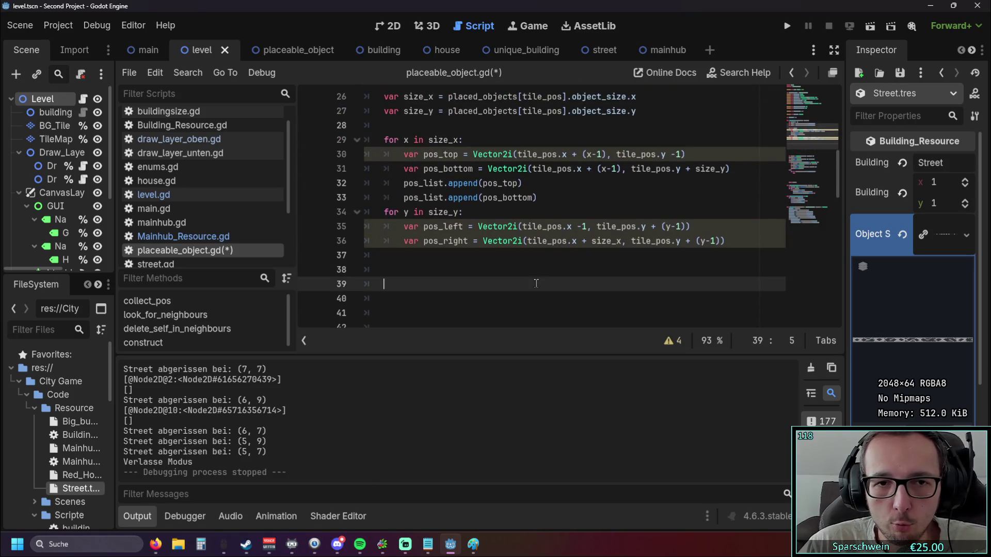
{"action": "key", "text": "ctrl+z"}
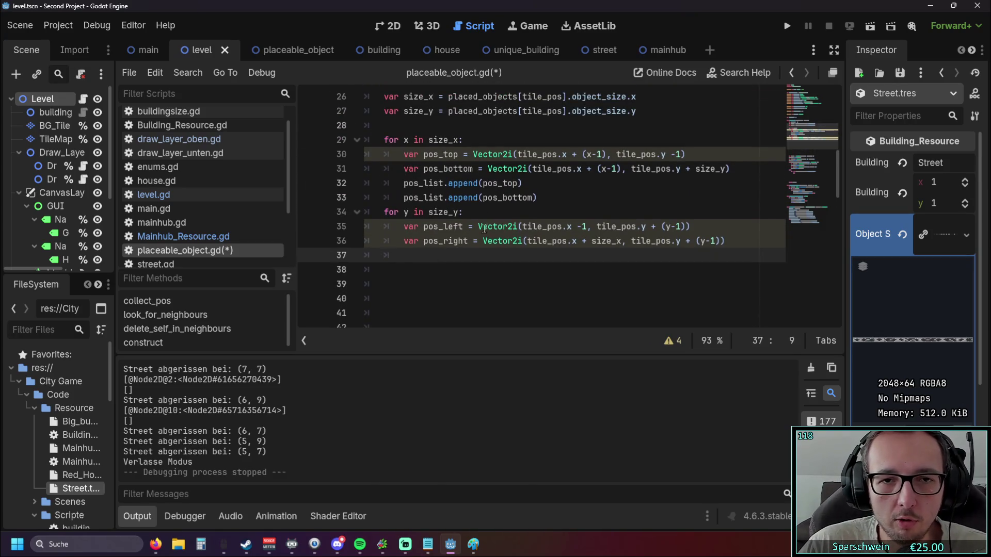
{"action": "key", "text": "ctrl+z"}
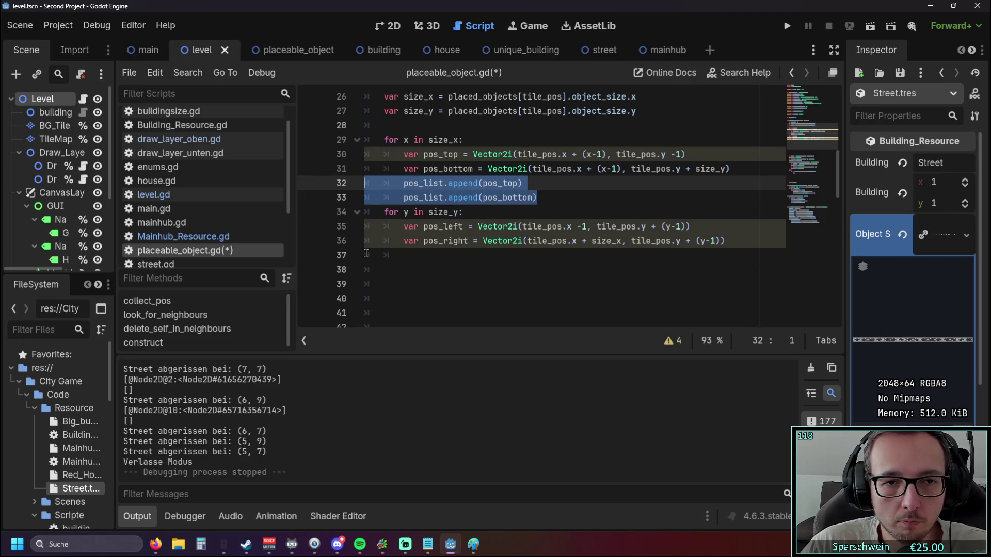
Step: Paste the two append lines below pos_right, changed to append pos_left and pos_right
{"action": "left_click", "coordinate": [369, 255]}
{"action": "key", "text": "ctrl+v"}
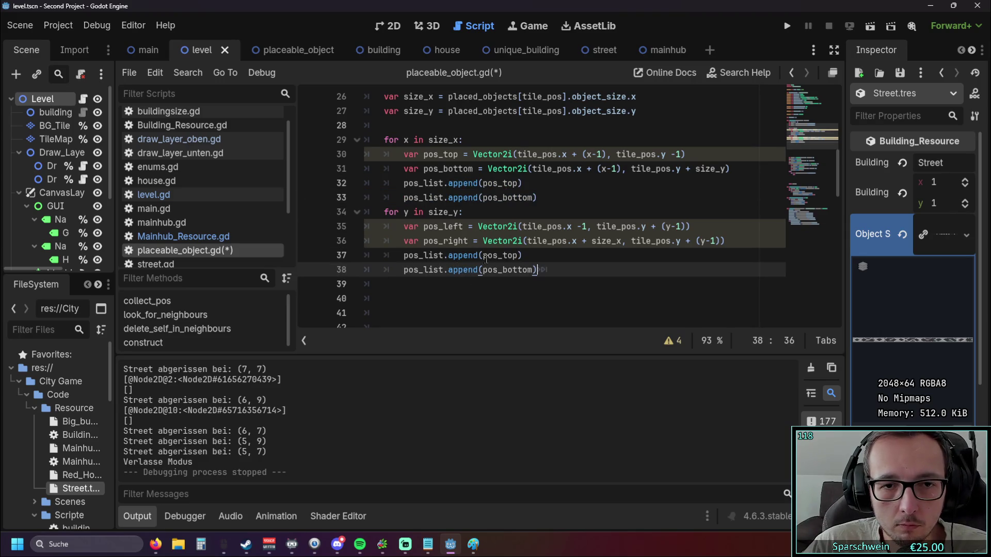
{"action": "left_click_drag", "start_coordinate": [519, 255], "coordinate": [505, 255]}
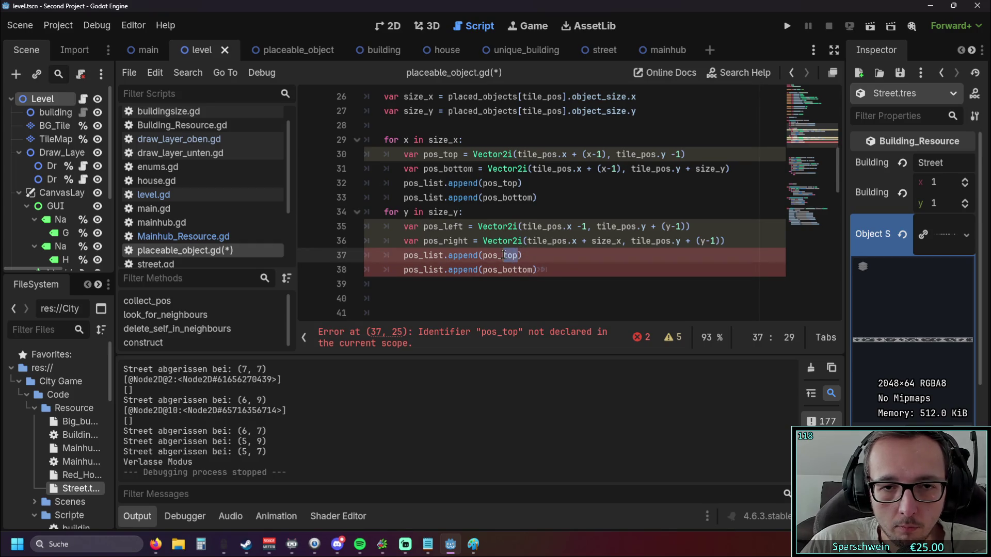
{"action": "type", "text": "left"}
{"action": "left_click", "coordinate": [520, 298]}
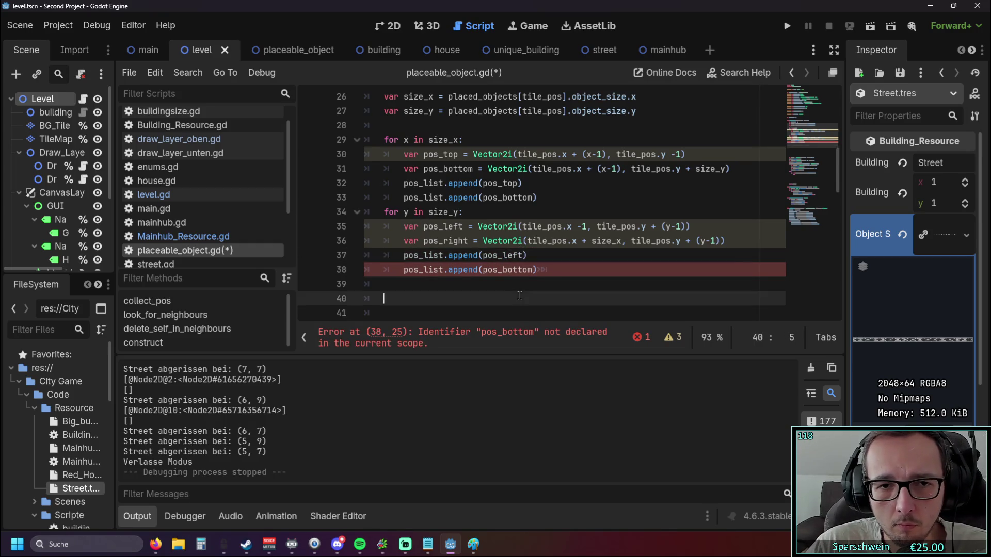
{"action": "left_click_drag", "start_coordinate": [533, 270], "coordinate": [505, 271]}
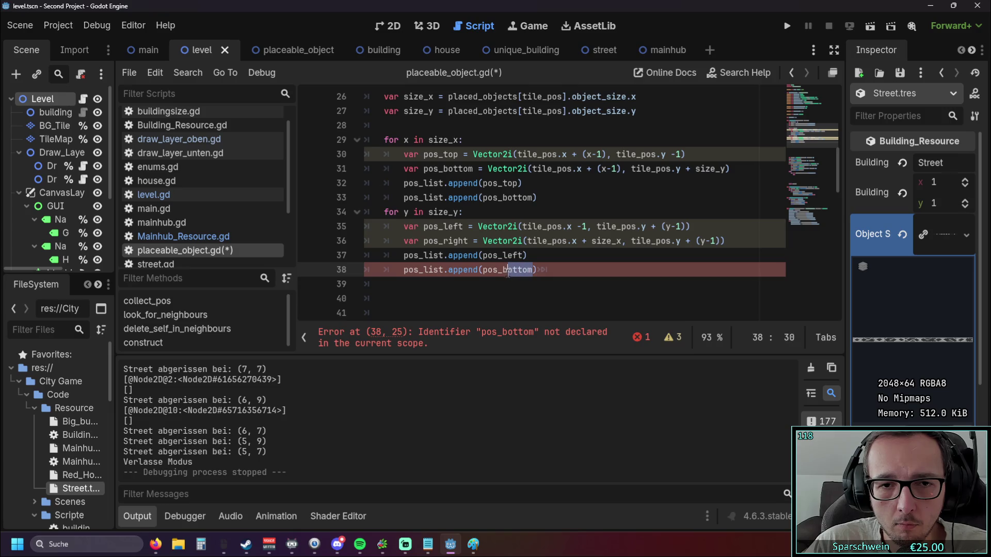
{"action": "type", "text": "right"}
{"action": "left_click", "coordinate": [534, 299]}
Step: Select the old commented position code below the loops
{"action": "scroll", "coordinate": [495, 250], "scroll_direction": "down", "scroll_amount": 5}
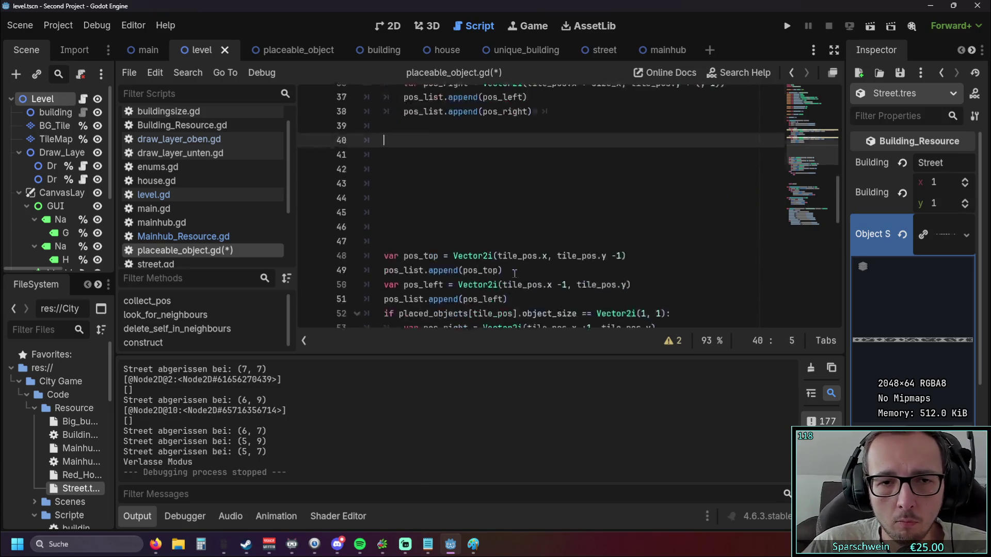
{"action": "scroll", "coordinate": [494, 250], "scroll_direction": "up", "scroll_amount": 3}
{"action": "scroll", "coordinate": [495, 249], "scroll_direction": "up", "scroll_amount": 3}
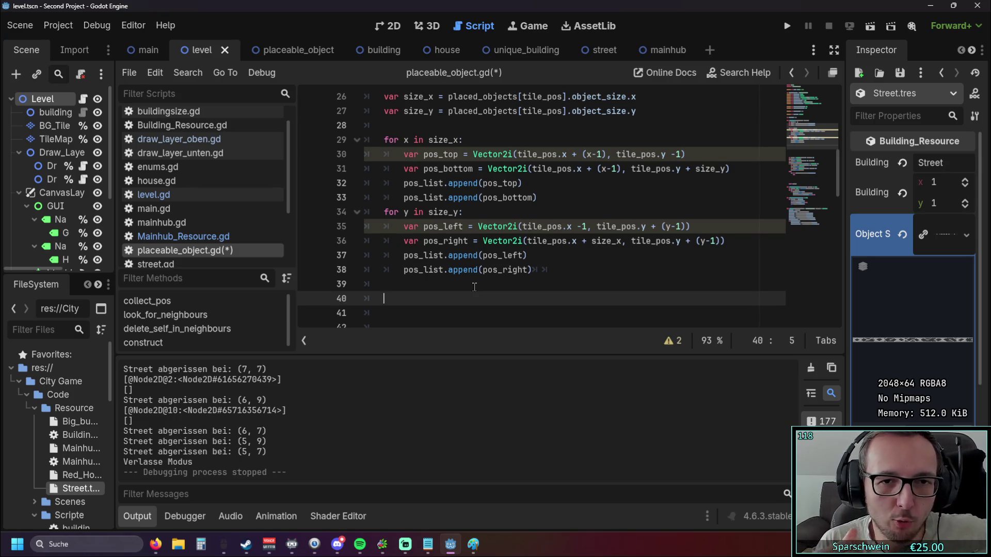
{"action": "scroll", "coordinate": [471, 247], "scroll_direction": "up", "scroll_amount": 2}
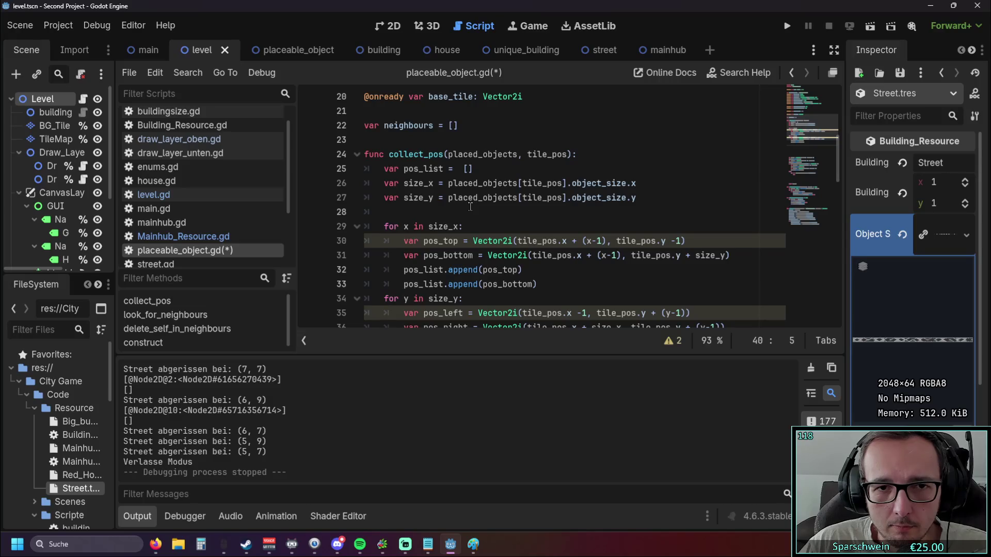
{"action": "scroll", "coordinate": [471, 206], "scroll_direction": "down", "scroll_amount": 9}
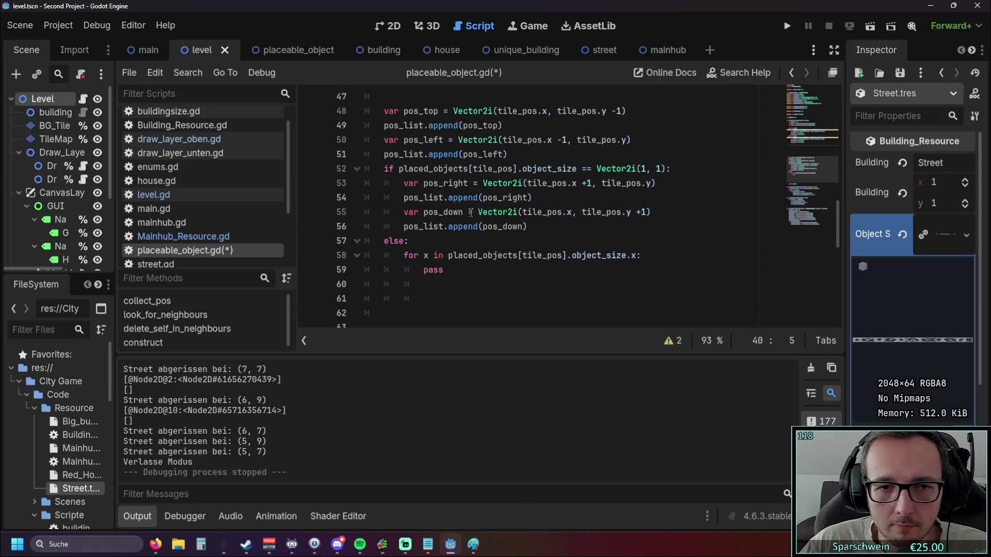
{"action": "mouse_move", "coordinate": [478, 279]}
{"action": "left_mouse_down"}
{"action": "mouse_move", "coordinate": [405, 221]}
{"action": "mouse_move", "coordinate": [366, 84]}
{"action": "left_mouse_up"}
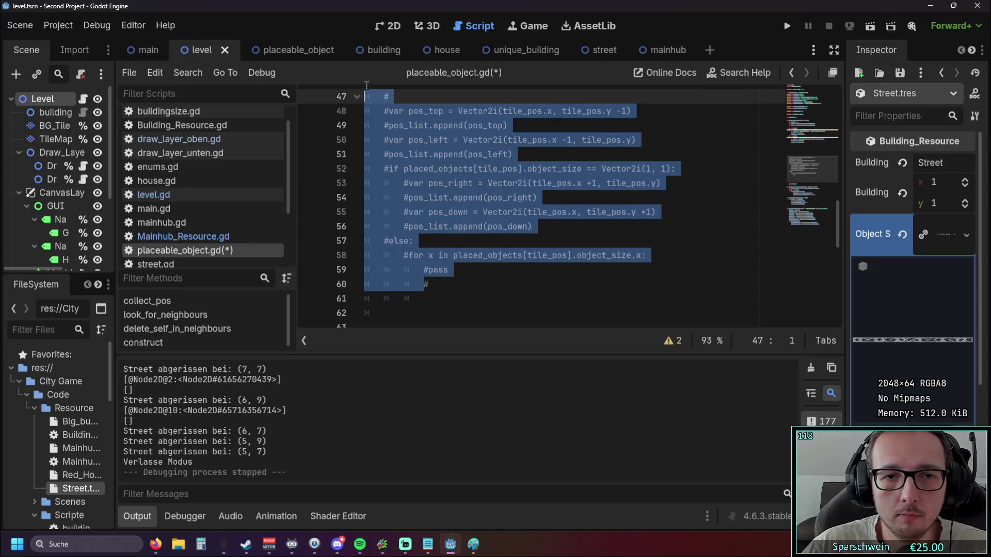
Step: Remove the selected old position code block
{"action": "key", "text": "ctrl+v"}
{"action": "scroll", "coordinate": [520, 248], "scroll_direction": "up", "scroll_amount": 8}
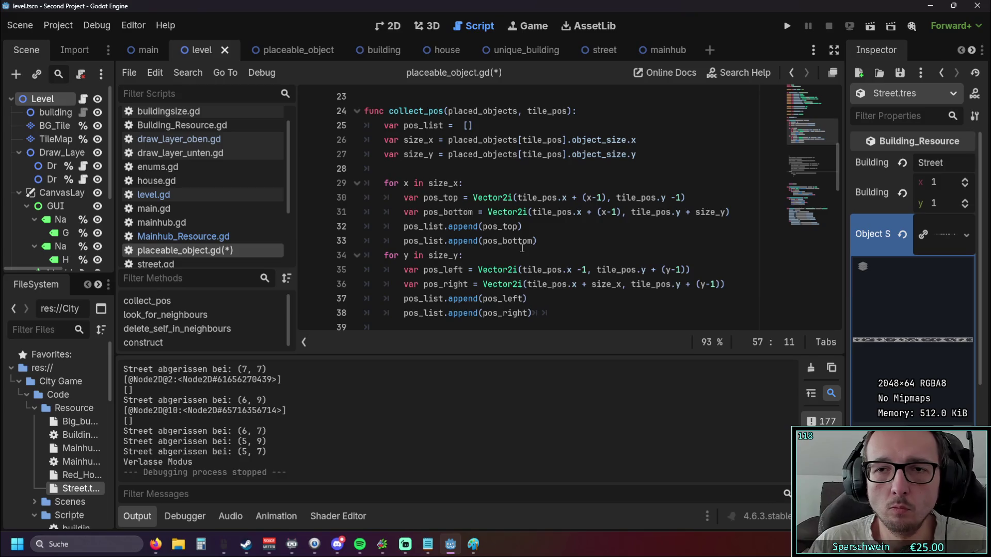
{"action": "scroll", "coordinate": [516, 243], "scroll_direction": "down", "scroll_amount": 4}
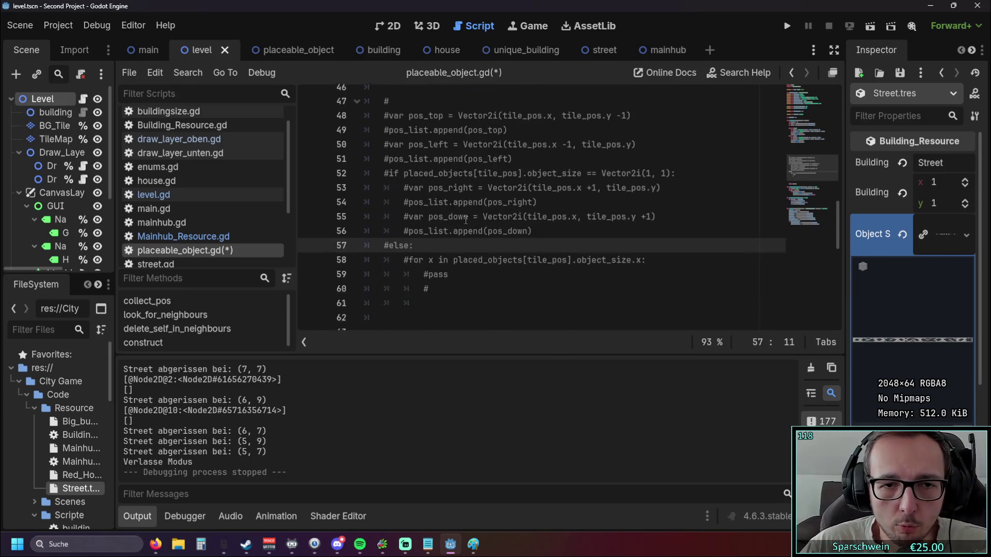
{"action": "scroll", "coordinate": [465, 237], "scroll_direction": "up", "scroll_amount": 4}
{"action": "scroll", "coordinate": [444, 268], "scroll_direction": "down", "scroll_amount": 1}
Step: Add 'return pos_list' on the empty line after the loops
{"action": "left_click", "coordinate": [419, 283]}
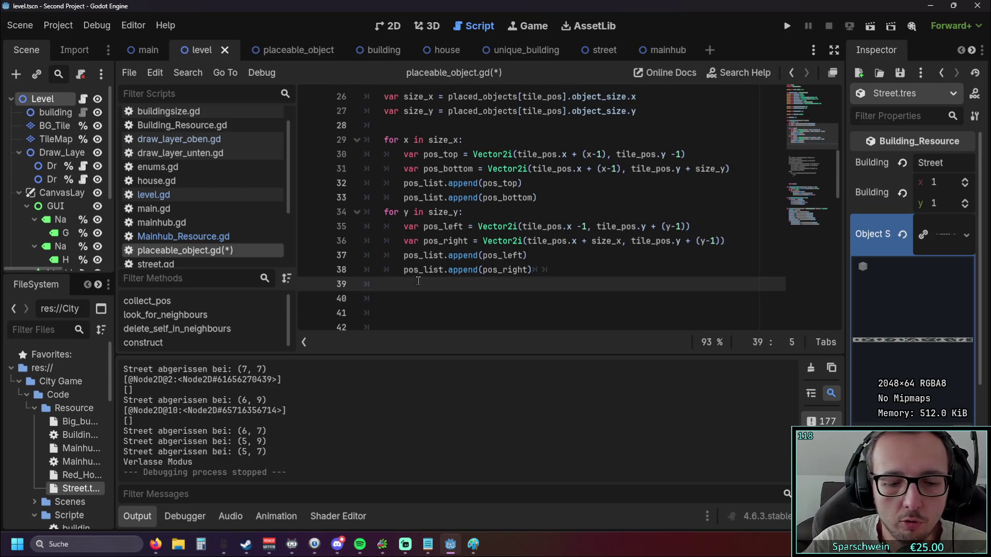
{"action": "type", "text": "return"}
{"action": "scroll", "coordinate": [406, 134], "scroll_direction": "up", "scroll_amount": 2}
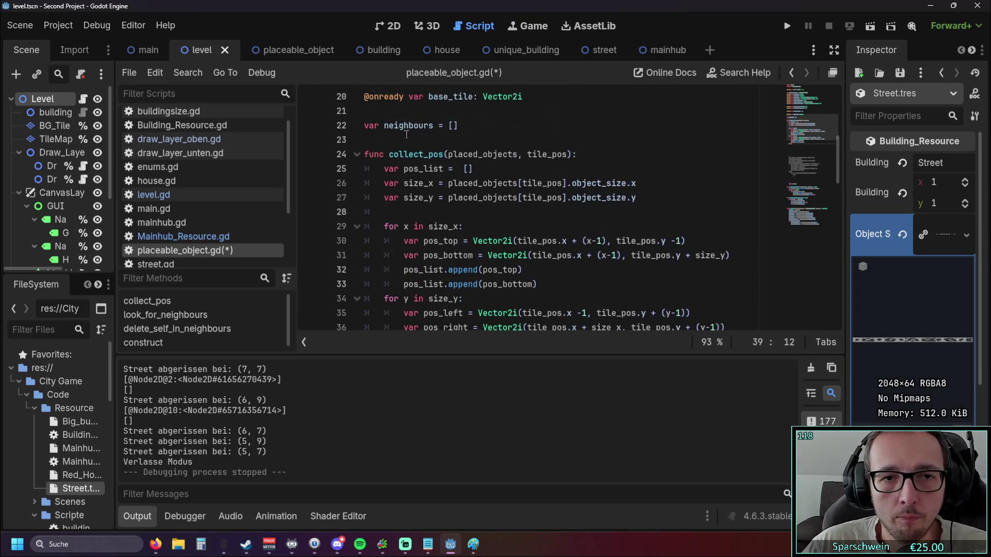
{"action": "double_click", "coordinate": [424, 169]}
{"action": "key", "text": "ctrl+c"}
{"action": "scroll", "coordinate": [419, 230], "scroll_direction": "down", "scroll_amount": 3}
{"action": "left_click", "coordinate": [423, 241]}
{"action": "key", "text": "ctrl+v"}
{"action": "scroll", "coordinate": [516, 216], "scroll_direction": "up", "scroll_amount": 2}
Step: Scroll through the finished collect_pos function to review it
{"action": "left_click", "coordinate": [563, 198]}
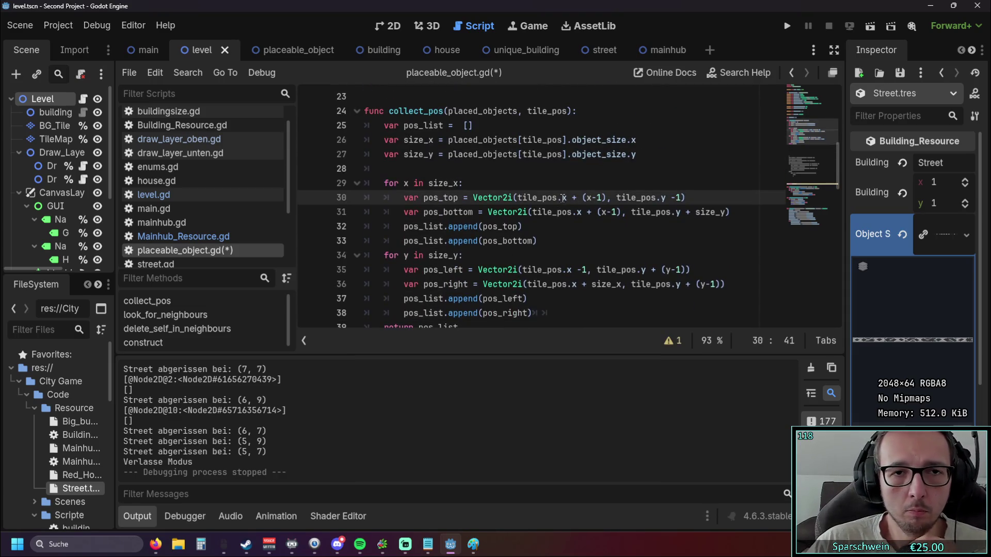
{"action": "scroll", "coordinate": [555, 197], "scroll_direction": "up", "scroll_amount": 3}
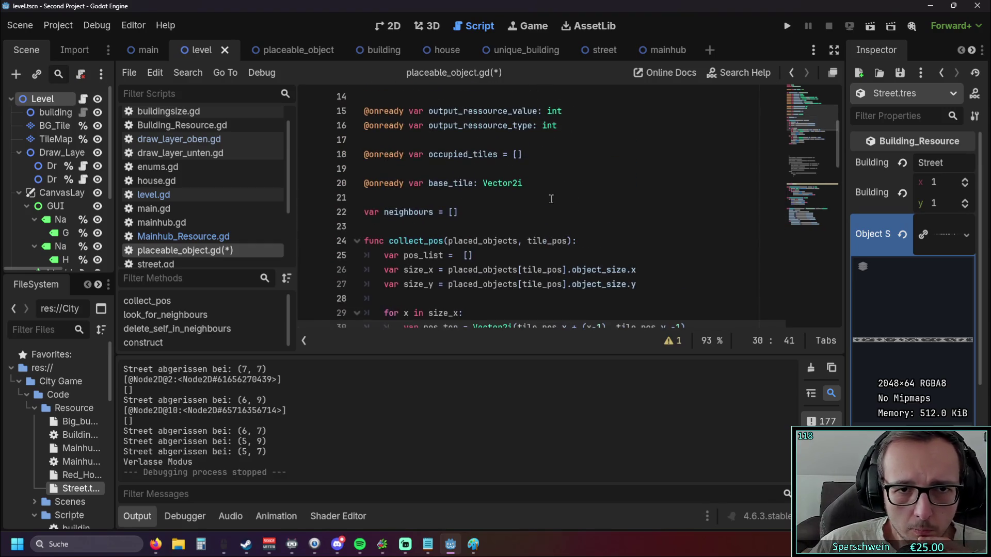
{"action": "scroll", "coordinate": [514, 221], "scroll_direction": "down", "scroll_amount": 8}
{"action": "scroll", "coordinate": [516, 222], "scroll_direction": "down", "scroll_amount": 5}
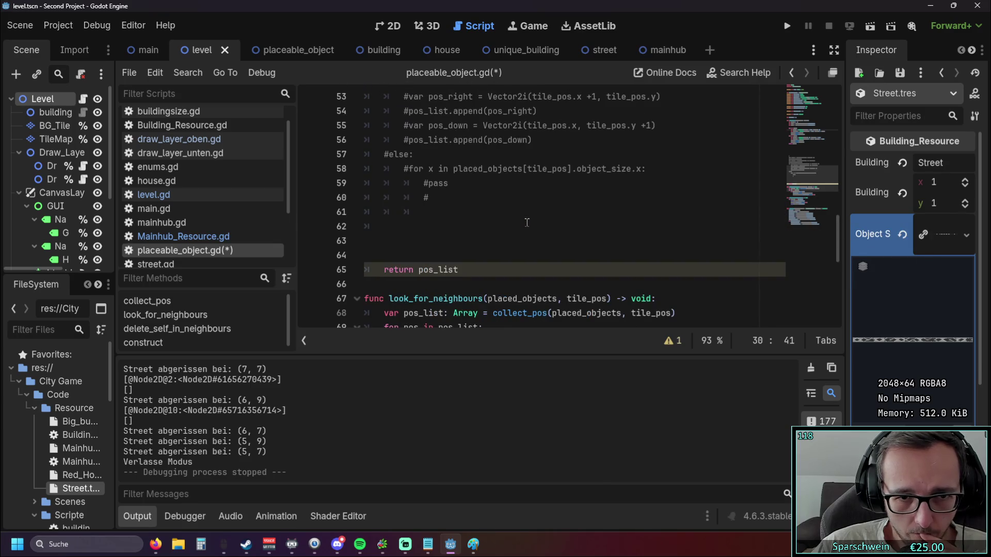
{"action": "scroll", "coordinate": [528, 222], "scroll_direction": "down", "scroll_amount": 2}
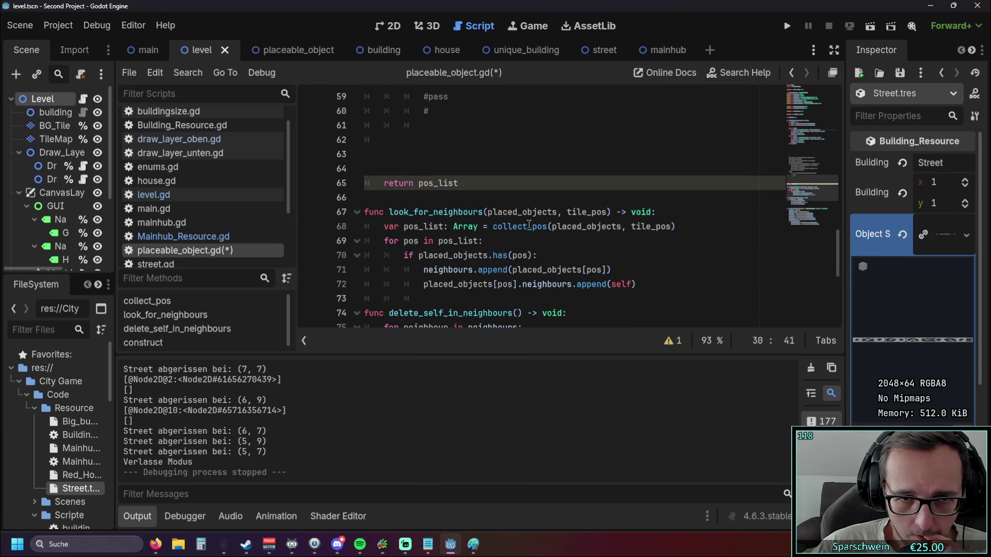
{"action": "scroll", "coordinate": [527, 222], "scroll_direction": "up", "scroll_amount": 12}
{"action": "scroll", "coordinate": [532, 227], "scroll_direction": "up", "scroll_amount": 1}
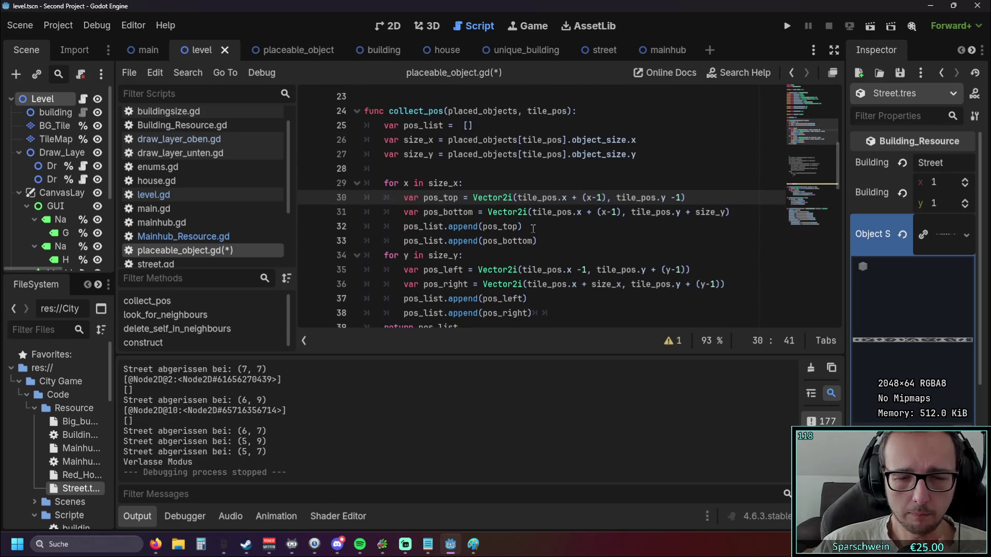
{"action": "scroll", "coordinate": [534, 228], "scroll_direction": "down", "scroll_amount": 1}
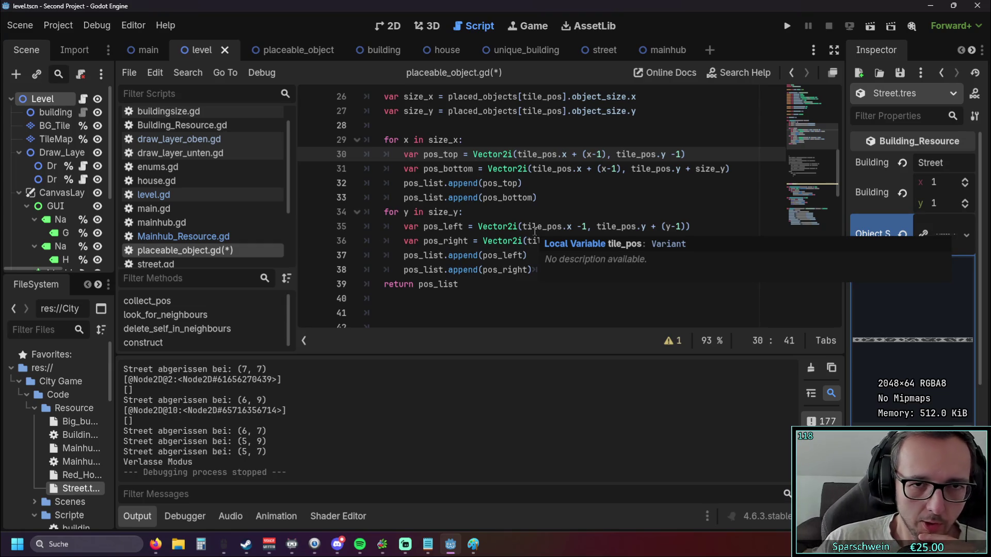
{"action": "scroll", "coordinate": [534, 230], "scroll_direction": "up", "scroll_amount": 1}
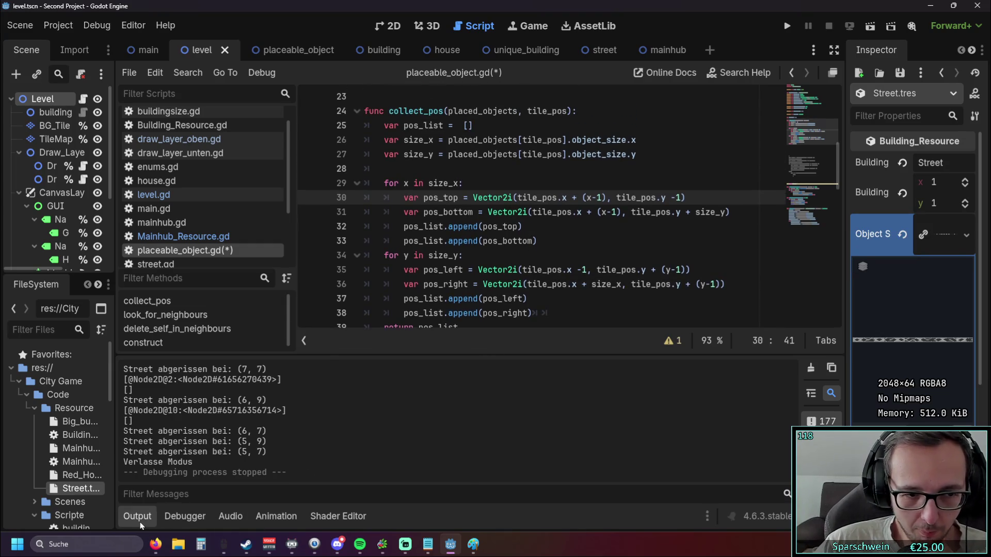
Step: Hide the Output panel and look over the pos_list, size_x and size_y declarations
{"action": "left_click", "coordinate": [140, 523]}
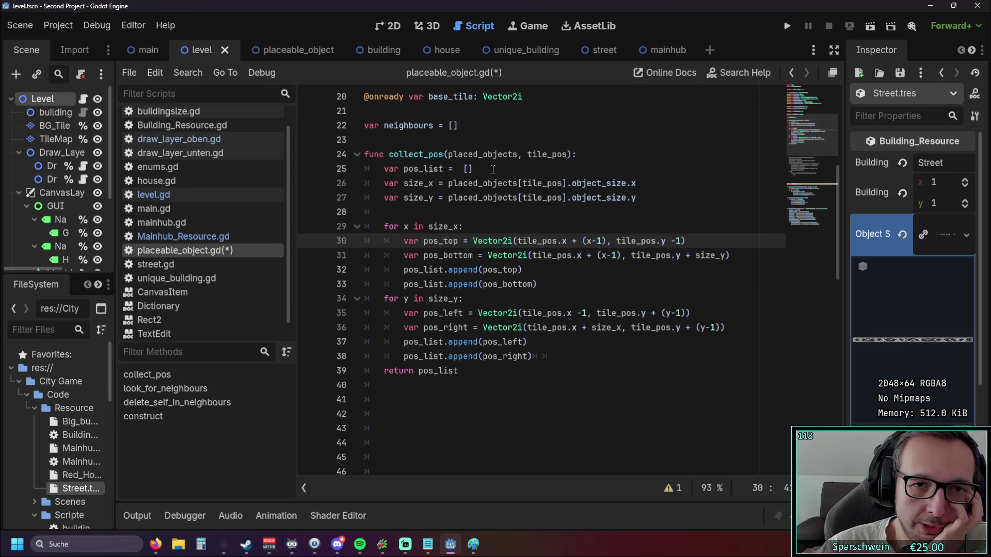
{"action": "left_click", "coordinate": [477, 171]}
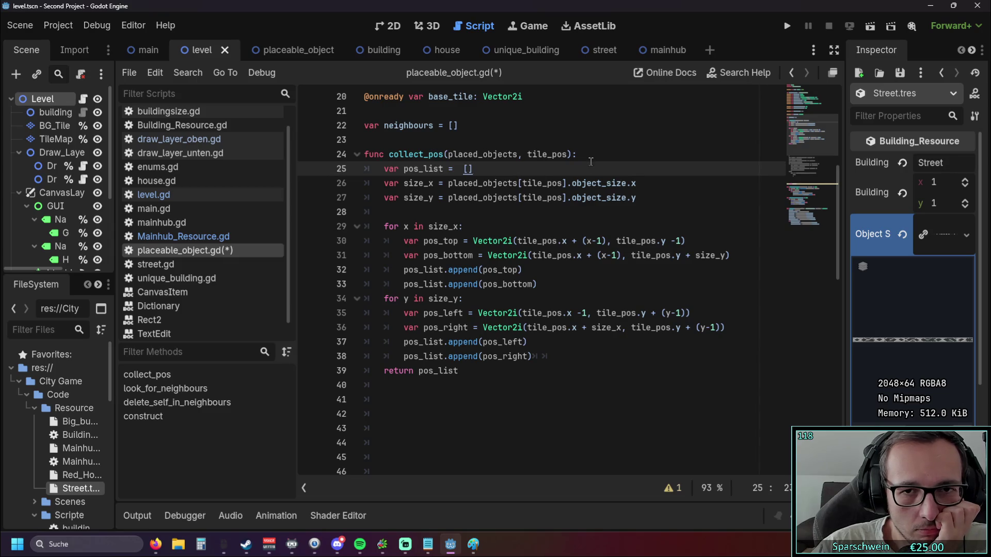
{"action": "scroll", "coordinate": [567, 259], "scroll_direction": "down", "scroll_amount": 6}
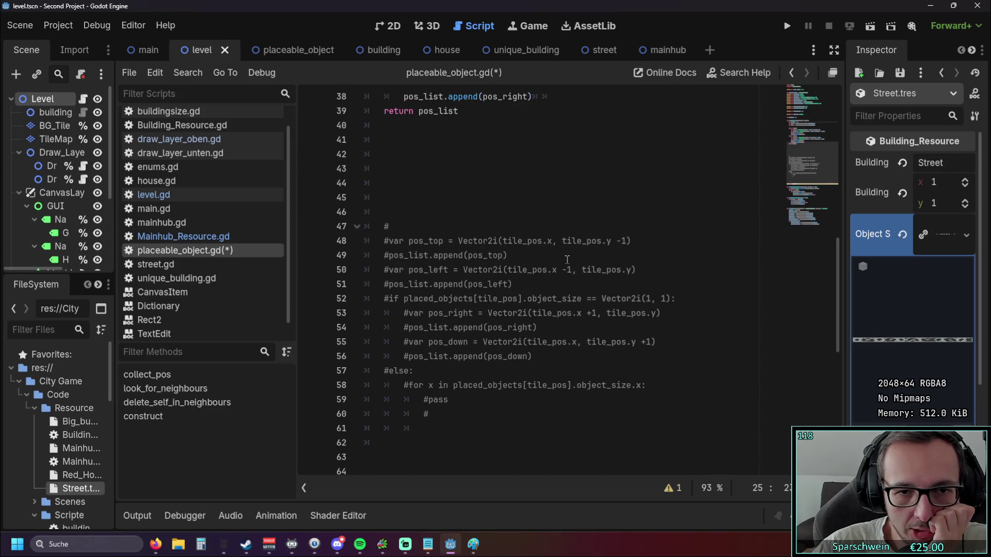
{"action": "scroll", "coordinate": [567, 260], "scroll_direction": "up", "scroll_amount": 7}
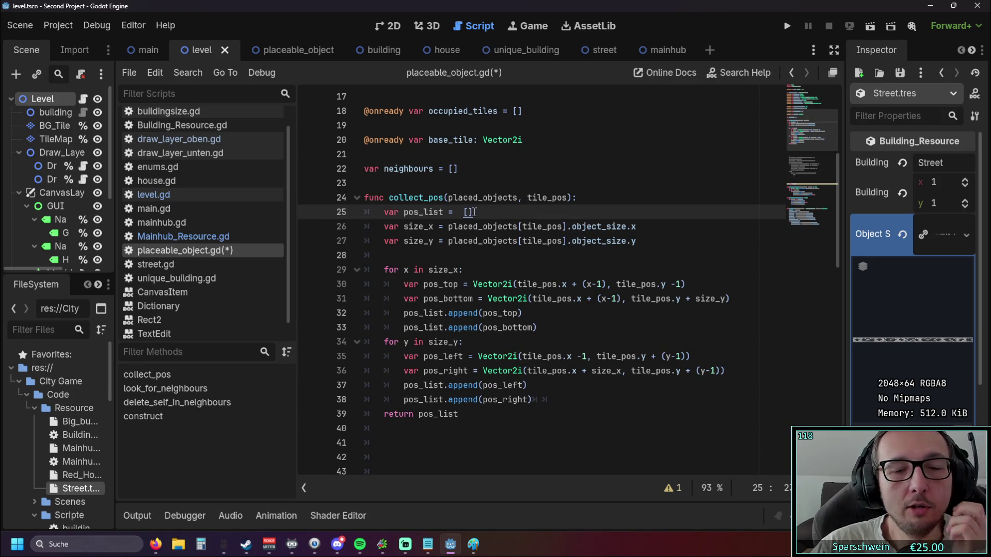
{"action": "key", "text": "shift+Home"}
{"action": "left_click", "coordinate": [451, 241]}
{"action": "key", "text": "ctrl+z"}
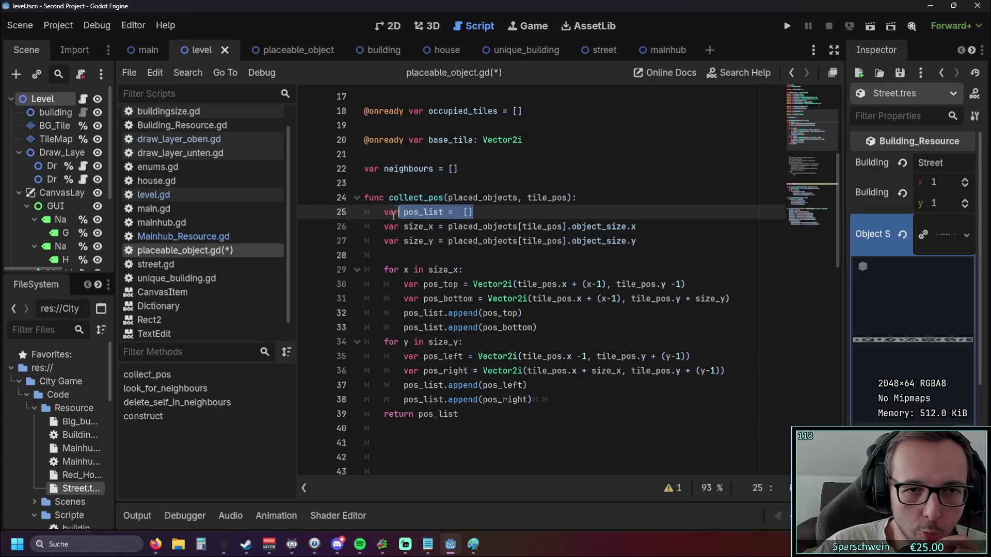
{"action": "left_click", "coordinate": [423, 241]}
{"action": "left_click_drag", "start_coordinate": [384, 212], "coordinate": [469, 213]}
{"action": "left_click", "coordinate": [436, 242]}
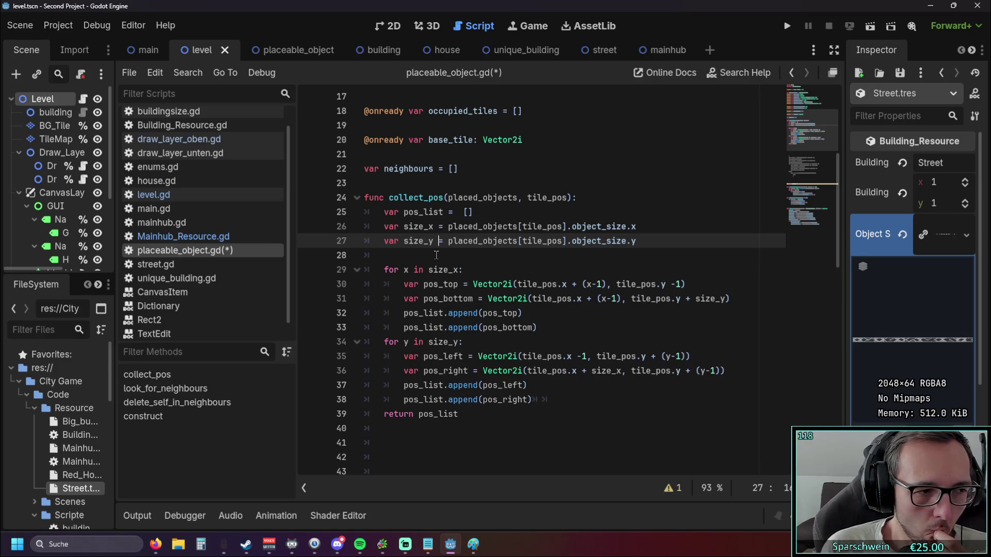
{"action": "left_click", "coordinate": [466, 212]}
{"action": "left_click", "coordinate": [474, 227]}
{"action": "left_click_drag", "start_coordinate": [394, 212], "coordinate": [638, 241]}
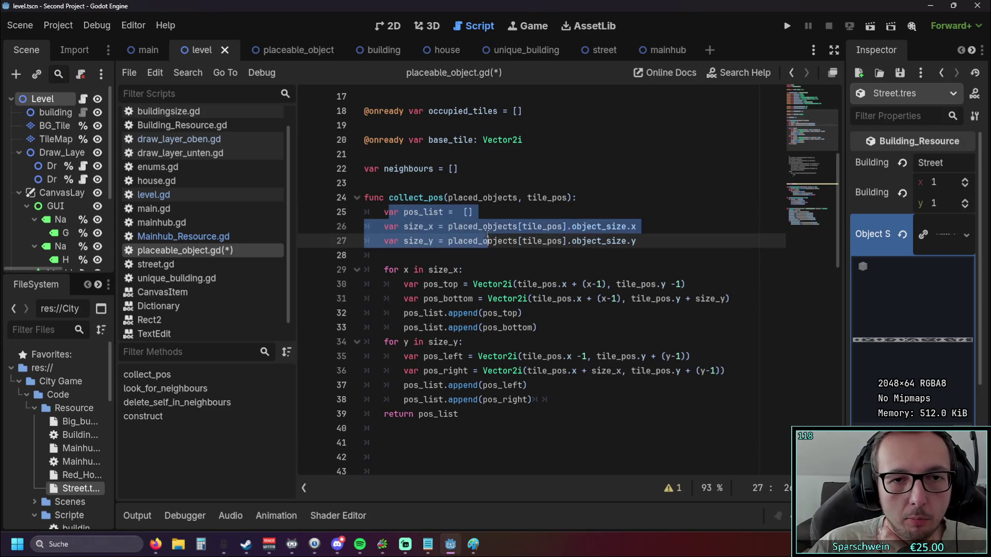
{"action": "left_click", "coordinate": [499, 256]}
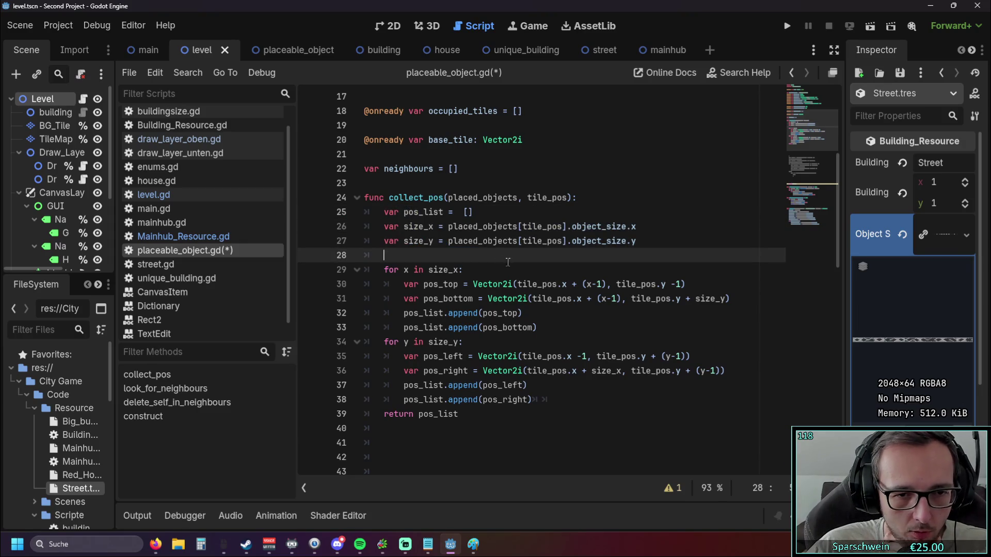
Step: Tidy the blank lines and indentation before 'return pos_list'
{"action": "left_click", "coordinate": [552, 401]}
{"action": "key", "text": "Return"}
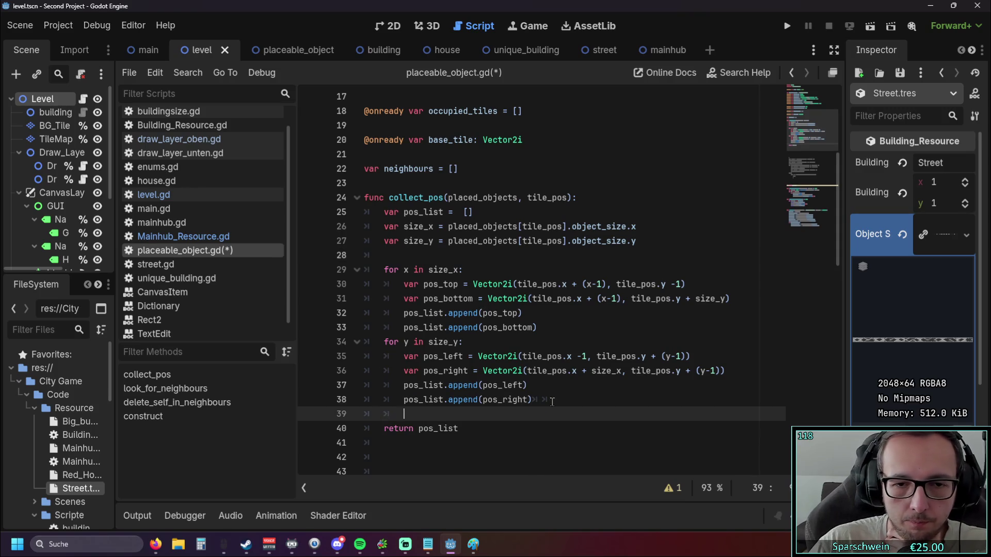
{"action": "left_click", "coordinate": [553, 401]}
{"action": "key", "text": "BackSpace"}
{"action": "key", "text": "BackSpace"}
{"action": "key", "text": "Down"}
{"action": "key", "text": "BackSpace"}
{"action": "key", "text": "BackSpace"}
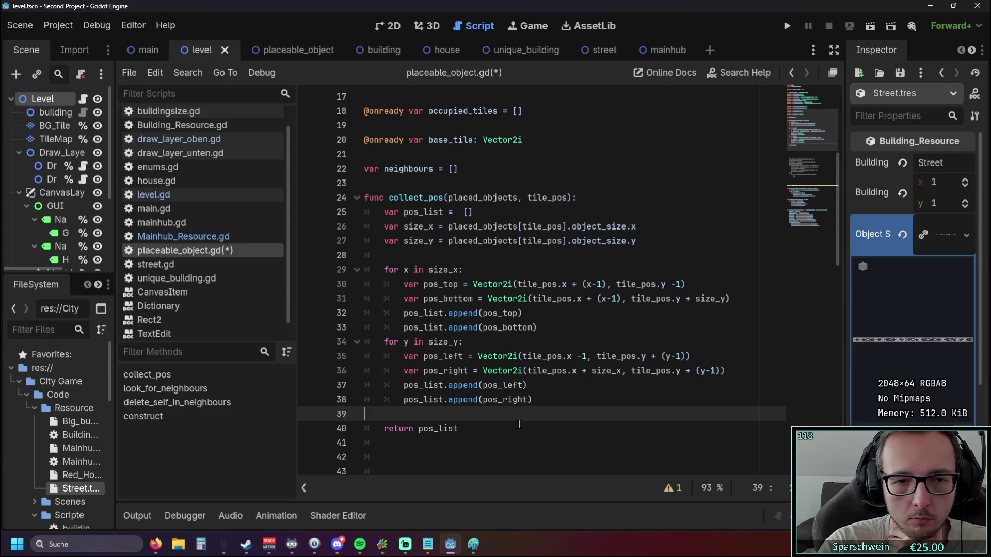
{"action": "key", "text": "BackSpace"}
{"action": "left_click", "coordinate": [402, 256]}
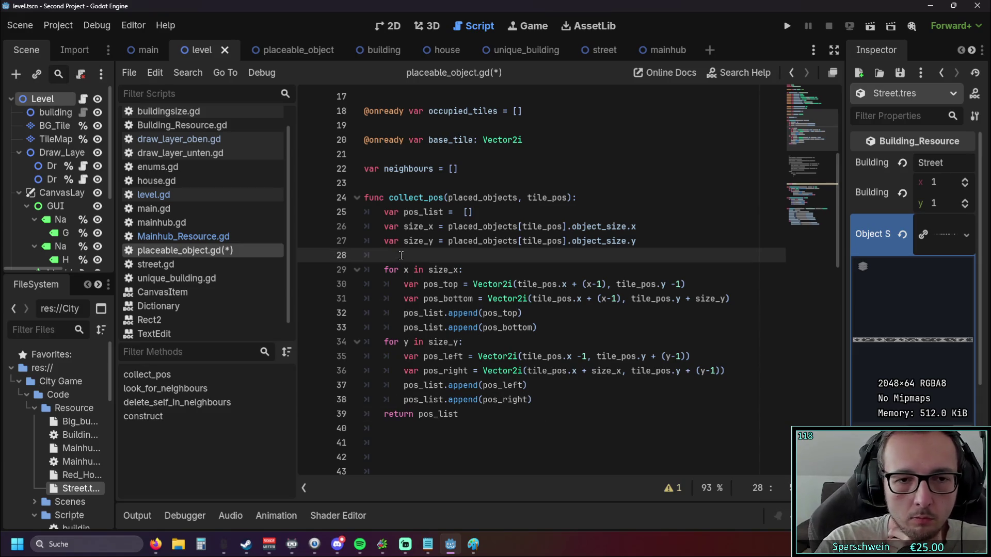
{"action": "left_click", "coordinate": [547, 398]}
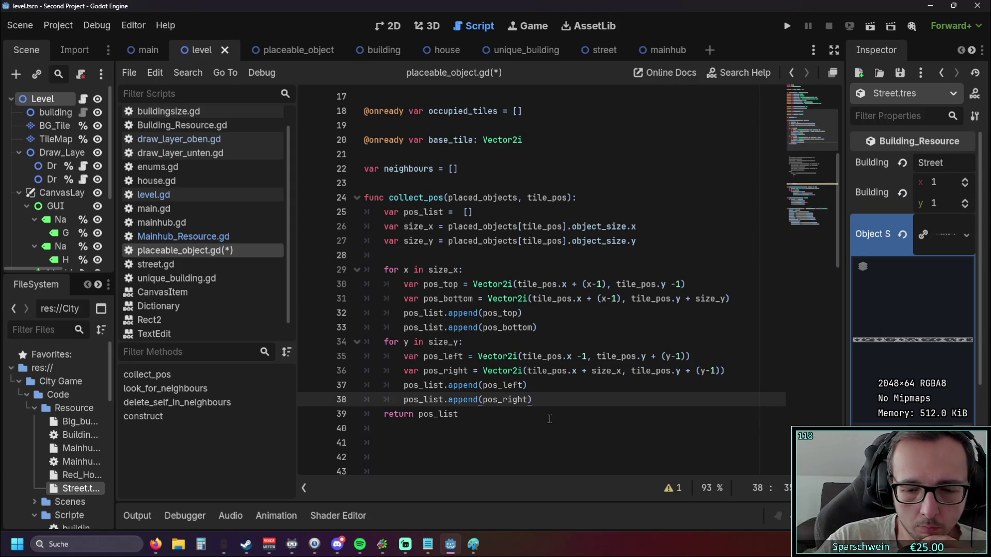
{"action": "key", "text": "Return"}
{"action": "key", "text": "BackSpace"}
{"action": "key", "text": "BackSpace"}
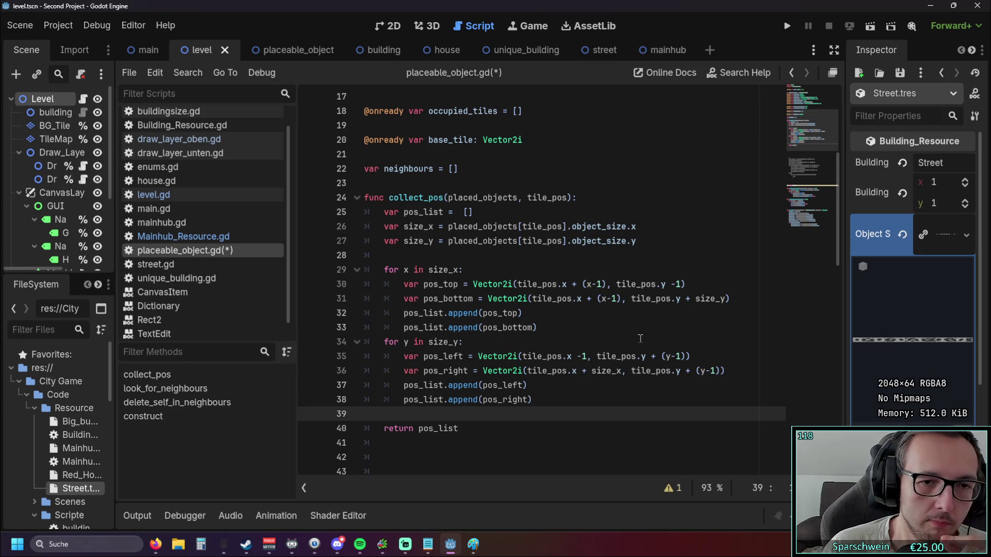
Step: Add print(x) as the first line of the size_x loop and run the game
{"action": "left_click", "coordinate": [462, 255]}
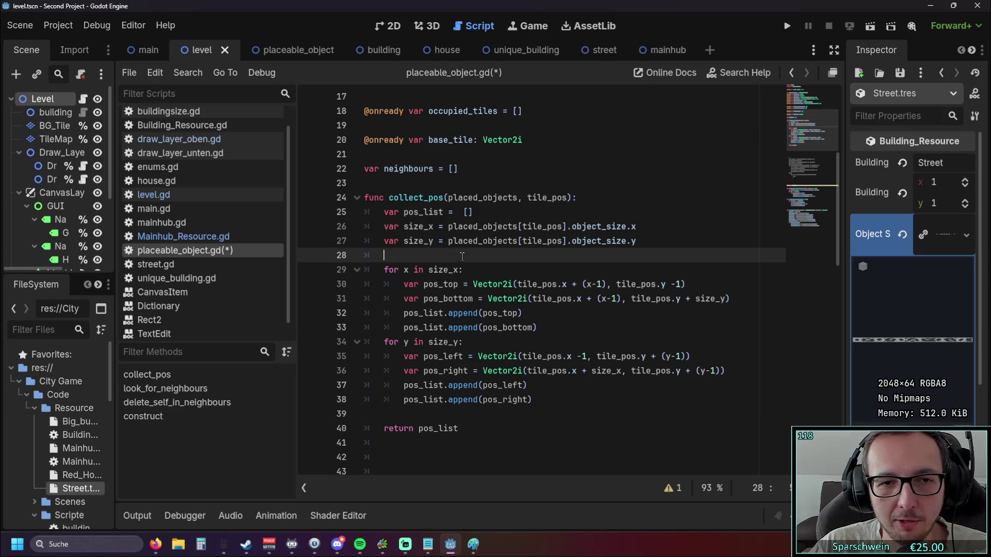
{"action": "left_click", "coordinate": [473, 274]}
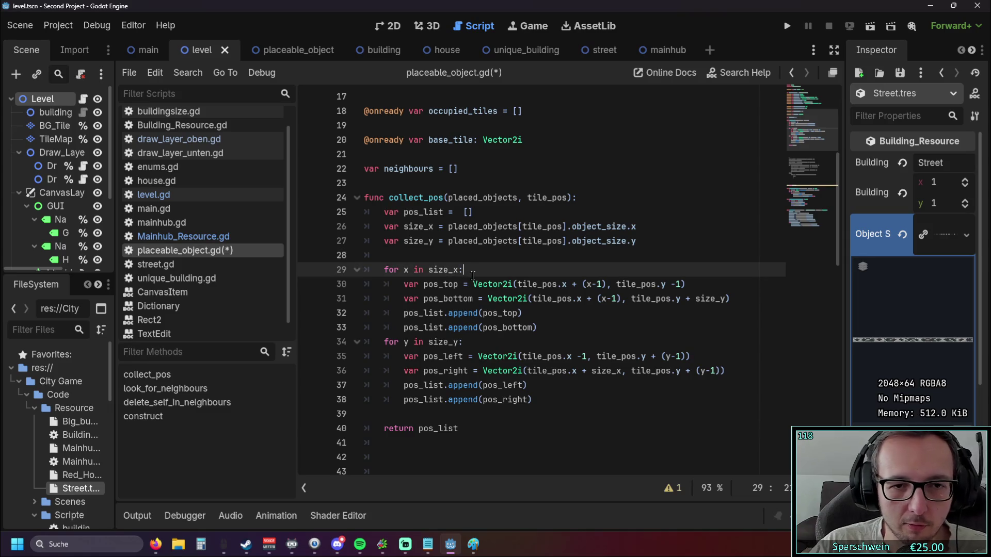
{"action": "key", "text": "Return"}
{"action": "type", "text": "print"}
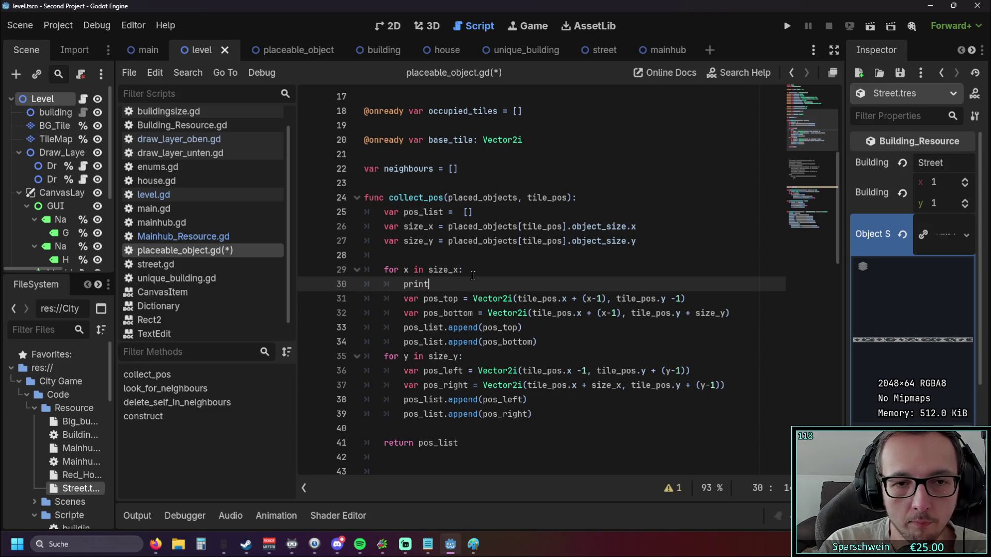
{"action": "type", "text": "(x"}
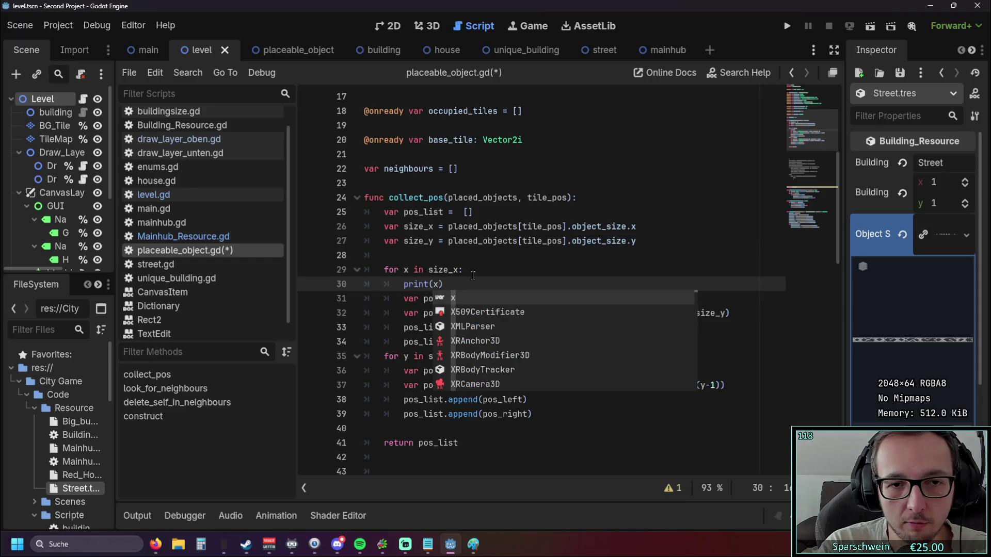
{"action": "left_click", "coordinate": [473, 274]}
{"action": "scroll", "coordinate": [619, 206], "scroll_direction": "down", "scroll_amount": 1}
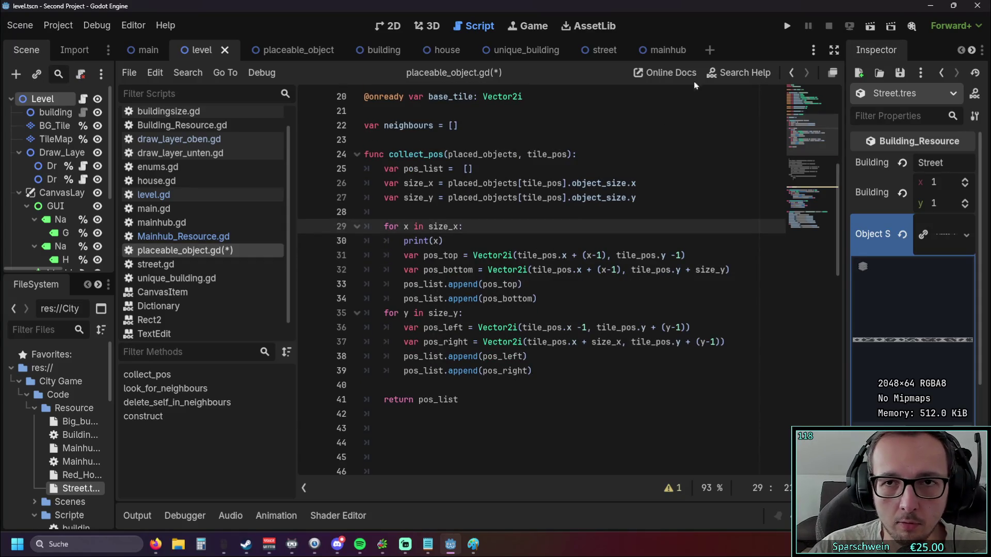
{"action": "left_click", "coordinate": [787, 25]}
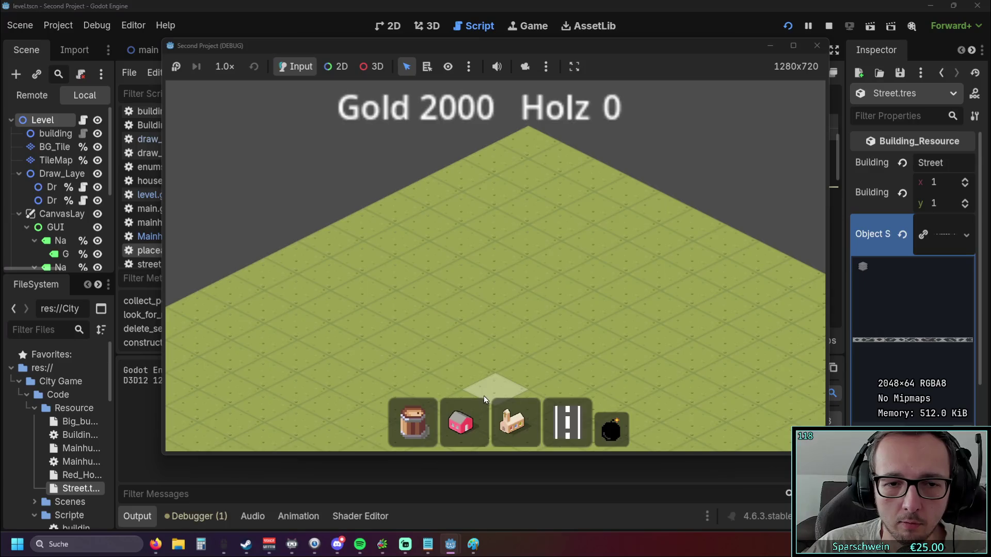
Step: Place a house, the main hub and the church on the red zone, then close the game
{"action": "left_click_drag", "start_coordinate": [658, 41], "coordinate": [893, 35]}
{"action": "left_click", "coordinate": [696, 416]}
{"action": "left_click", "coordinate": [674, 287]}
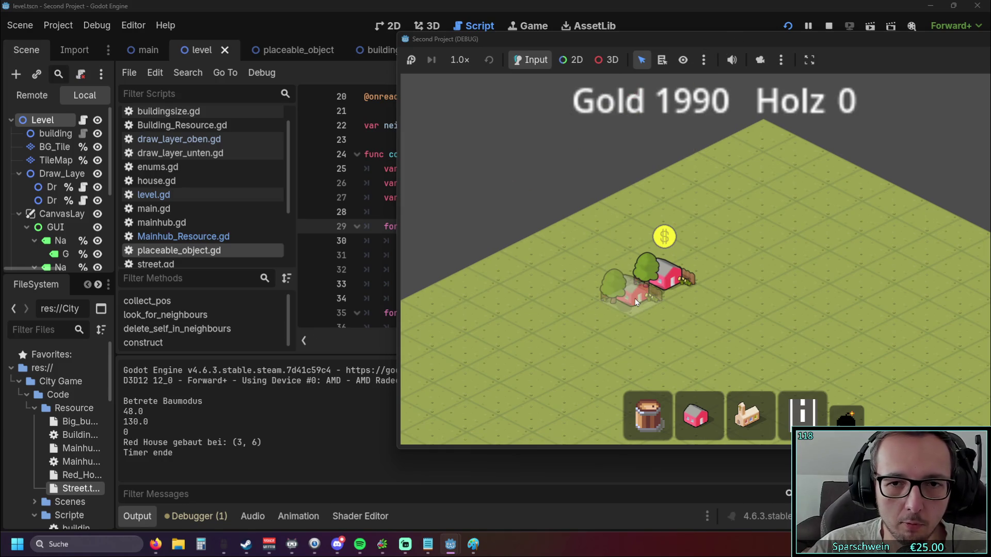
{"action": "left_click_drag", "start_coordinate": [648, 306], "coordinate": [596, 224]}
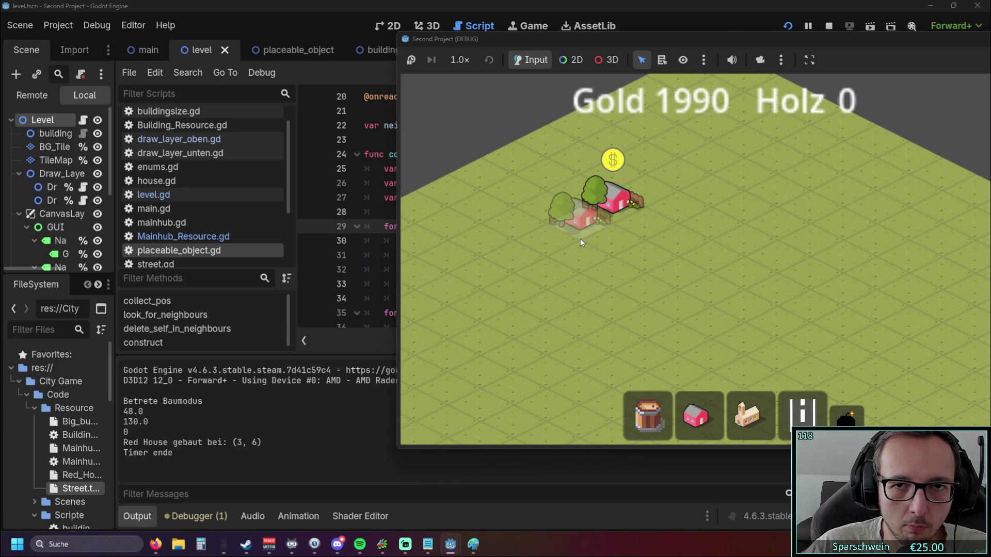
{"action": "mouse_move", "coordinate": [689, 36]}
{"action": "left_mouse_down"}
{"action": "mouse_move", "coordinate": [857, 38]}
{"action": "mouse_move", "coordinate": [760, 42]}
{"action": "left_mouse_up"}
{"action": "left_click", "coordinate": [823, 413]}
{"action": "left_click", "coordinate": [755, 244]}
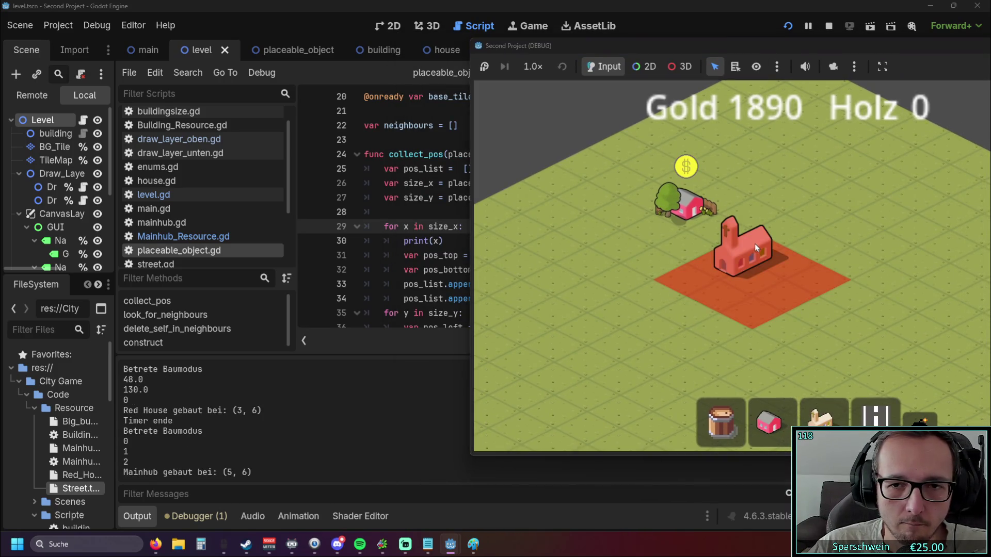
{"action": "right_click", "coordinate": [753, 245]}
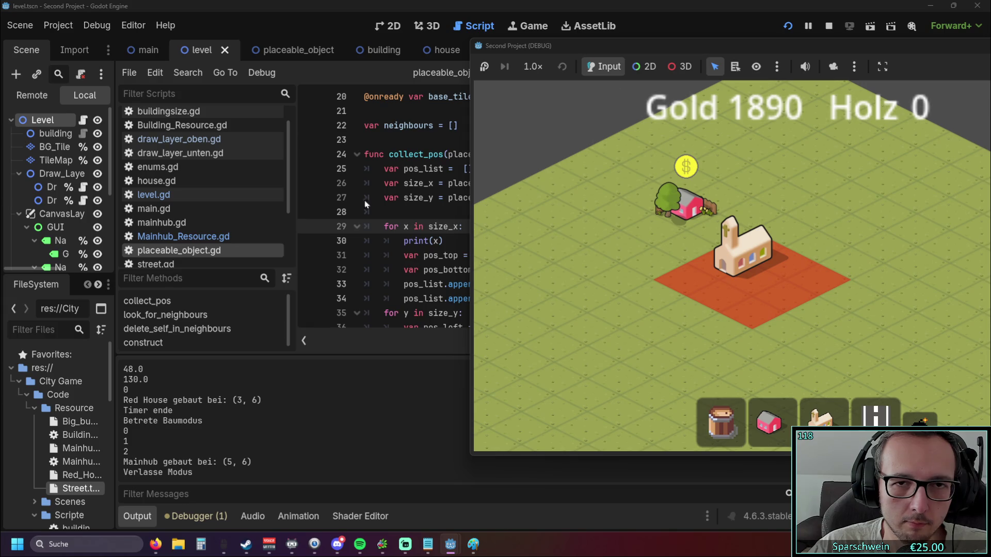
{"action": "left_click_drag", "start_coordinate": [969, 46], "coordinate": [714, 58]}
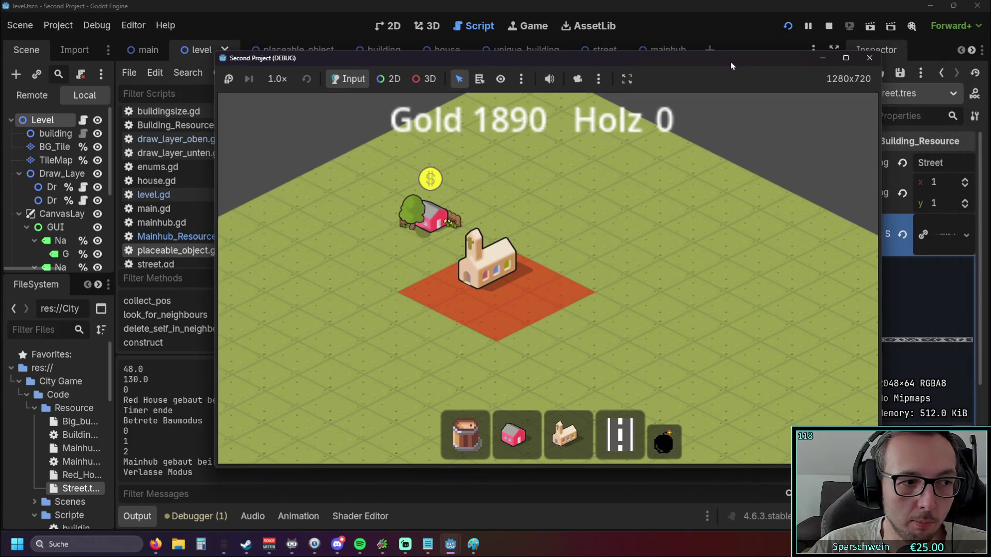
{"action": "left_click", "coordinate": [869, 60]}
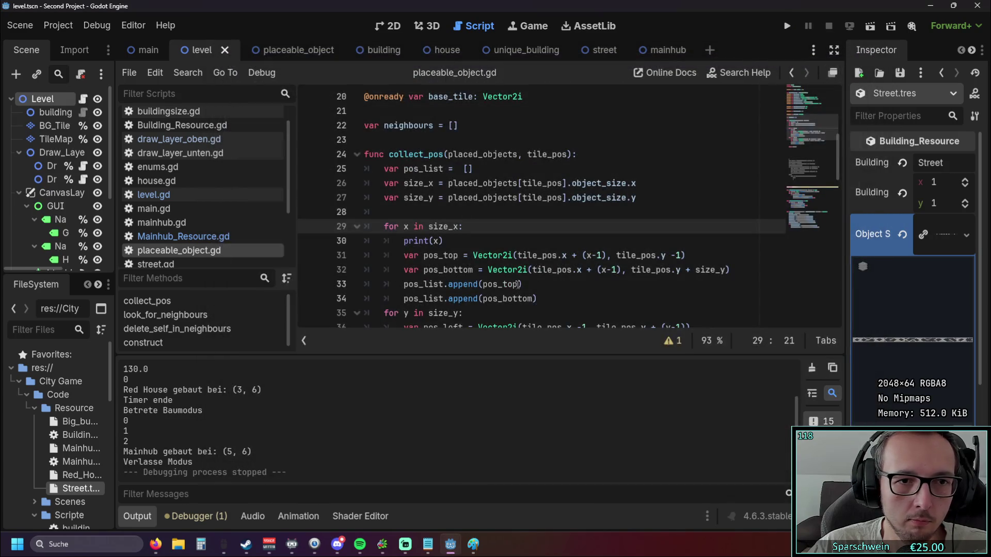
{"action": "scroll", "coordinate": [449, 237], "scroll_direction": "down", "scroll_amount": 1}
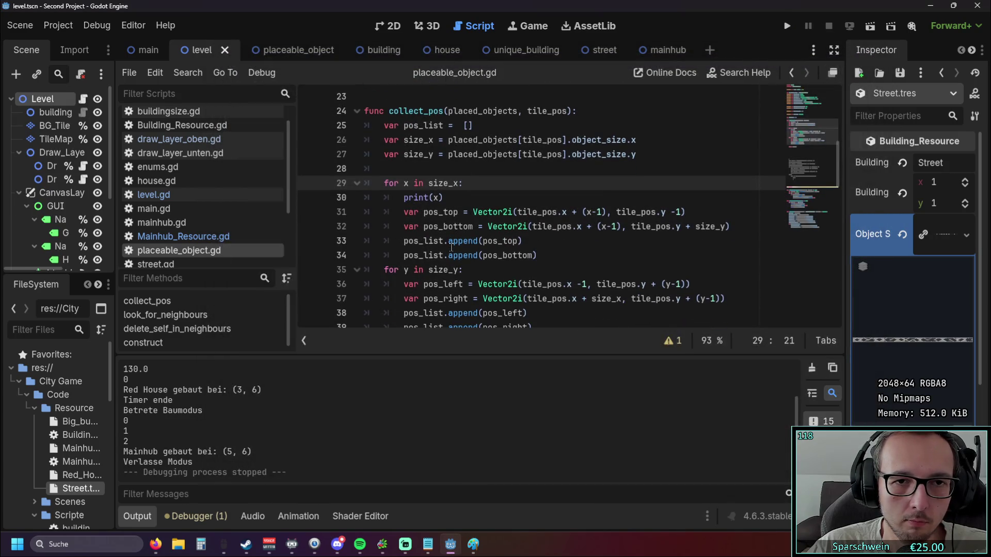
{"action": "left_click", "coordinate": [589, 212]}
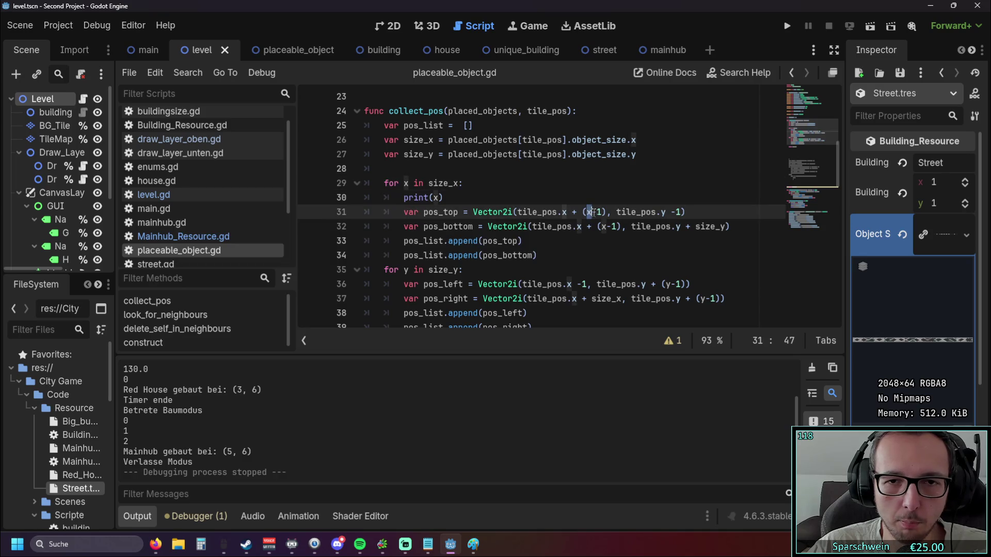
{"action": "mouse_move", "coordinate": [588, 212]}
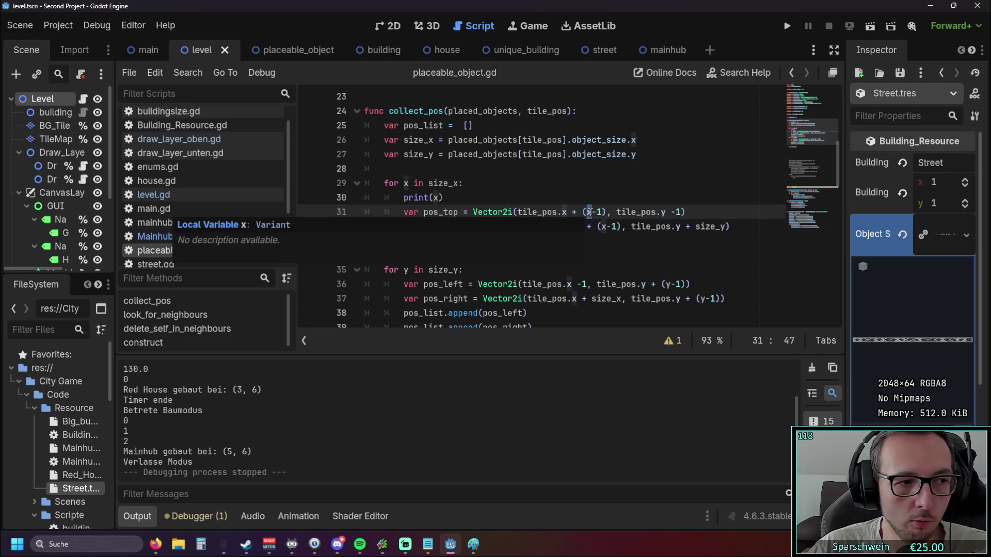
{"action": "left_click", "coordinate": [599, 196]}
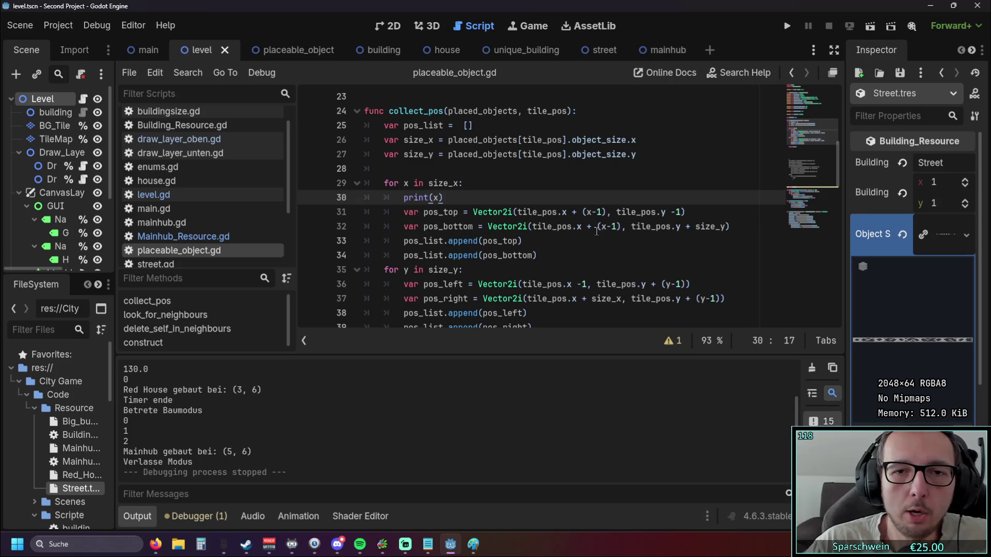
{"action": "scroll", "coordinate": [597, 222], "scroll_direction": "up", "scroll_amount": 2}
{"action": "scroll", "coordinate": [542, 217], "scroll_direction": "down", "scroll_amount": 2}
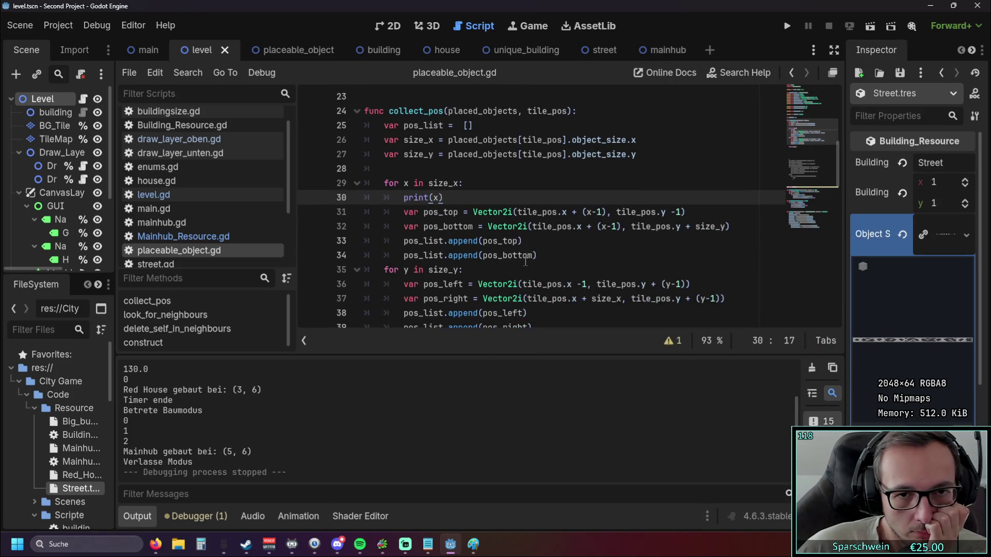
{"action": "scroll", "coordinate": [525, 261], "scroll_direction": "down", "scroll_amount": 1}
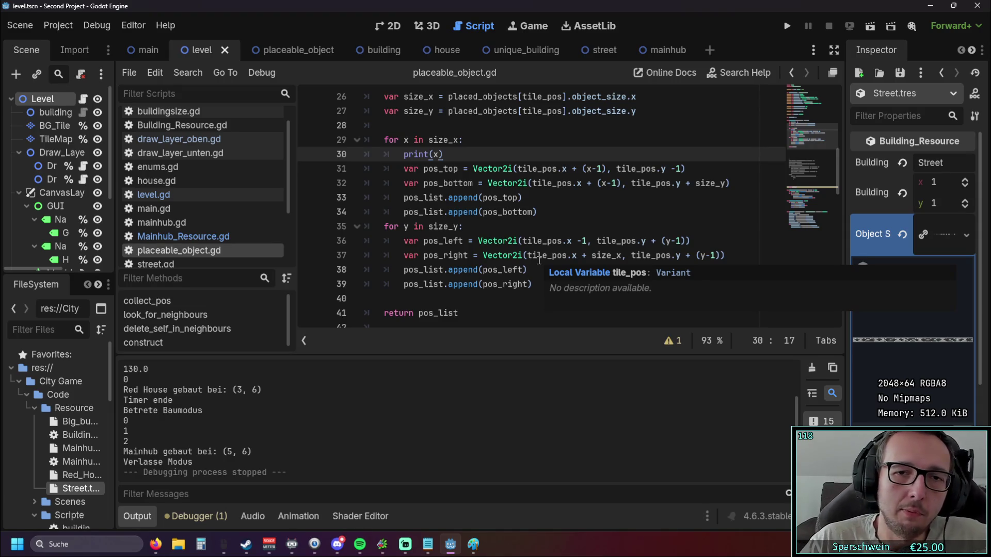
{"action": "scroll", "coordinate": [565, 122], "scroll_direction": "up", "scroll_amount": 1}
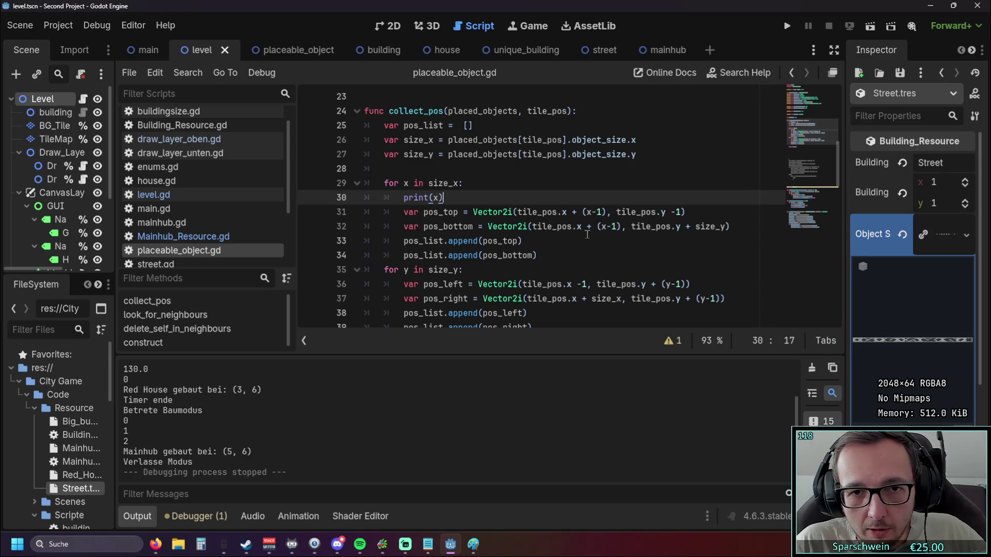
{"action": "scroll", "coordinate": [587, 235], "scroll_direction": "down", "scroll_amount": 8}
{"action": "scroll", "coordinate": [592, 246], "scroll_direction": "up", "scroll_amount": 4}
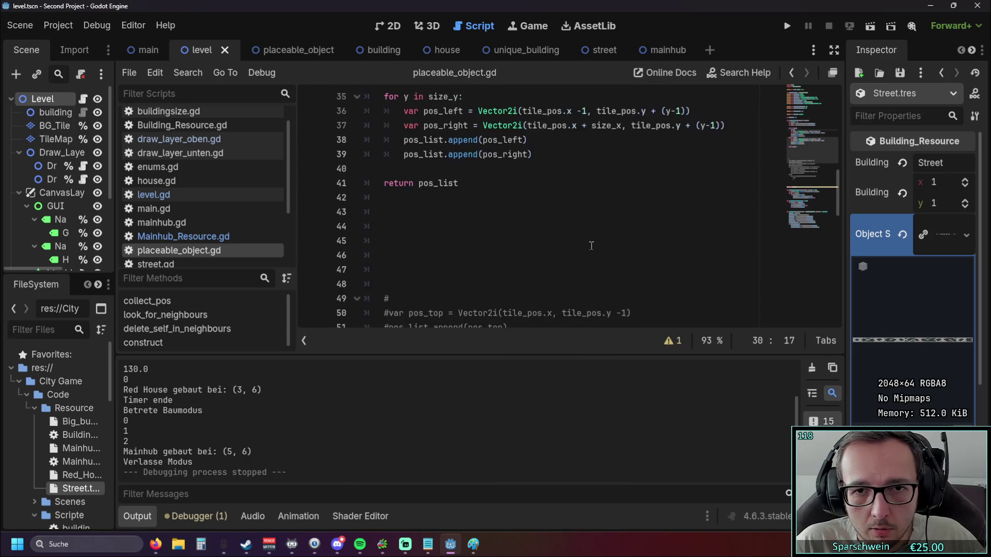
{"action": "scroll", "coordinate": [592, 245], "scroll_direction": "up", "scroll_amount": 3}
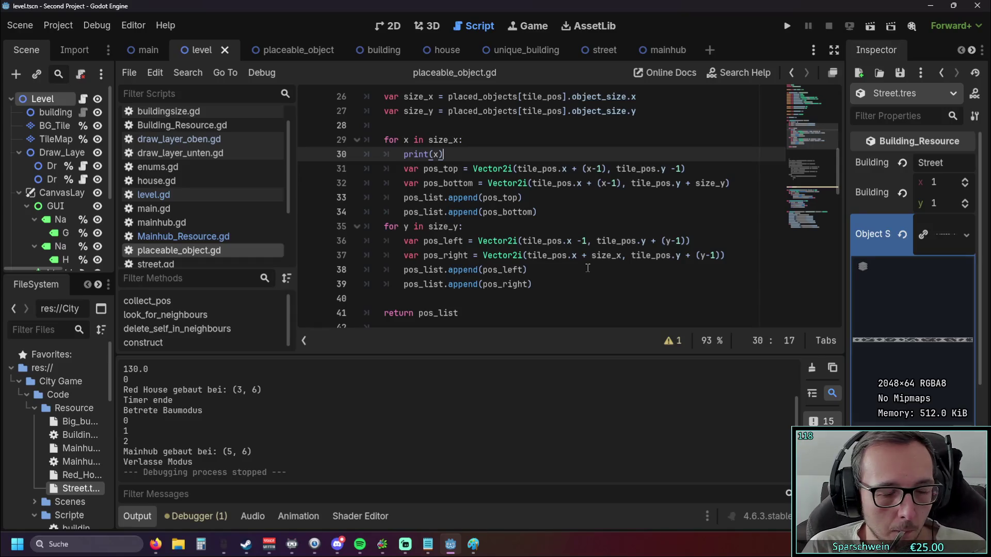
{"action": "scroll", "coordinate": [587, 268], "scroll_direction": "up", "scroll_amount": 1}
Step: Delete the offset terms on lines 31, 32, 36 and 37, then undo the mistaken deletion
{"action": "left_click_drag", "start_coordinate": [607, 212], "coordinate": [583, 212]}
{"action": "key", "text": "BackSpace"}
{"action": "key", "text": "BackSpace"}
{"action": "key", "text": "BackSpace"}
{"action": "key", "text": "BackSpace"}
{"action": "left_click_drag", "start_coordinate": [622, 227], "coordinate": [592, 226]}
{"action": "key", "text": "BackSpace"}
{"action": "key", "text": "BackSpace"}
{"action": "key", "text": "BackSpace"}
{"action": "scroll", "coordinate": [599, 238], "scroll_direction": "down", "scroll_amount": 3}
{"action": "left_click", "coordinate": [638, 226]}
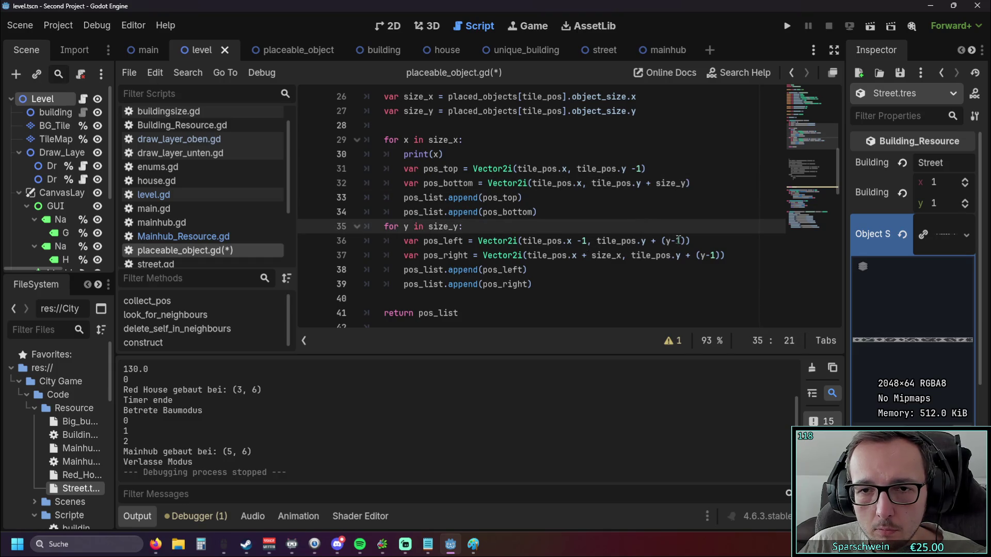
{"action": "left_click_drag", "start_coordinate": [687, 241], "coordinate": [661, 241]}
{"action": "key", "text": "BackSpace"}
{"action": "key", "text": "BackSpace"}
{"action": "key", "text": "BackSpace"}
{"action": "left_click_drag", "start_coordinate": [719, 255], "coordinate": [681, 256]}
{"action": "key", "text": "BackSpace"}
{"action": "left_click", "coordinate": [672, 279]}
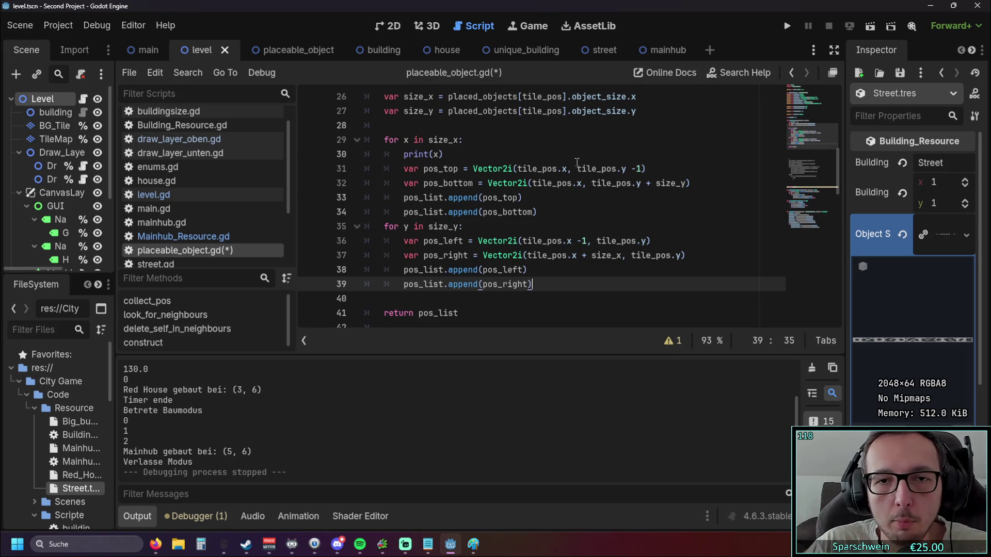
{"action": "key", "text": "ctrl+z"}
{"action": "key", "text": "ctrl+z"}
{"action": "key", "text": "ctrl+z"}
{"action": "key", "text": "ctrl+z"}
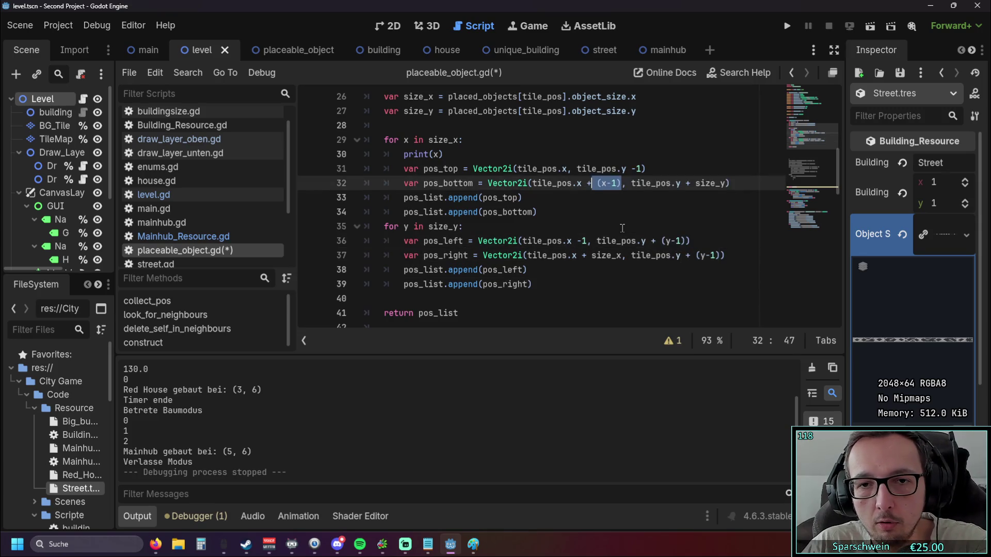
Step: Reduce (x-1) to plain x in pos_top and pos_bottom on lines 31–32
{"action": "left_click", "coordinate": [587, 169]}
{"action": "key", "text": "BackSpace"}
{"action": "key", "text": "Right"}
{"action": "key", "text": "Delete"}
{"action": "key", "text": "Delete"}
{"action": "key", "text": "Delete"}
{"action": "left_click", "coordinate": [624, 189]}
{"action": "key", "text": "BackSpace"}
{"action": "key", "text": "BackSpace"}
{"action": "key", "text": "BackSpace"}
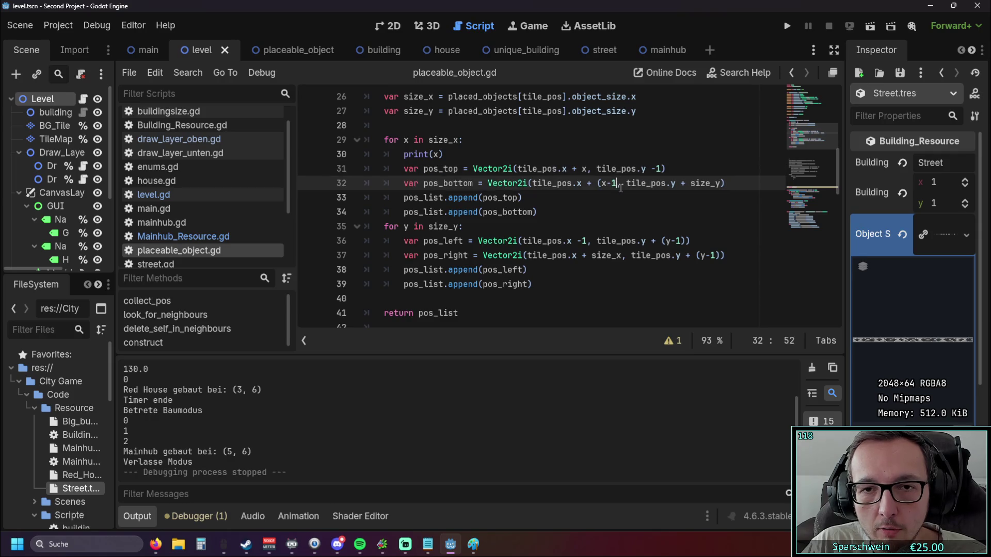
{"action": "key", "text": "Left"}
{"action": "key", "text": "BackSpace"}
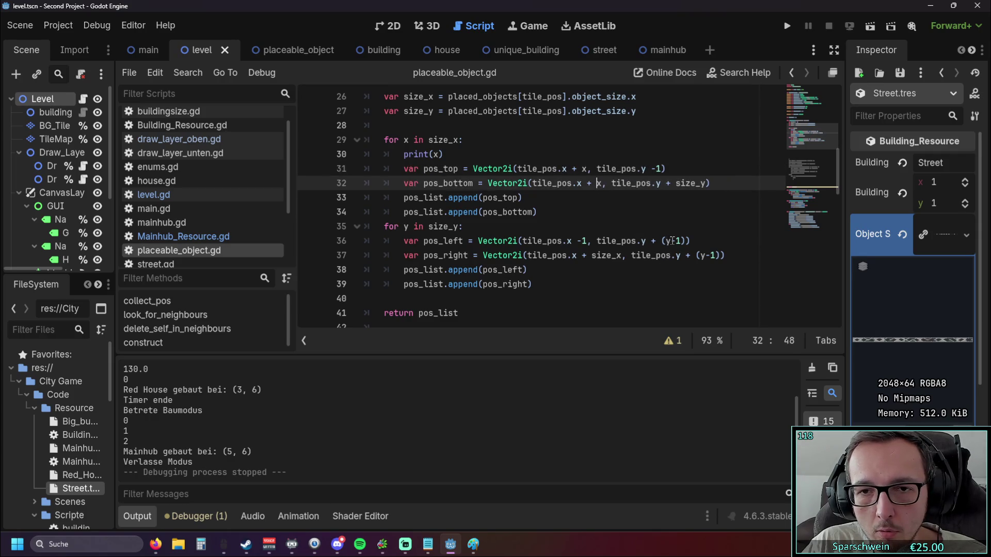
Step: Reduce (y-1) to plain y in pos_left and pos_right on lines 36–37
{"action": "left_click", "coordinate": [665, 241]}
{"action": "key", "text": "BackSpace"}
{"action": "key", "text": "Right"}
{"action": "key", "text": "Right"}
{"action": "key", "text": "Delete"}
{"action": "key", "text": "Delete"}
{"action": "key", "text": "BackSpace"}
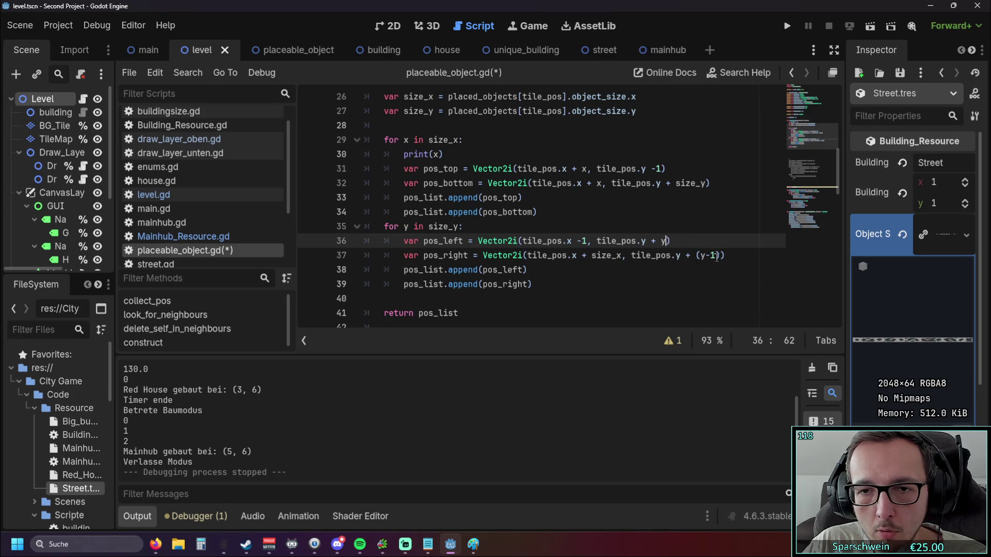
{"action": "left_click", "coordinate": [717, 255]}
{"action": "key", "text": "BackSpace"}
{"action": "key", "text": "Left"}
{"action": "key", "text": "Left"}
{"action": "key", "text": "Left"}
{"action": "key", "text": "BackSpace"}
{"action": "key", "text": "Right"}
{"action": "key", "text": "Right"}
{"action": "key", "text": "Right"}
{"action": "key", "text": "BackSpace"}
{"action": "key", "text": "BackSpace"}
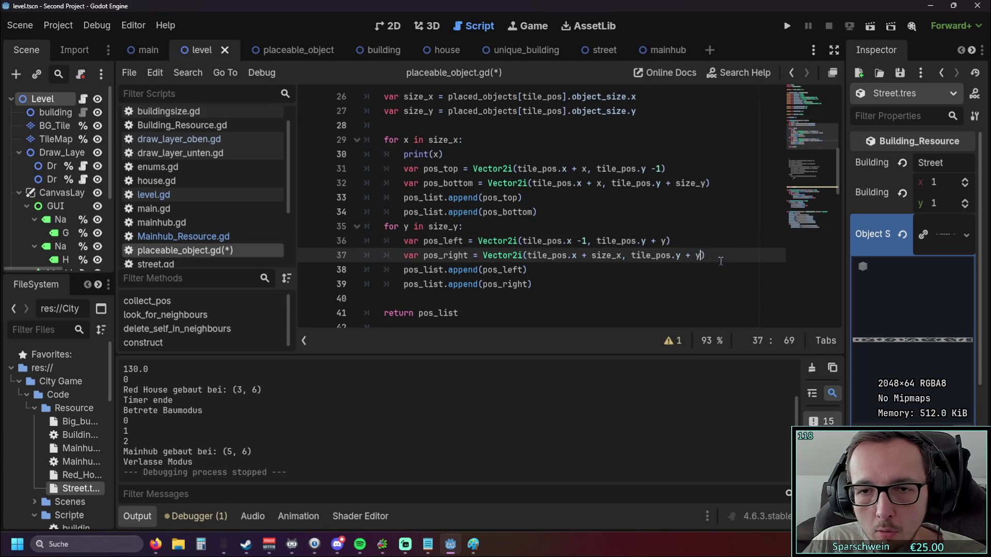
{"action": "left_click", "coordinate": [709, 295]}
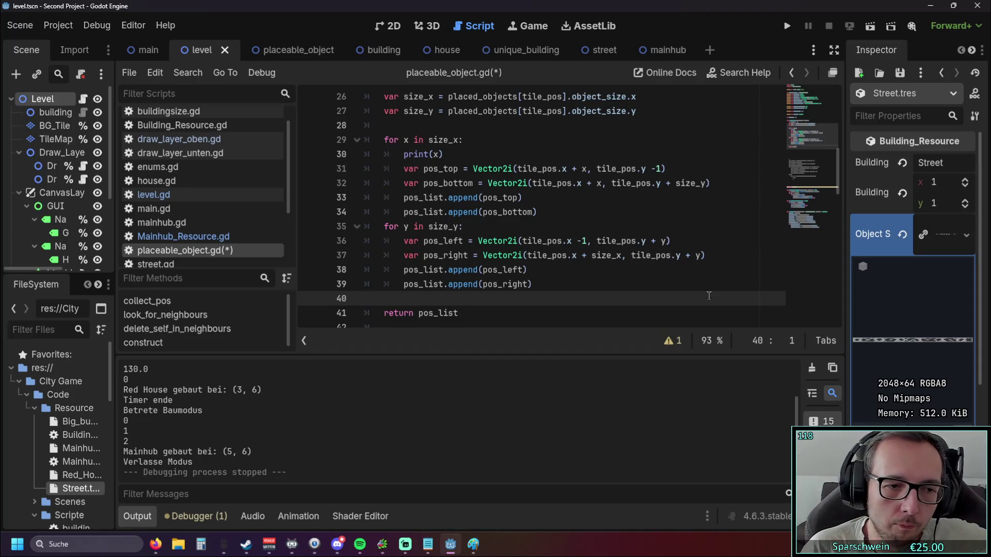
Step: Delete the print(x) debug line from collect_pos
{"action": "left_click_drag", "start_coordinate": [443, 154], "coordinate": [355, 159]}
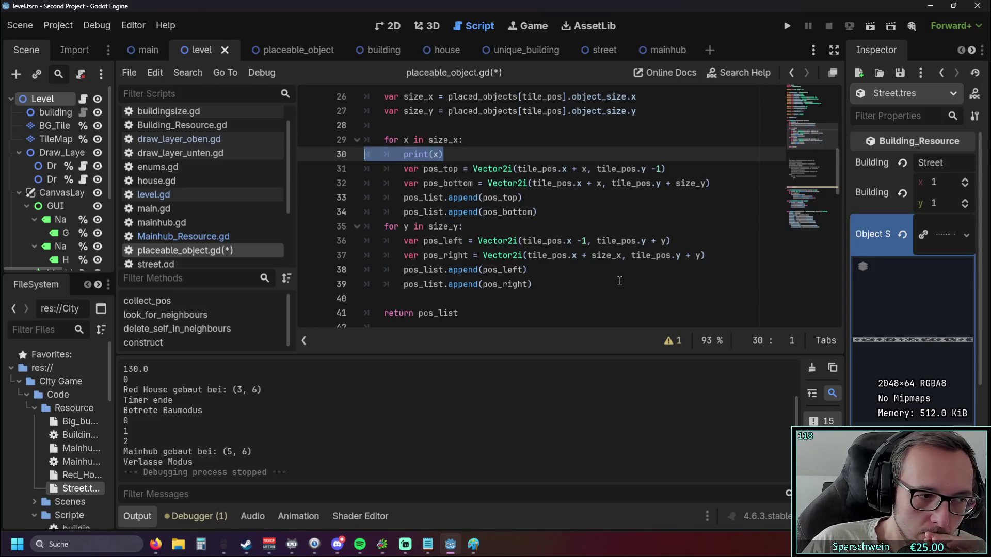
{"action": "key", "text": "BackSpace"}
{"action": "key", "text": "BackSpace"}
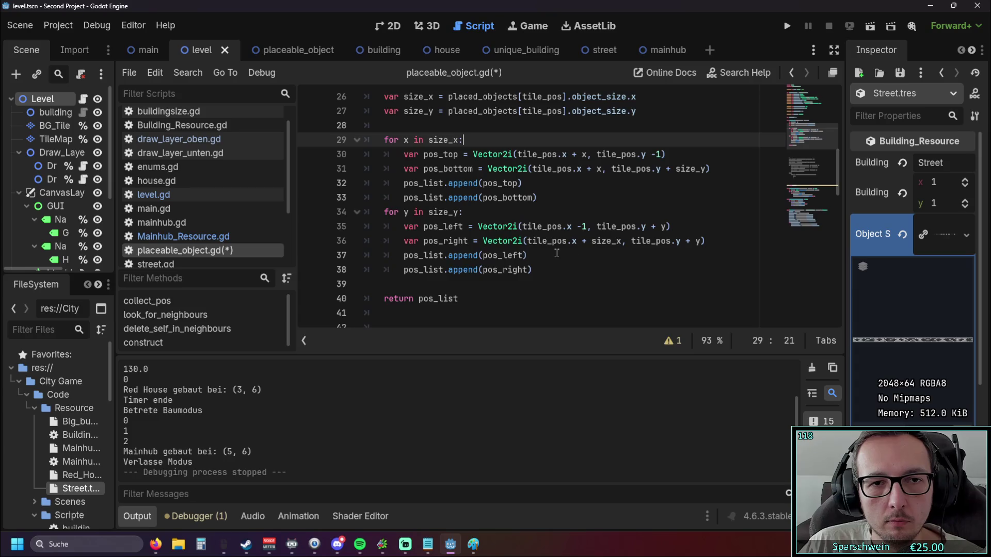
{"action": "scroll", "coordinate": [516, 259], "scroll_direction": "down", "scroll_amount": 1}
{"action": "left_click", "coordinate": [427, 240]}
{"action": "scroll", "coordinate": [428, 240], "scroll_direction": "up", "scroll_amount": 2}
{"action": "scroll", "coordinate": [439, 258], "scroll_direction": "down", "scroll_amount": 9}
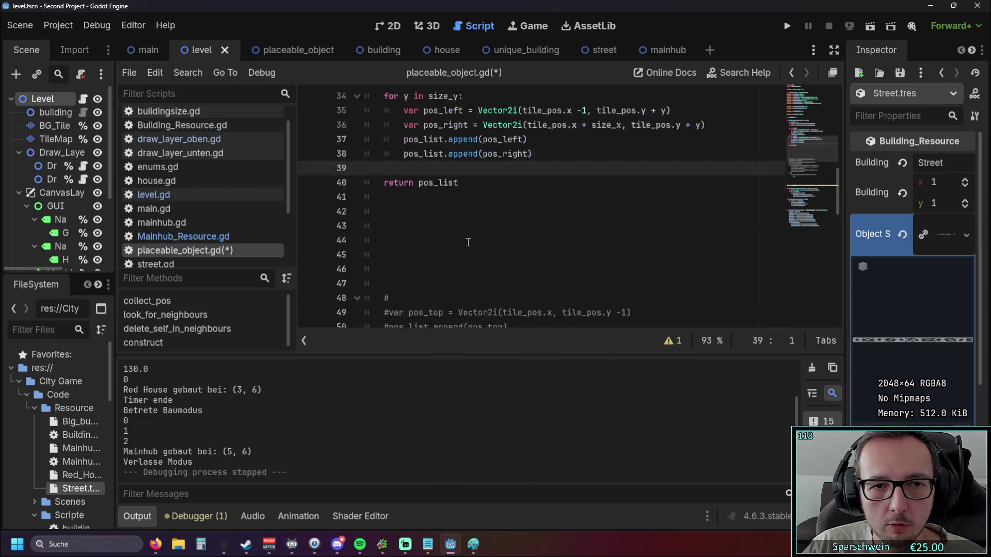
Step: Delete the old commented-out code block below return pos_list
{"action": "left_click_drag", "start_coordinate": [448, 274], "coordinate": [387, 124]}
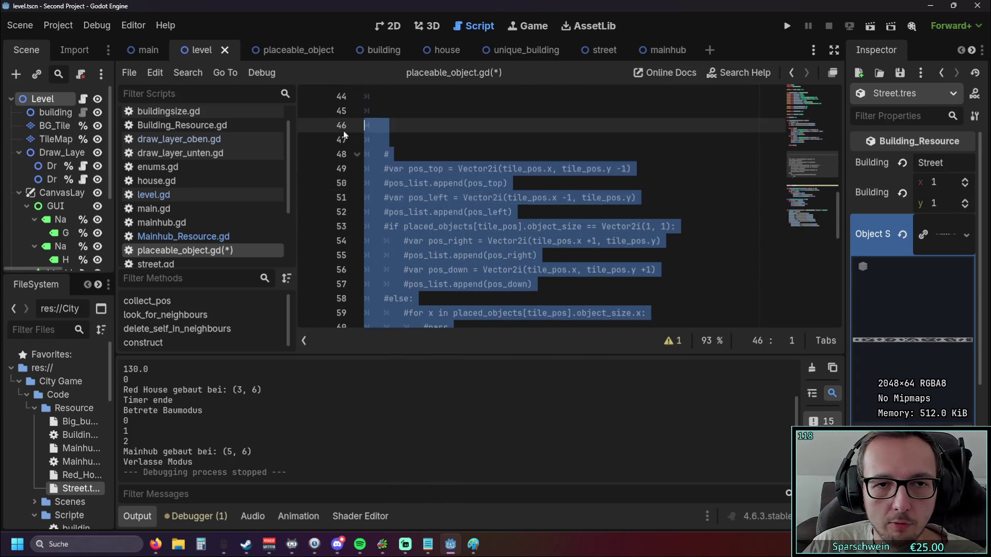
{"action": "key", "text": "BackSpace"}
Step: Remove the leftover blank lines so return pos_list directly follows the y loop
{"action": "key", "text": "BackSpace"}
{"action": "key", "text": "BackSpace"}
{"action": "key", "text": "BackSpace"}
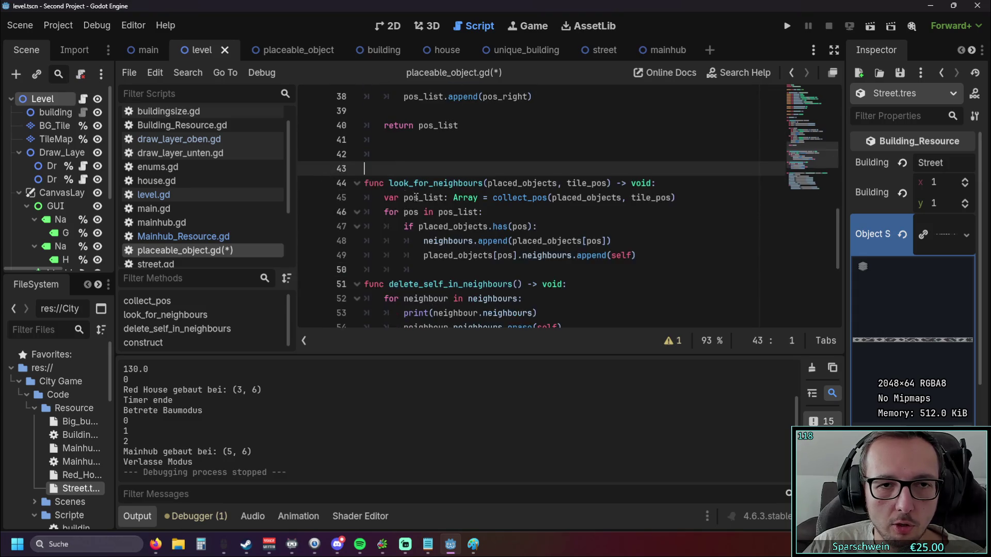
{"action": "scroll", "coordinate": [413, 232], "scroll_direction": "up", "scroll_amount": 2}
{"action": "key", "text": "BackSpace"}
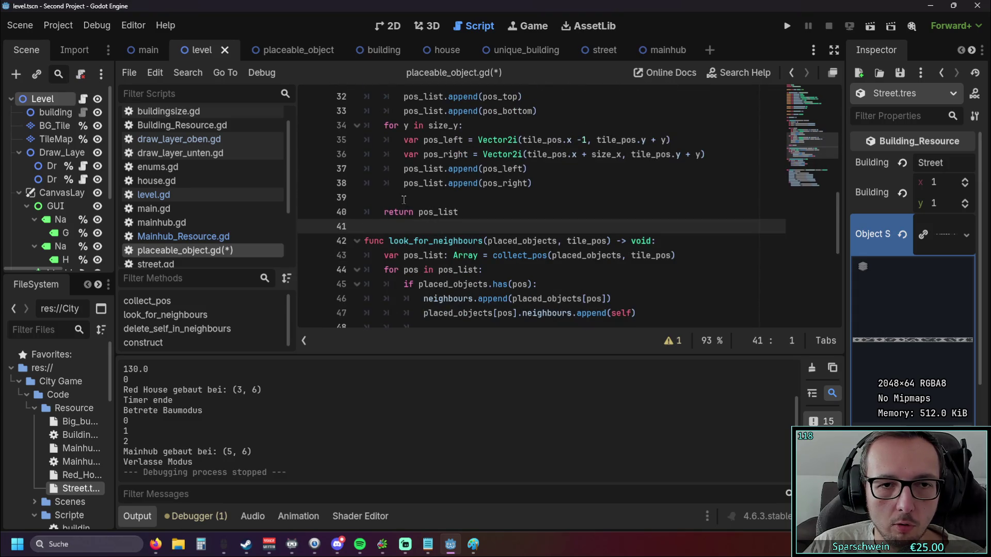
{"action": "key", "text": "Up"}
{"action": "key", "text": "Up"}
{"action": "key", "text": "BackSpace"}
{"action": "scroll", "coordinate": [479, 208], "scroll_direction": "up", "scroll_amount": 3}
{"action": "scroll", "coordinate": [479, 208], "scroll_direction": "up", "scroll_amount": 1}
{"action": "left_click", "coordinate": [465, 169]}
{"action": "key", "text": "BackSpace"}
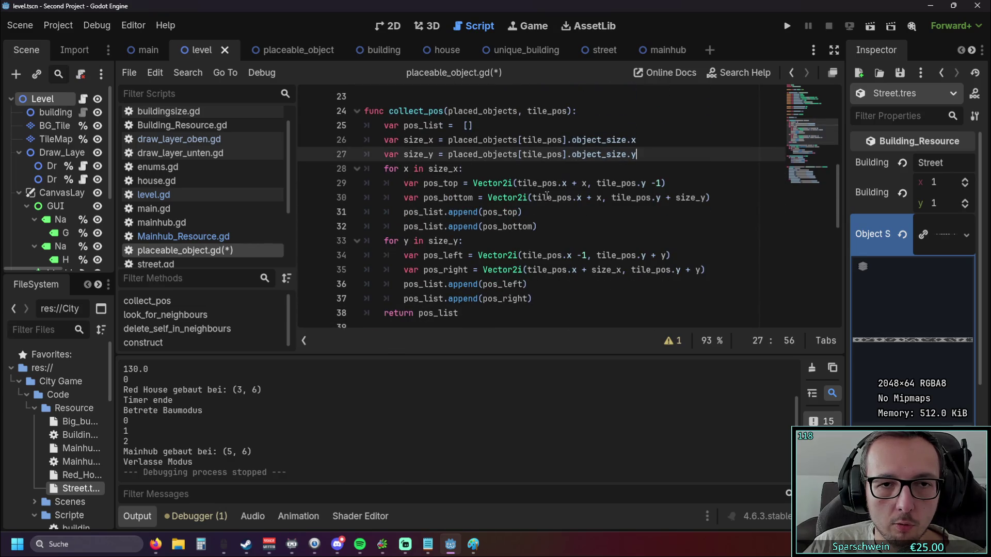
{"action": "left_click", "coordinate": [629, 232]}
{"action": "scroll", "coordinate": [630, 231], "scroll_direction": "down", "scroll_amount": 1}
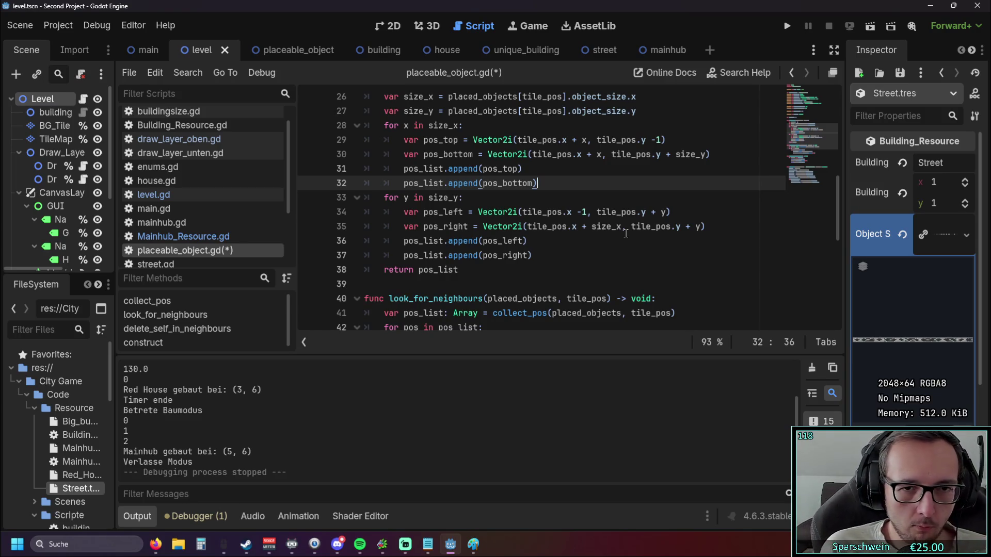
{"action": "scroll", "coordinate": [626, 233], "scroll_direction": "up", "scroll_amount": 1}
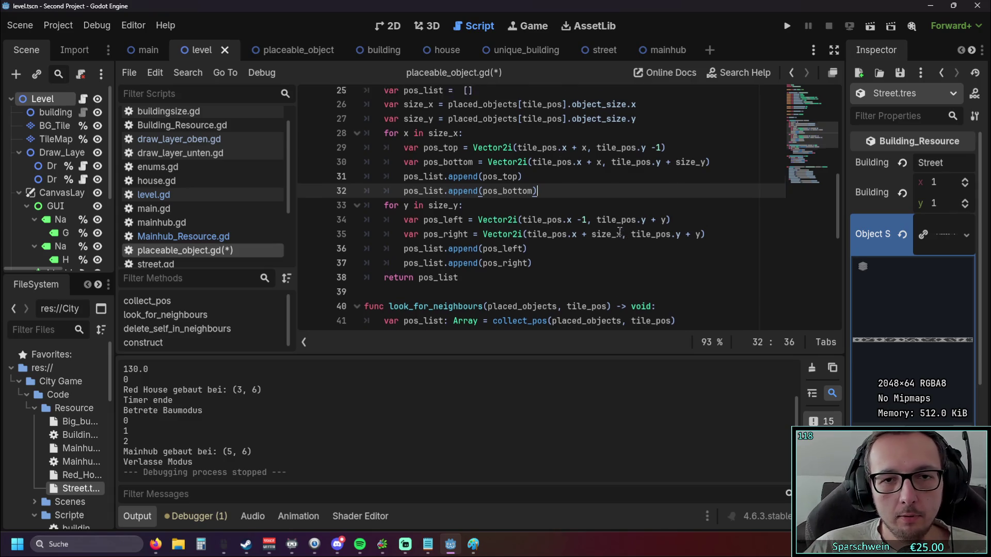
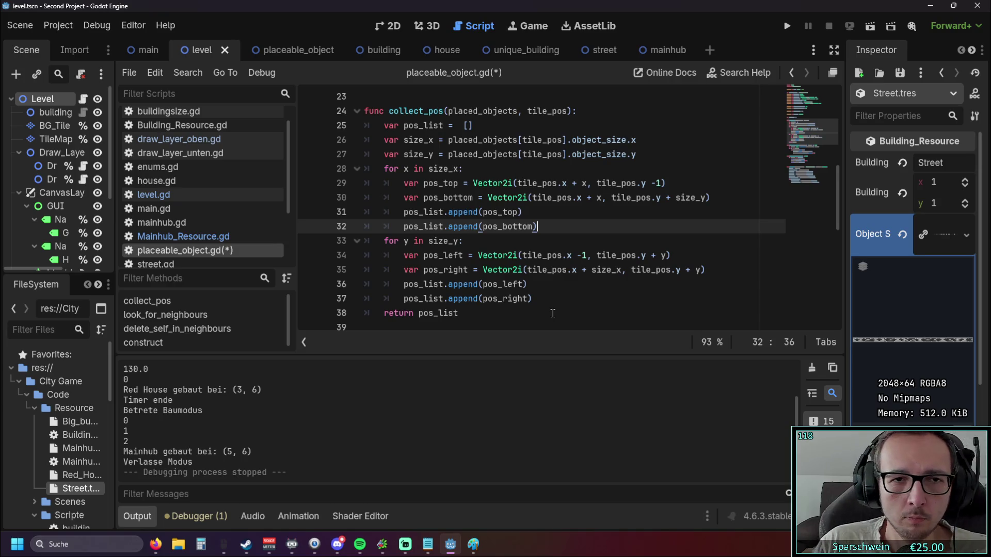
Step: Run the city-builder project to test the new street code
{"action": "scroll", "coordinate": [552, 310], "scroll_direction": "down", "scroll_amount": 1}
{"action": "left_click", "coordinate": [787, 29]}
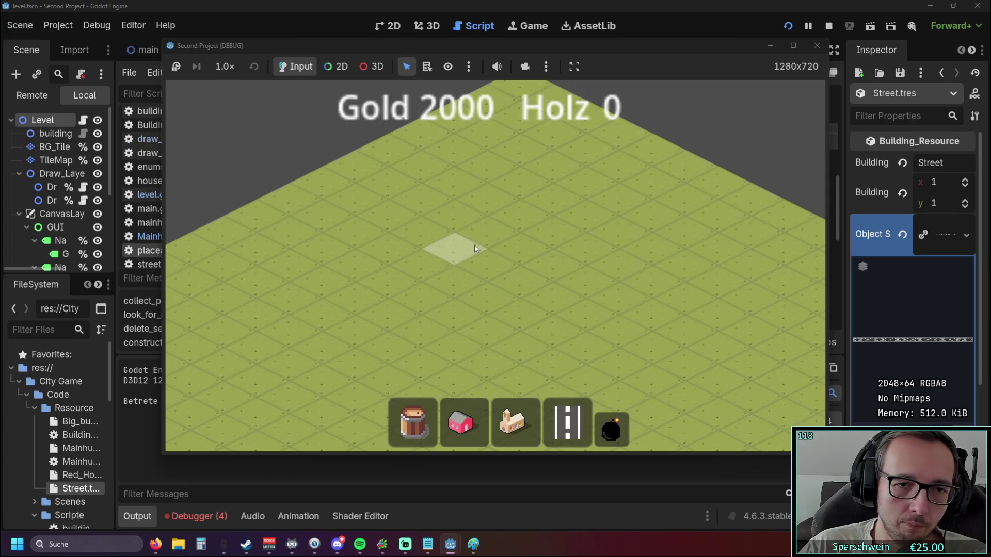
Step: Place a few trial street tiles, then demolish them with the bomb tool
{"action": "left_click", "coordinate": [475, 245]}
{"action": "left_click", "coordinate": [489, 261]}
{"action": "left_click", "coordinate": [611, 428]}
{"action": "left_click", "coordinate": [532, 281]}
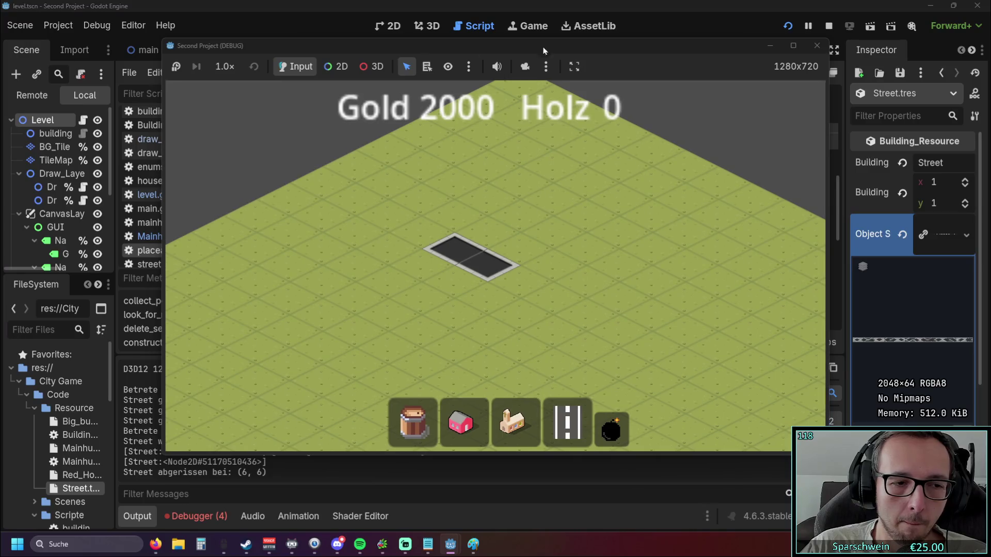
{"action": "mouse_move", "coordinate": [462, 45]}
{"action": "left_mouse_down"}
{"action": "mouse_move", "coordinate": [759, 42]}
{"action": "mouse_move", "coordinate": [440, 44]}
{"action": "left_mouse_up"}
{"action": "left_click", "coordinate": [644, 431]}
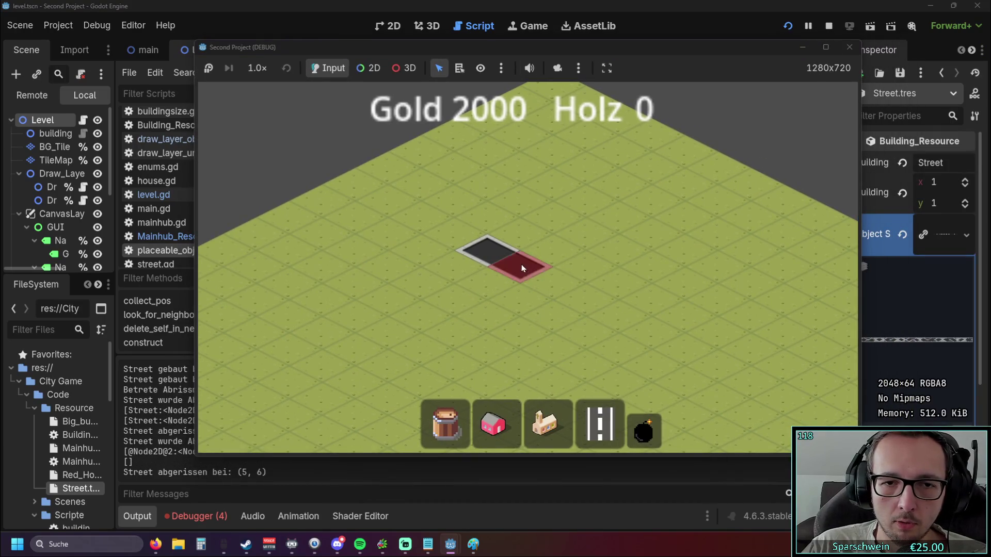
{"action": "left_click", "coordinate": [521, 264]}
{"action": "scroll", "coordinate": [554, 344], "scroll_direction": "down", "scroll_amount": 1}
Step: Lay a closed ring of street tiles, removing one misplaced tile along the way
{"action": "left_click", "coordinate": [600, 424]}
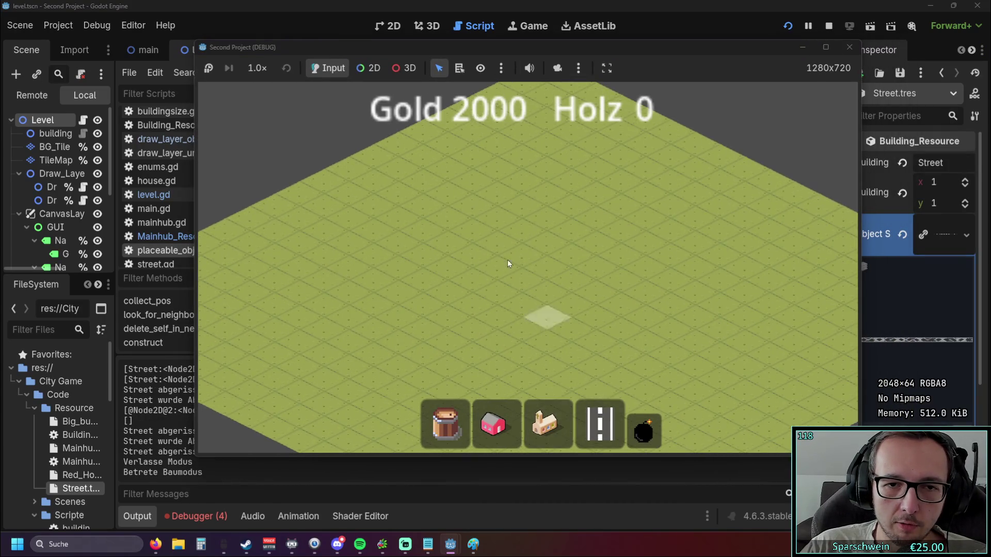
{"action": "scroll", "coordinate": [507, 259], "scroll_direction": "up", "scroll_amount": 1}
{"action": "left_click", "coordinate": [497, 237]}
{"action": "left_click", "coordinate": [563, 237]}
{"action": "left_click", "coordinate": [433, 272]}
{"action": "left_click", "coordinate": [430, 305]}
{"action": "left_click", "coordinate": [488, 340]}
{"action": "left_click", "coordinate": [546, 349]}
{"action": "left_click", "coordinate": [644, 431]}
{"action": "left_click", "coordinate": [543, 356]}
{"action": "left_click", "coordinate": [600, 425]}
{"action": "left_click", "coordinate": [628, 303]}
{"action": "left_click", "coordinate": [629, 272]}
Step: Place the church main hub inside the ring so the streets turn green, then stop the game
{"action": "left_click", "coordinate": [547, 424]}
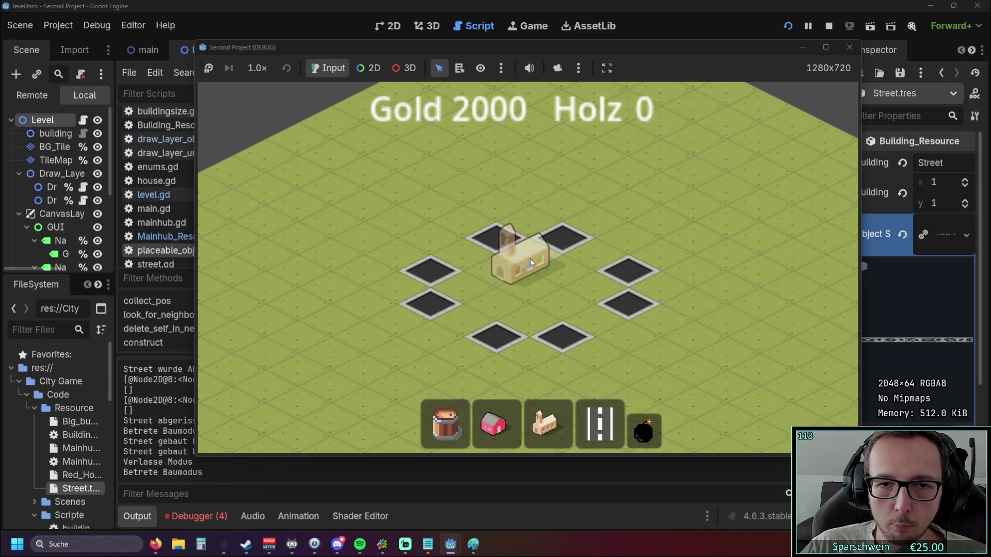
{"action": "left_click", "coordinate": [529, 259]}
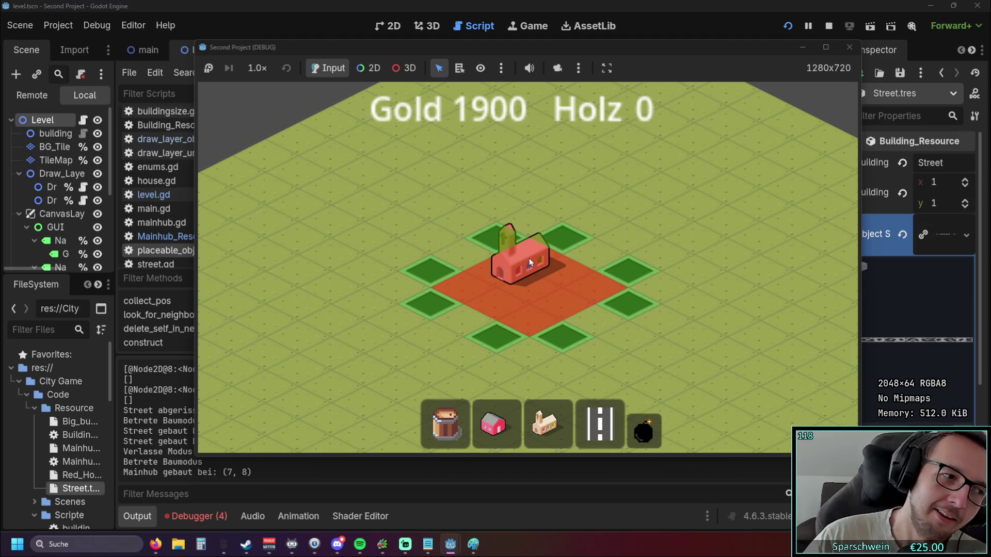
{"action": "right_click", "coordinate": [593, 190]}
{"action": "scroll", "coordinate": [614, 169], "scroll_direction": "down", "scroll_amount": 2}
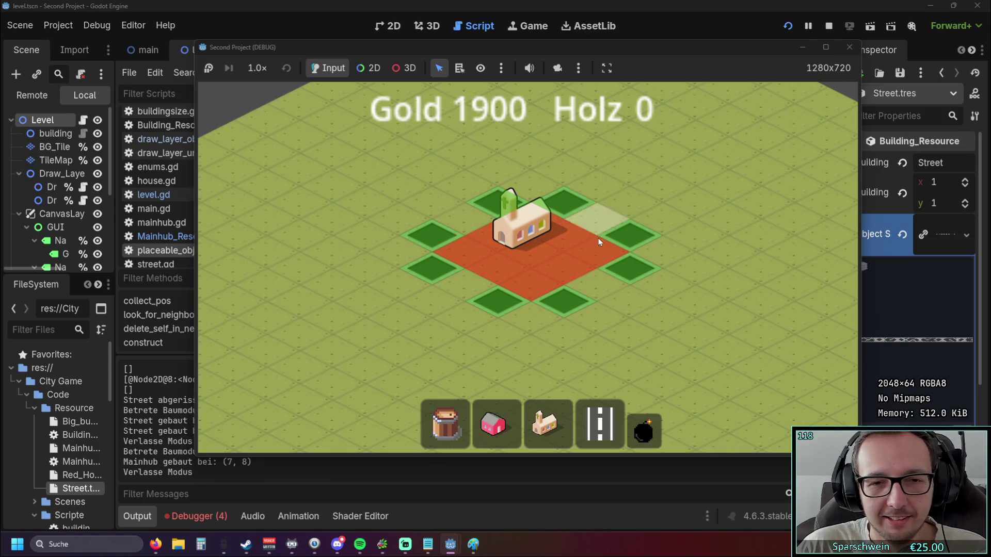
{"action": "scroll", "coordinate": [599, 237], "scroll_direction": "up", "scroll_amount": 1}
{"action": "left_click", "coordinate": [850, 47]}
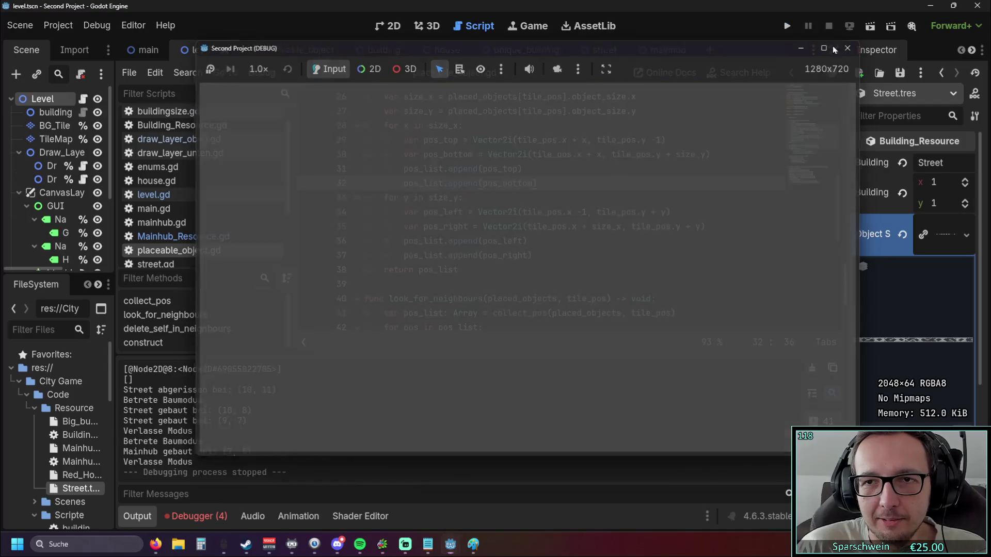
Step: Relaunch with F5, place a main hub and drag a street row leading to it
{"action": "key", "text": "F5"}
{"action": "left_click", "coordinate": [516, 421]}
{"action": "left_click", "coordinate": [524, 244]}
{"action": "scroll", "coordinate": [570, 349], "scroll_direction": "down", "scroll_amount": 2}
{"action": "mouse_move", "coordinate": [281, 196]}
{"action": "left_mouse_down"}
{"action": "mouse_move", "coordinate": [349, 219]}
{"action": "mouse_move", "coordinate": [406, 270]}
{"action": "left_mouse_up"}
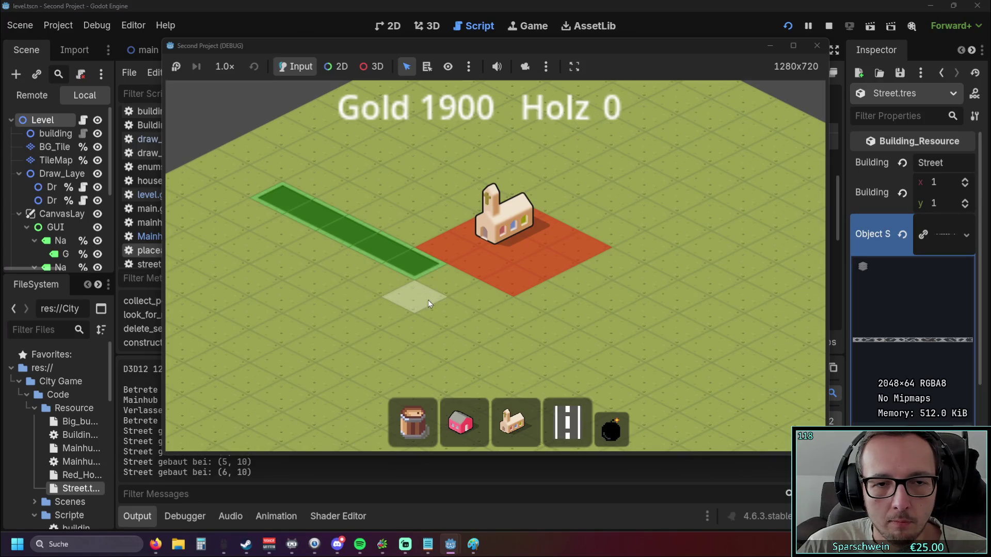
Step: Build two more street rows running down beside the hub
{"action": "left_click", "coordinate": [612, 433]}
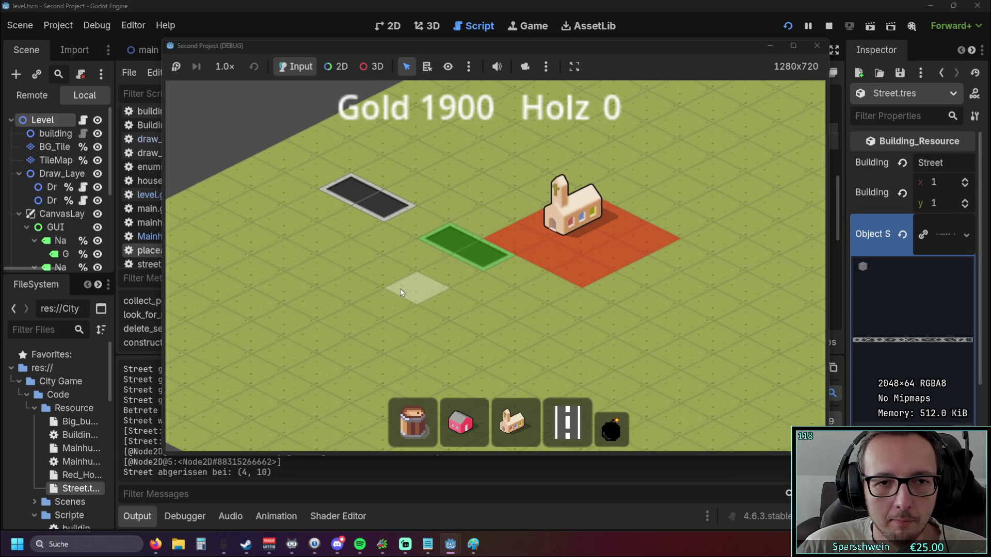
{"action": "left_click", "coordinate": [567, 423]}
{"action": "left_click_drag", "start_coordinate": [498, 273], "coordinate": [641, 347]}
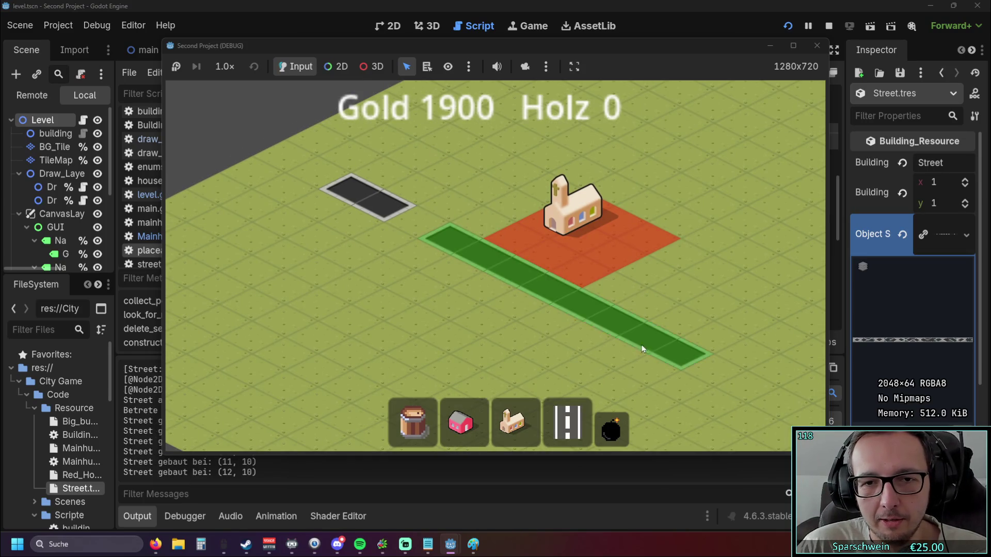
{"action": "left_click_drag", "start_coordinate": [533, 212], "coordinate": [626, 326]}
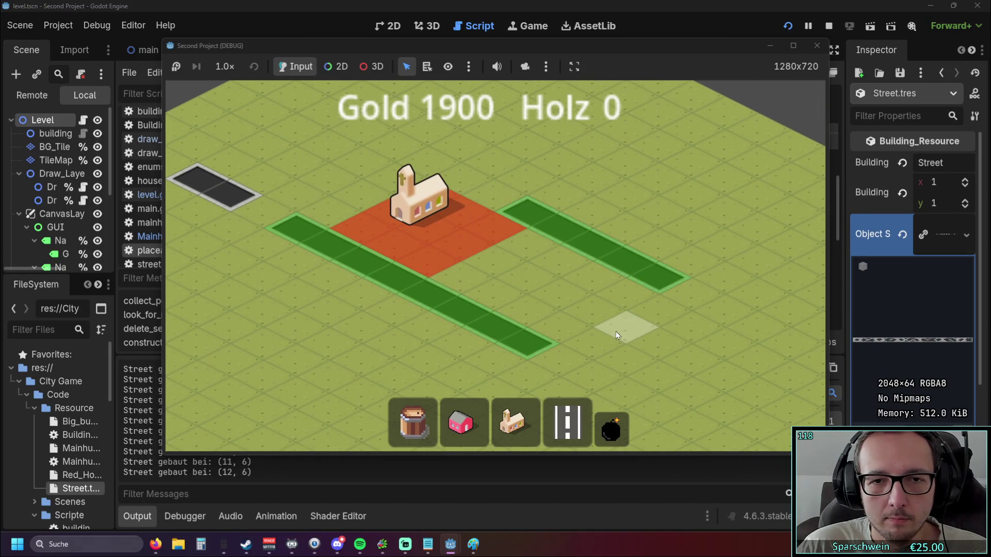
Step: Place a second main hub lower down and demolish three street tiles to cut off runs
{"action": "left_click", "coordinate": [563, 423]}
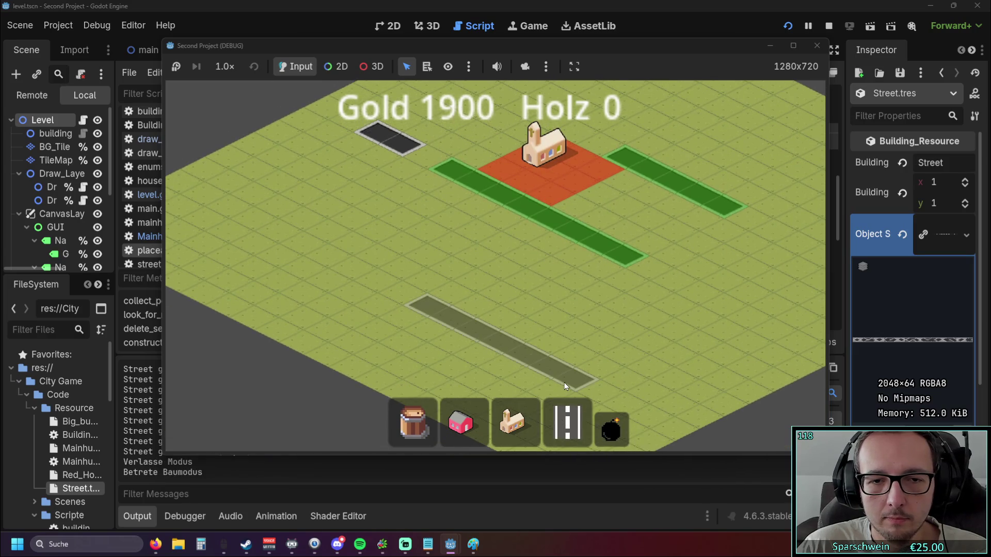
{"action": "left_click", "coordinate": [511, 422]}
{"action": "left_click", "coordinate": [493, 276]}
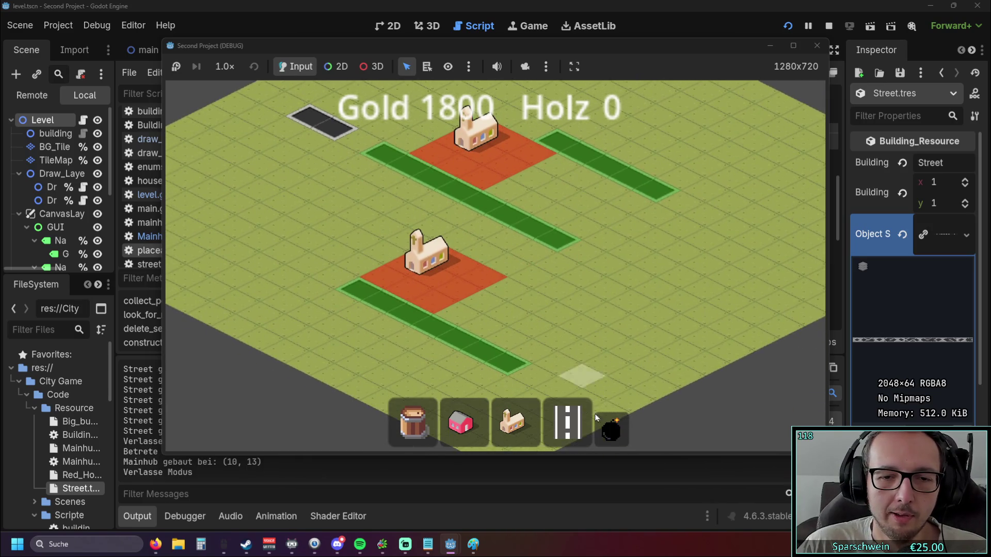
{"action": "key", "text": "5"}
{"action": "left_click", "coordinate": [454, 330]}
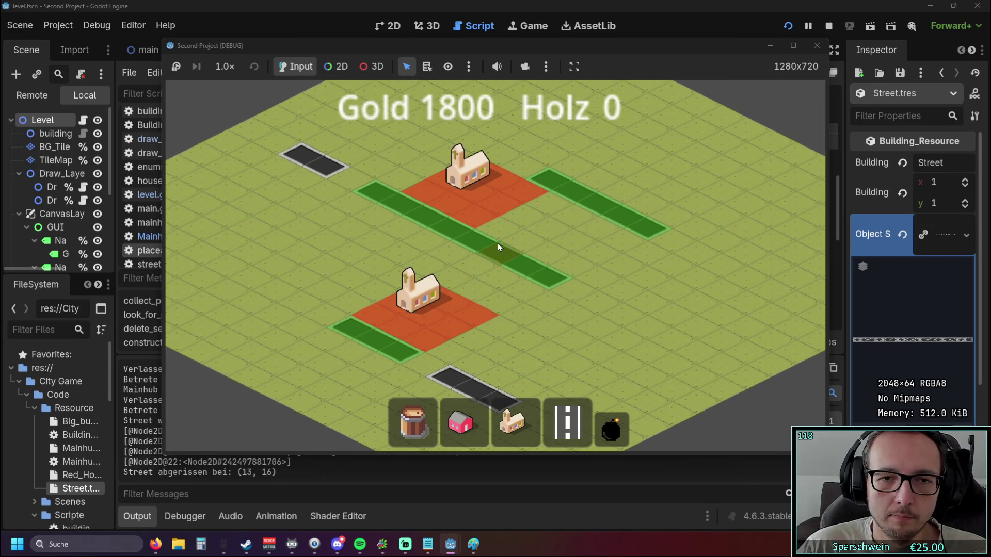
{"action": "left_click", "coordinate": [497, 245]}
{"action": "left_click", "coordinate": [609, 209]}
{"action": "right_click", "coordinate": [615, 255]}
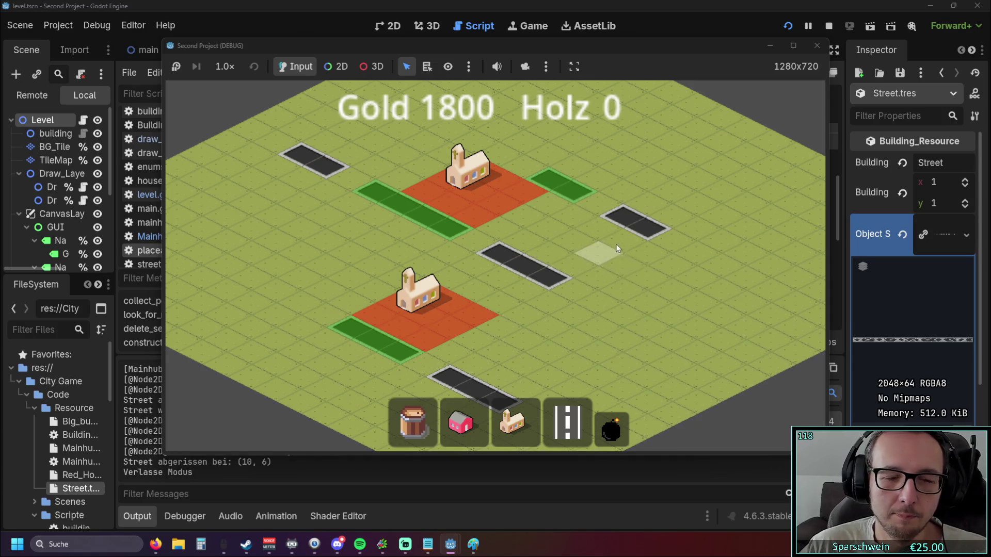
Step: Build a street path and a loop linking the lower and upper roads, demolishing one path tile
{"action": "scroll", "coordinate": [615, 255], "scroll_direction": "down", "scroll_amount": 1}
{"action": "scroll", "coordinate": [497, 282], "scroll_direction": "up", "scroll_amount": 1}
{"action": "key", "text": "4"}
{"action": "mouse_move", "coordinate": [497, 282]}
{"action": "left_mouse_down"}
{"action": "mouse_move", "coordinate": [488, 288]}
{"action": "mouse_move", "coordinate": [593, 237]}
{"action": "mouse_move", "coordinate": [457, 175]}
{"action": "left_mouse_up"}
{"action": "left_click", "coordinate": [611, 428]}
{"action": "left_click", "coordinate": [510, 206]}
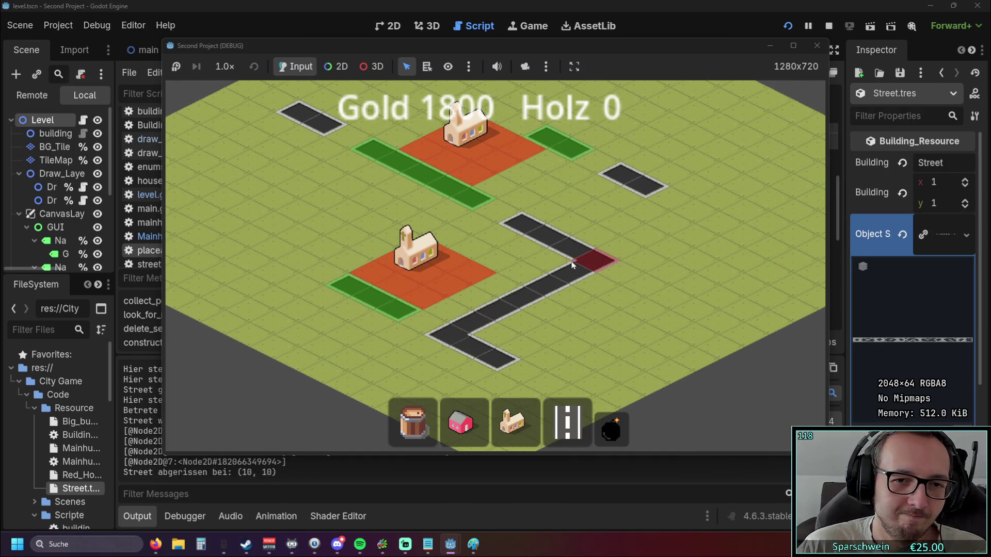
{"action": "key", "text": "4"}
{"action": "left_click_drag", "start_coordinate": [521, 348], "coordinate": [613, 272]}
Step: Fill the gap to connect the loop, then demolish two loop tiles to disconnect it
{"action": "key", "text": "5"}
{"action": "key", "text": "4"}
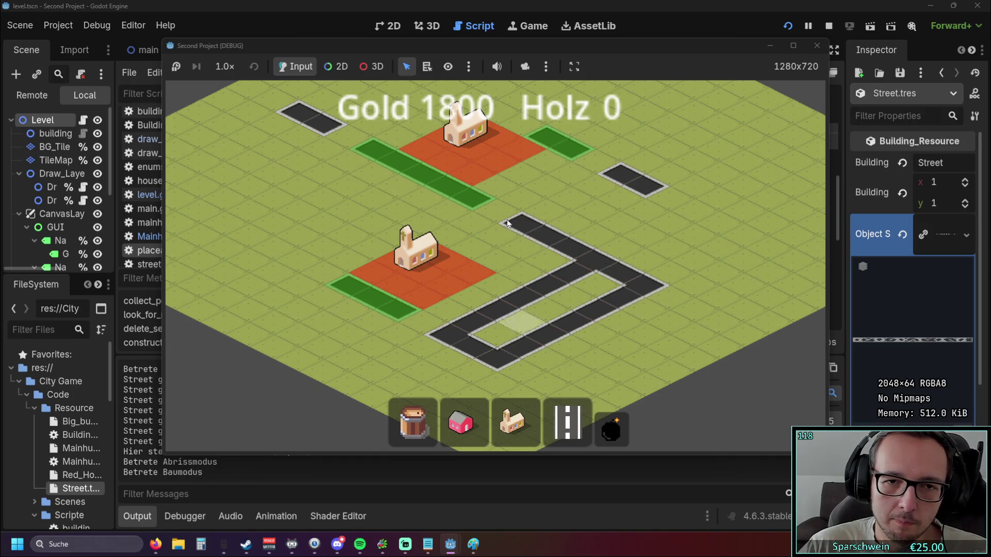
{"action": "left_click", "coordinate": [497, 214]}
{"action": "key", "text": "5"}
{"action": "left_click", "coordinate": [572, 322]}
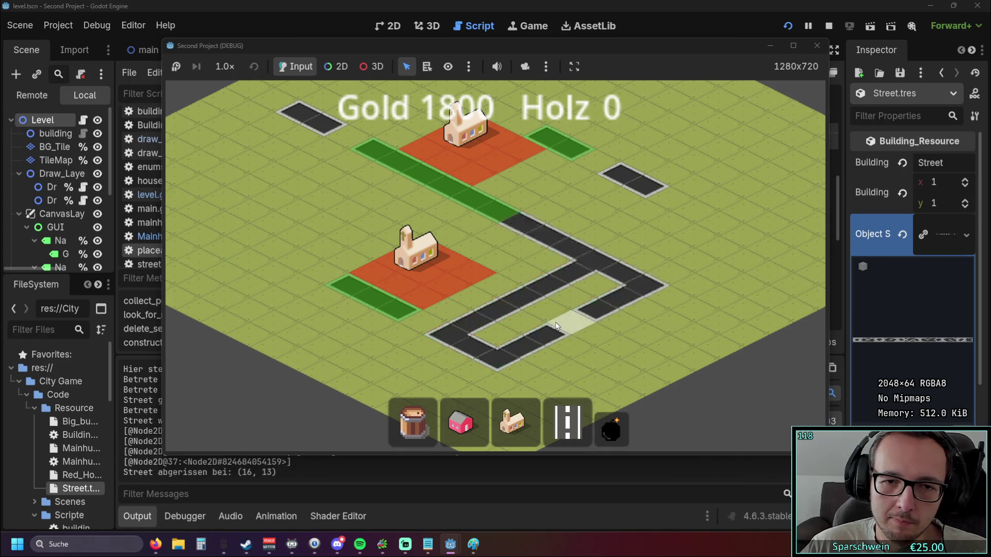
{"action": "left_click", "coordinate": [517, 291]}
{"action": "right_click", "coordinate": [310, 289]}
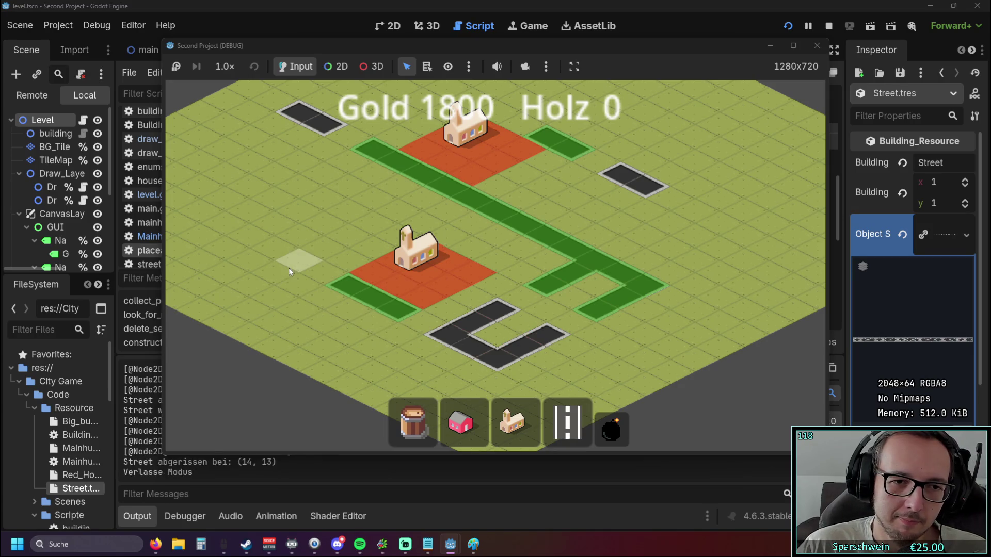
Step: Clear the remaining streets, recentre the hubs and stop the game
{"action": "key", "text": "w"}
{"action": "key", "text": "a"}
{"action": "scroll", "coordinate": [358, 277], "scroll_direction": "down", "scroll_amount": 2}
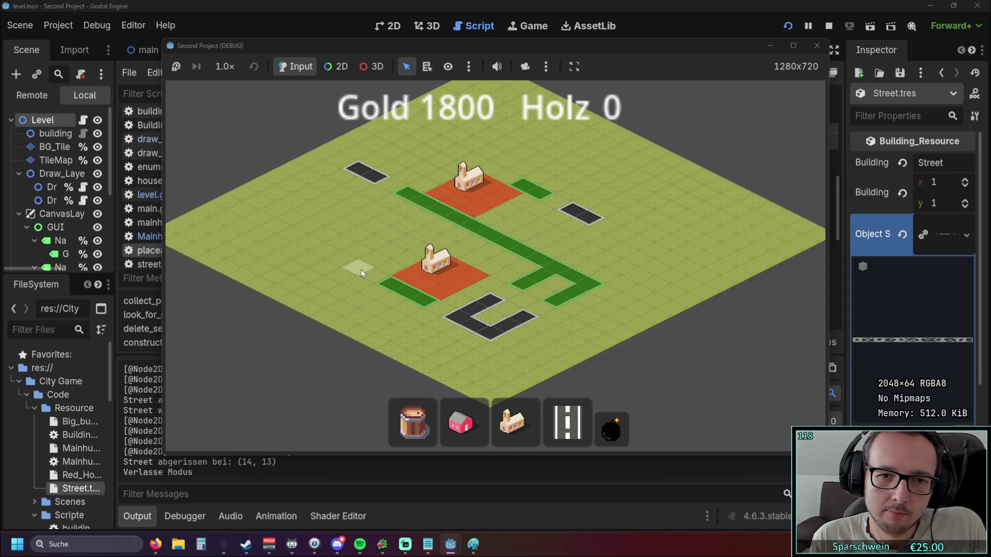
{"action": "left_click", "coordinate": [611, 429]}
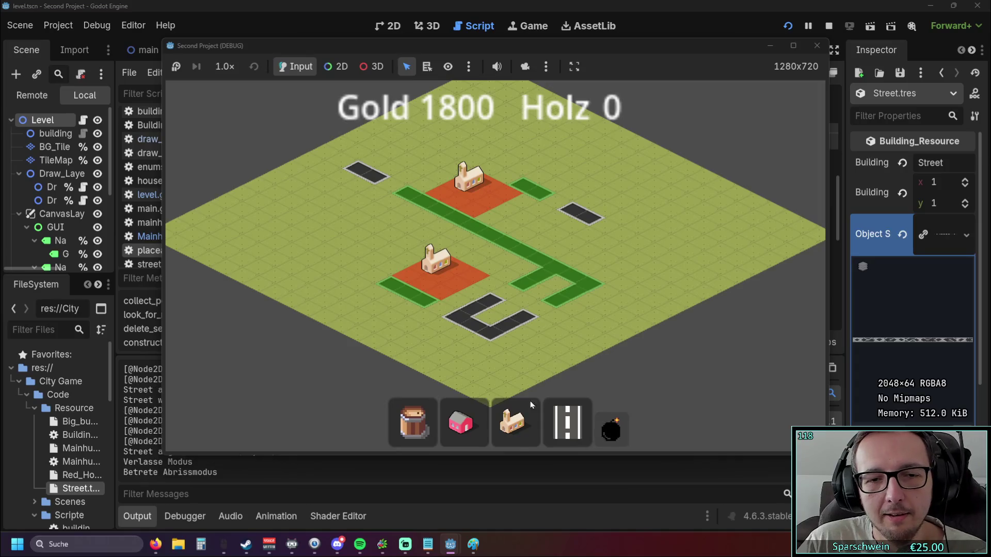
{"action": "left_click", "coordinate": [485, 241]}
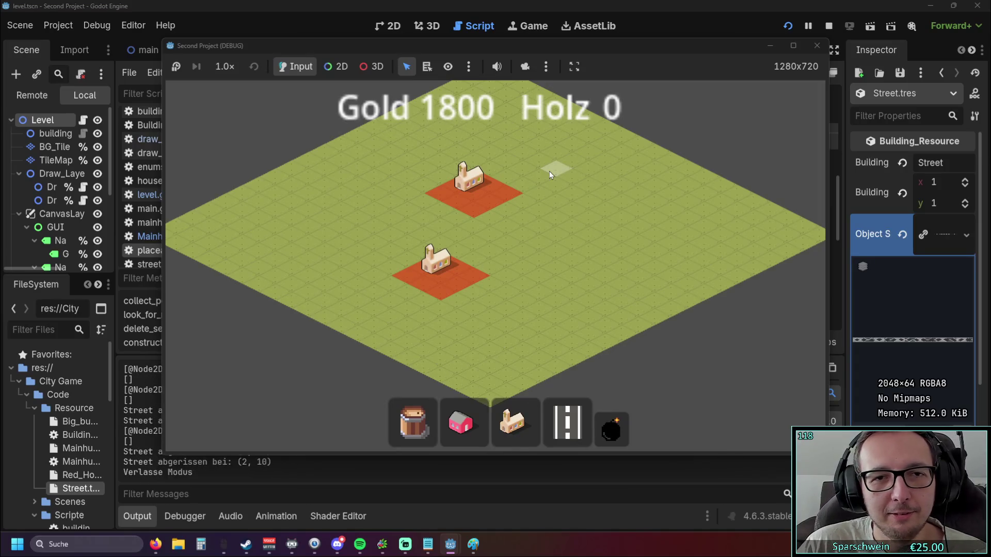
{"action": "left_click_drag", "start_coordinate": [546, 197], "coordinate": [562, 224]}
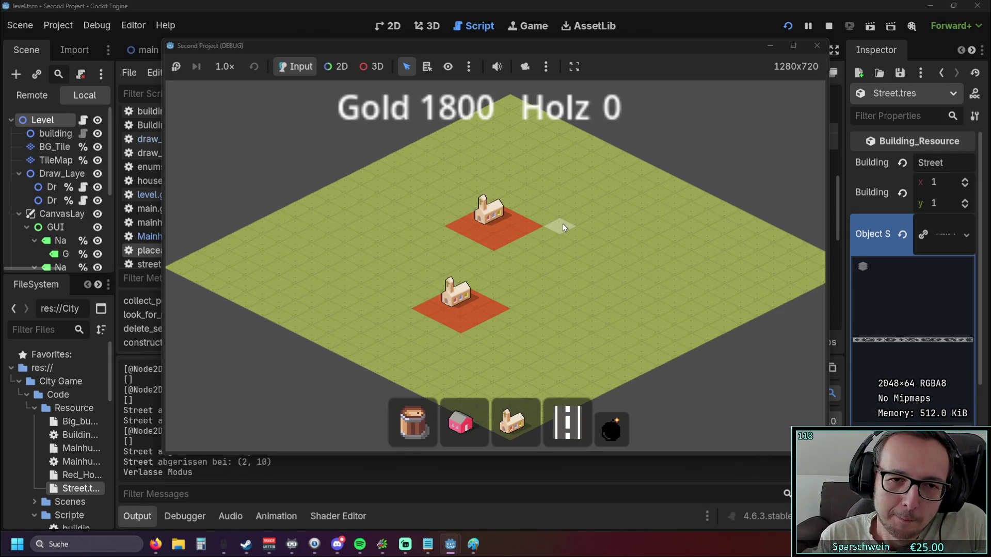
{"action": "left_click", "coordinate": [816, 45]}
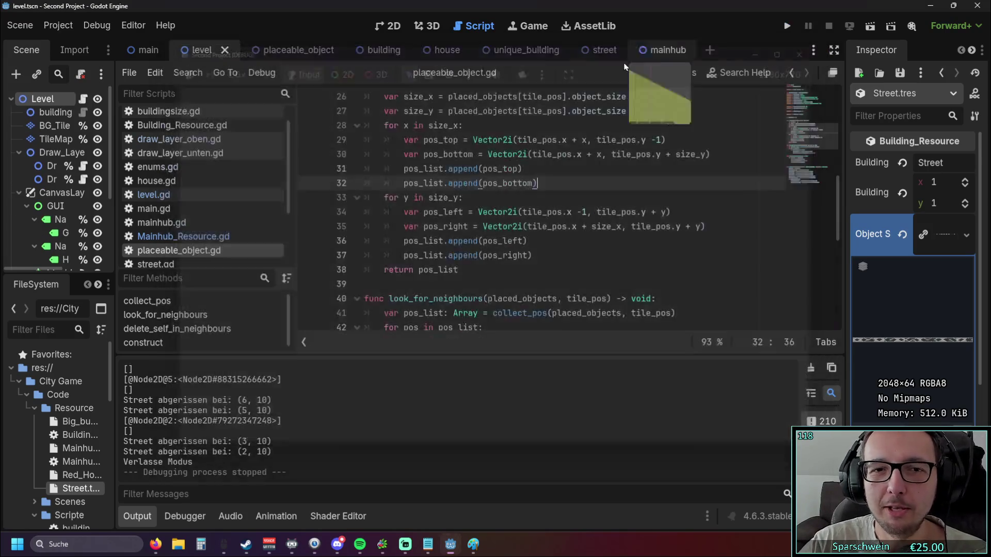
Step: Review the collect_pos function in placeable_object.gd, from the size_x loop to its return line
{"action": "scroll", "coordinate": [499, 201], "scroll_direction": "down", "scroll_amount": 1}
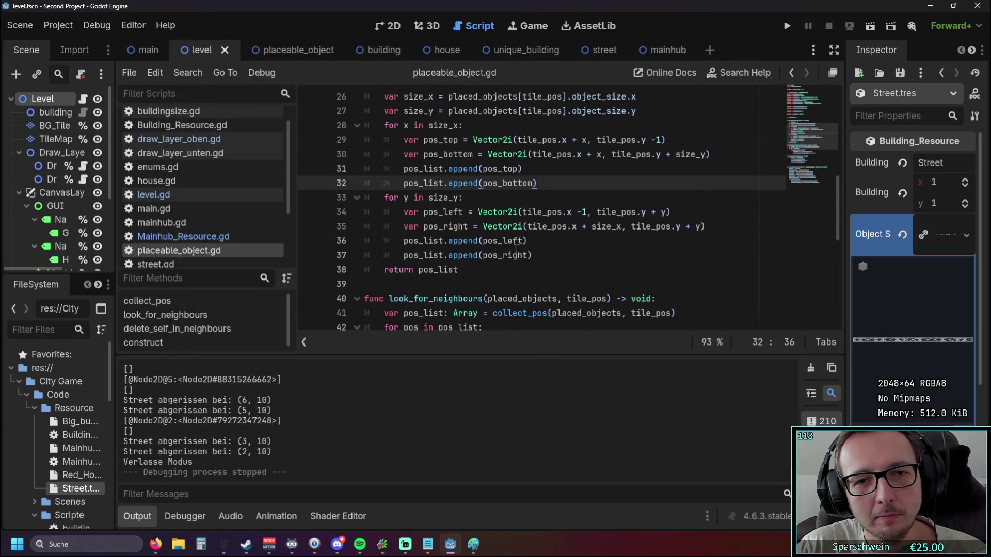
{"action": "left_click", "coordinate": [490, 271]}
{"action": "scroll", "coordinate": [490, 271], "scroll_direction": "up", "scroll_amount": 1}
{"action": "scroll", "coordinate": [560, 210], "scroll_direction": "up", "scroll_amount": 1}
{"action": "scroll", "coordinate": [560, 209], "scroll_direction": "down", "scroll_amount": 1}
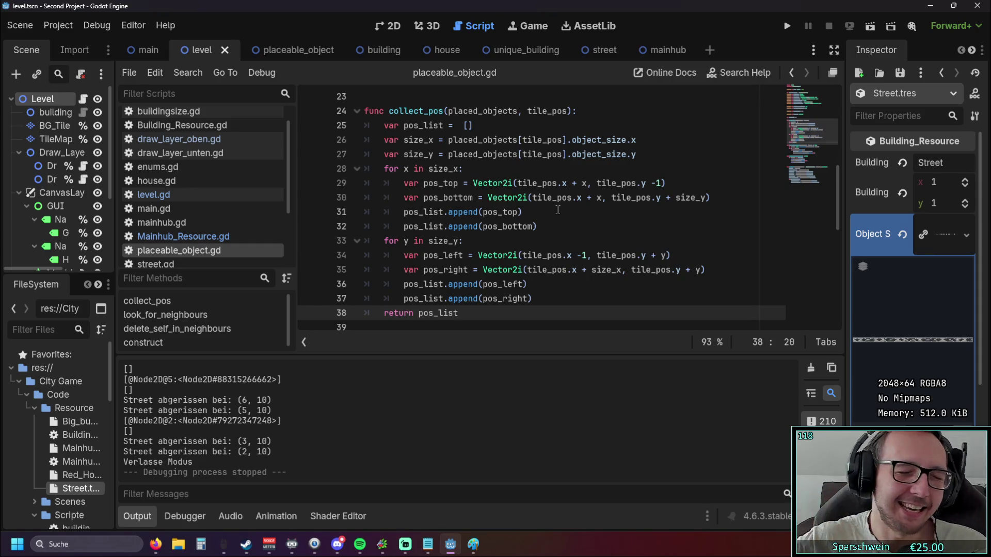
{"action": "scroll", "coordinate": [538, 206], "scroll_direction": "down", "scroll_amount": 2}
{"action": "scroll", "coordinate": [470, 195], "scroll_direction": "up", "scroll_amount": 2}
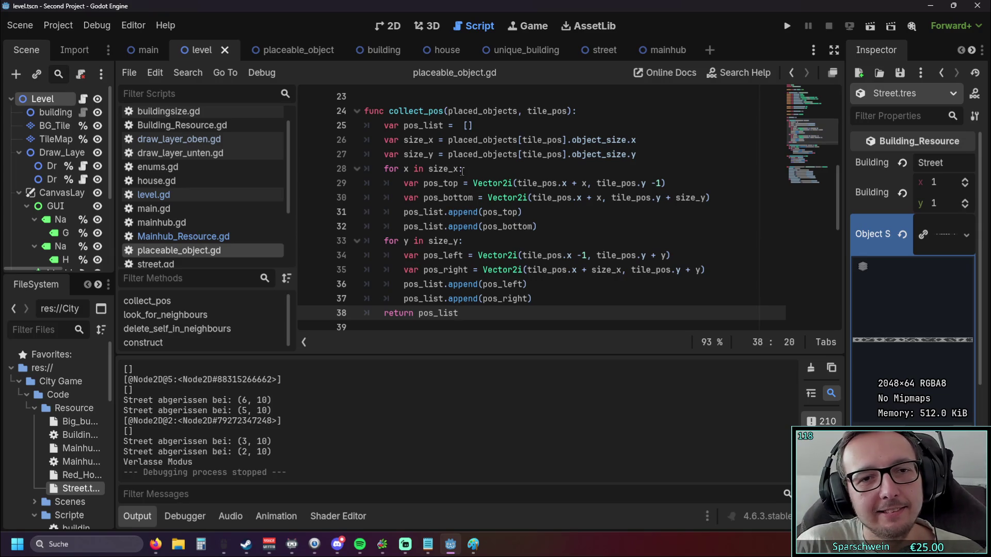
{"action": "left_click", "coordinate": [473, 168]}
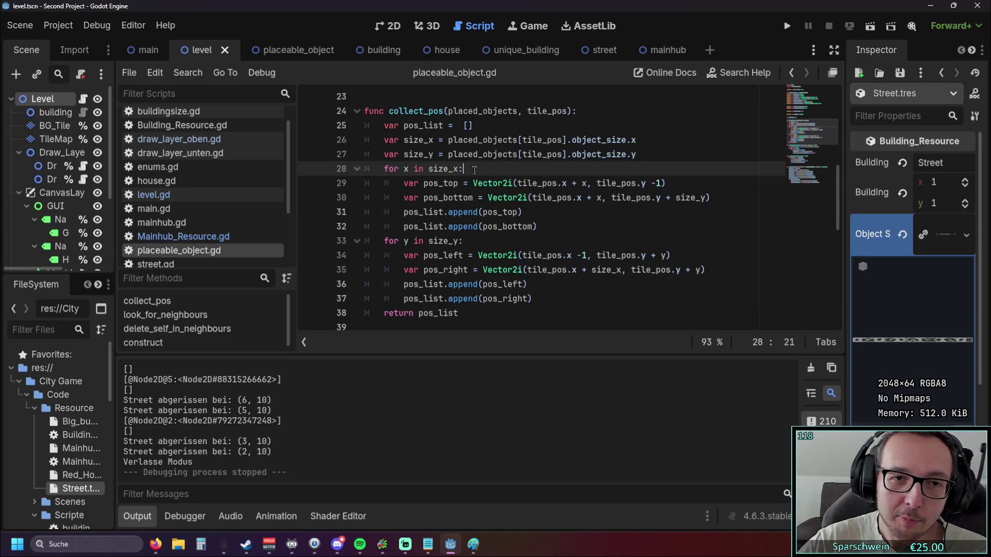
{"action": "scroll", "coordinate": [474, 171], "scroll_direction": "up", "scroll_amount": 4}
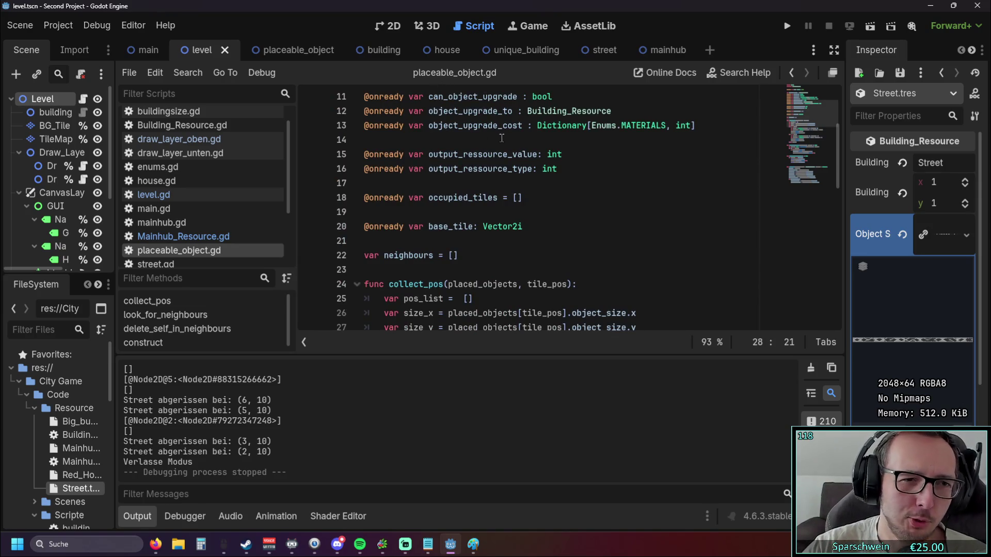
{"action": "scroll", "coordinate": [475, 170], "scroll_direction": "down", "scroll_amount": 4}
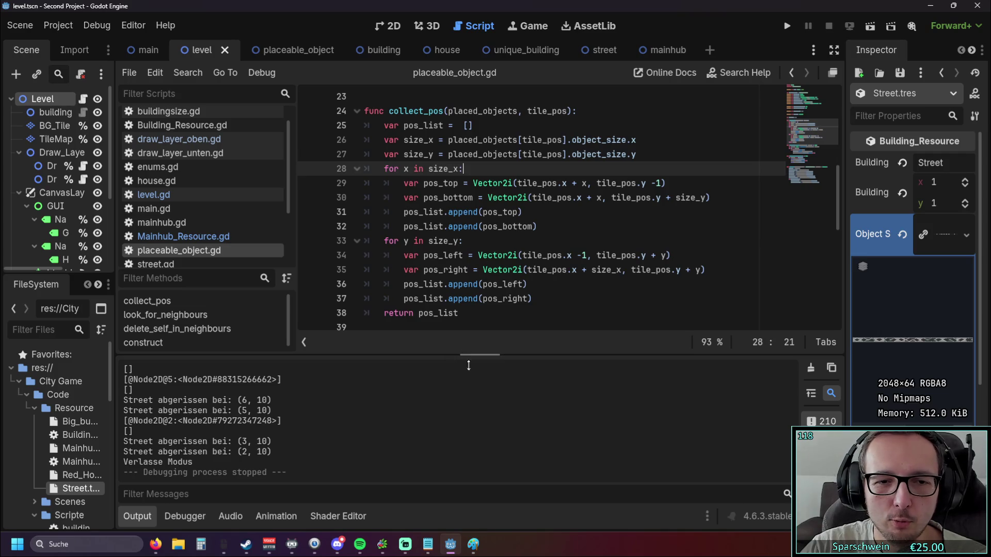
Step: Enlarge the code area, open street.gd from the Scripts list, and run the game again
{"action": "left_click", "coordinate": [157, 522]}
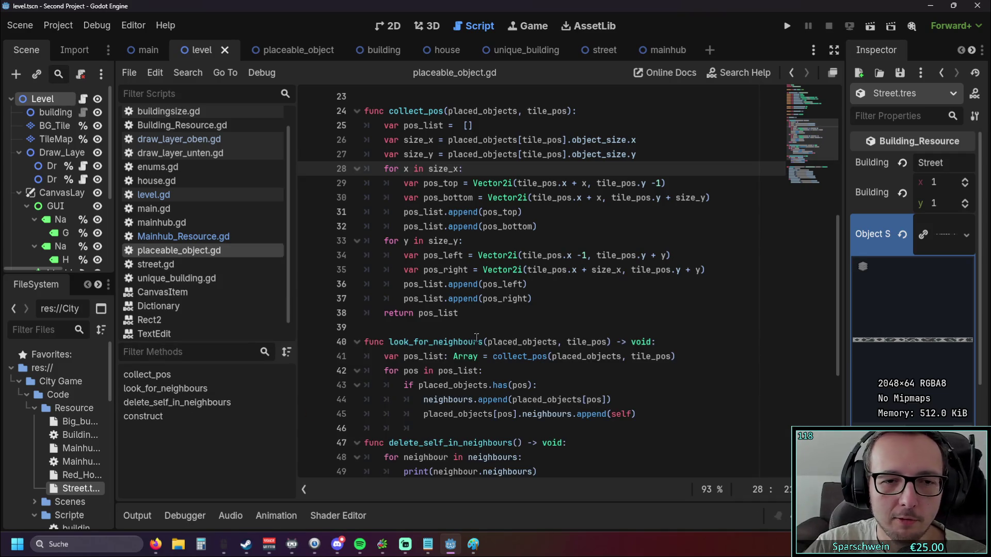
{"action": "scroll", "coordinate": [491, 336], "scroll_direction": "down", "scroll_amount": 2}
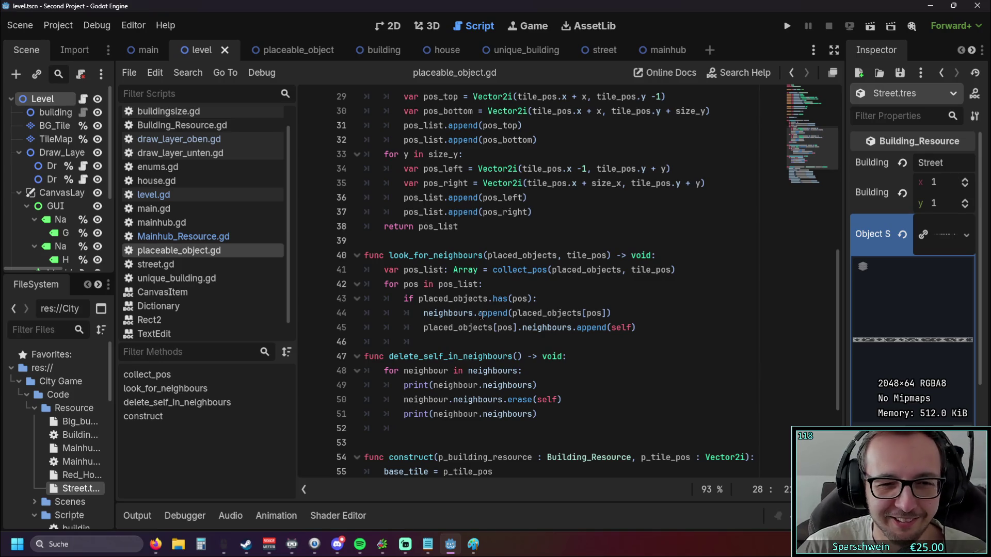
{"action": "scroll", "coordinate": [500, 301], "scroll_direction": "up", "scroll_amount": 2}
{"action": "scroll", "coordinate": [509, 290], "scroll_direction": "down", "scroll_amount": 5}
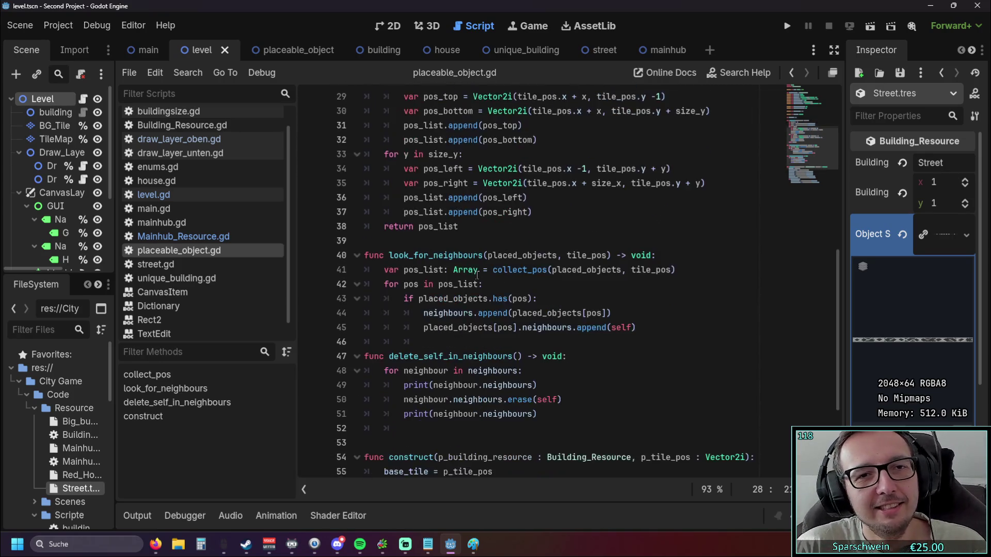
{"action": "scroll", "coordinate": [477, 277], "scroll_direction": "up", "scroll_amount": 6}
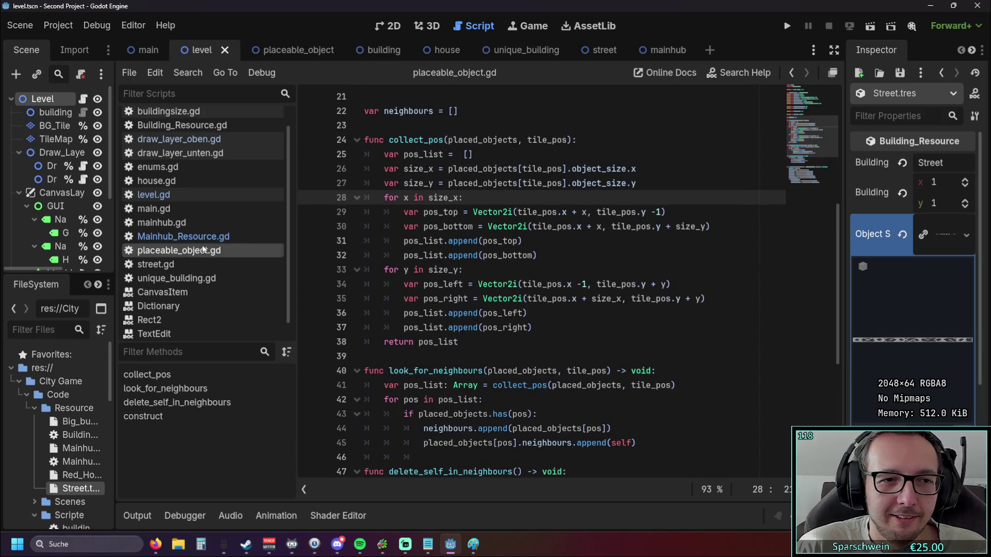
{"action": "left_click", "coordinate": [184, 237]}
{"action": "left_click", "coordinate": [190, 251]}
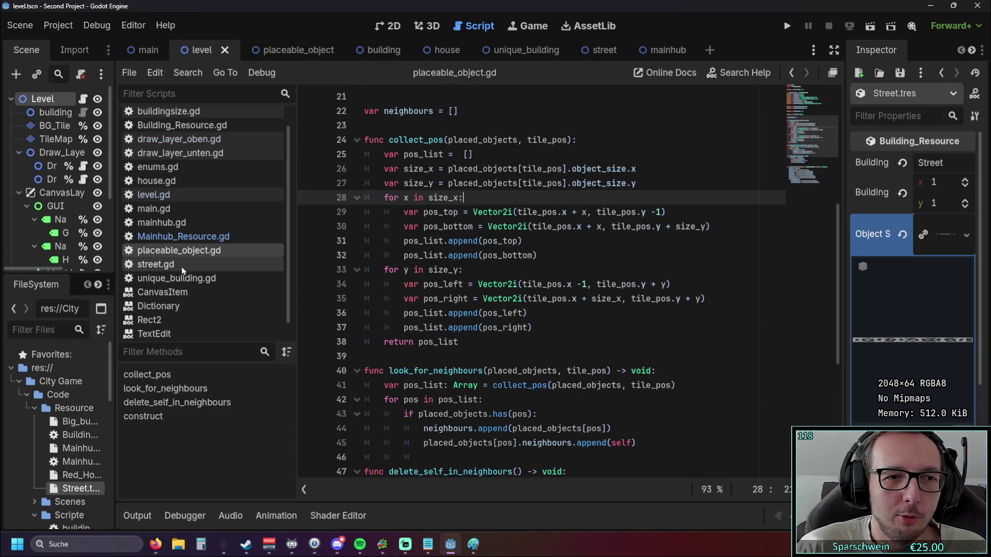
{"action": "left_click", "coordinate": [187, 264]}
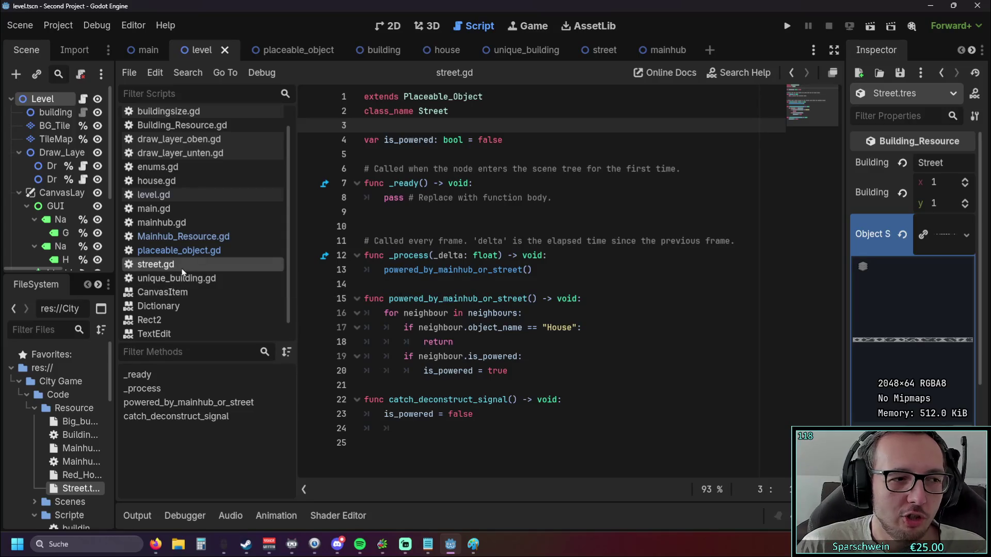
{"action": "left_click", "coordinate": [788, 26]}
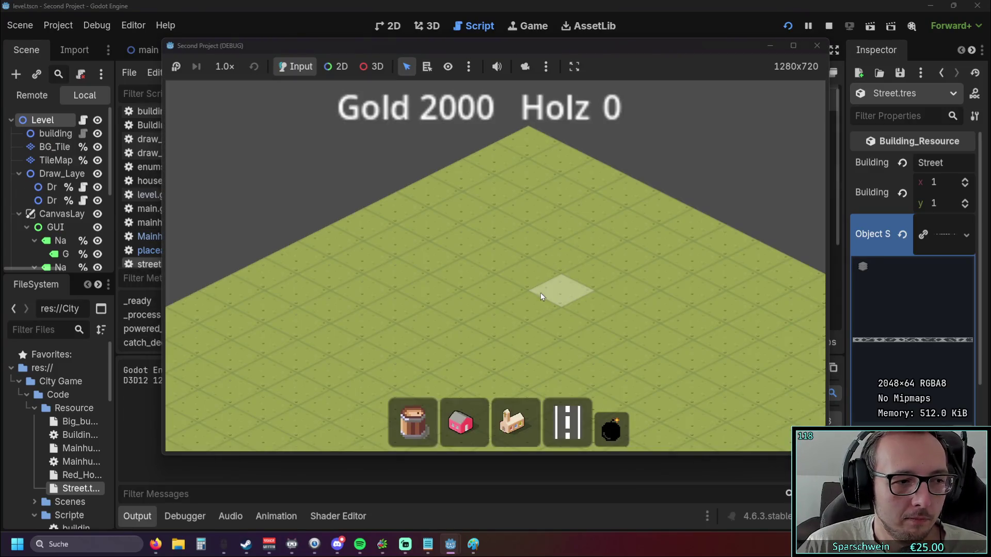
Step: Place the church hub and lay street strips running out from it
{"action": "left_click", "coordinate": [503, 421]}
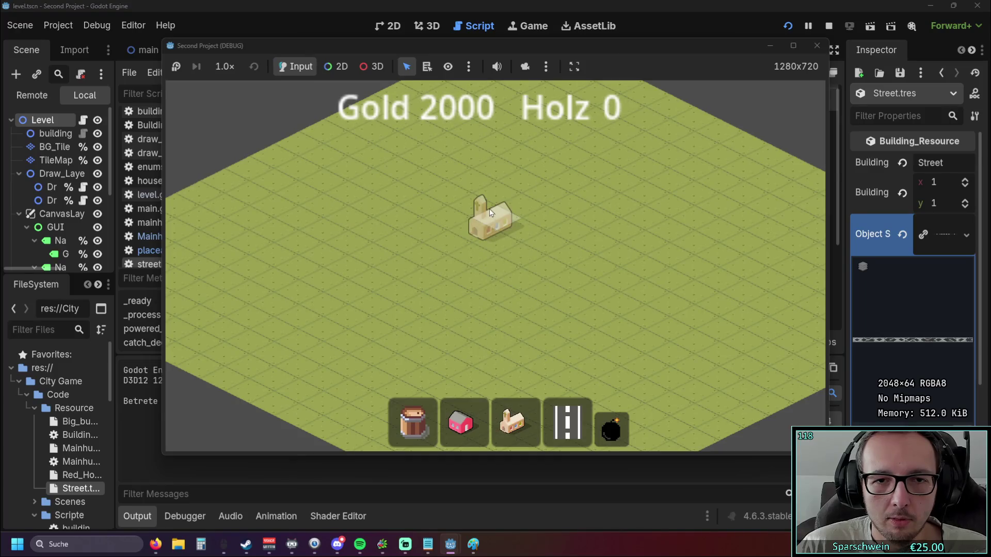
{"action": "left_click", "coordinate": [470, 233]}
{"action": "left_click", "coordinate": [568, 423]}
{"action": "mouse_move", "coordinate": [281, 192]}
{"action": "left_mouse_down"}
{"action": "mouse_move", "coordinate": [419, 254]}
{"action": "mouse_move", "coordinate": [379, 222]}
{"action": "mouse_move", "coordinate": [465, 157]}
{"action": "mouse_move", "coordinate": [468, 178]}
{"action": "mouse_move", "coordinate": [513, 195]}
{"action": "left_mouse_up"}
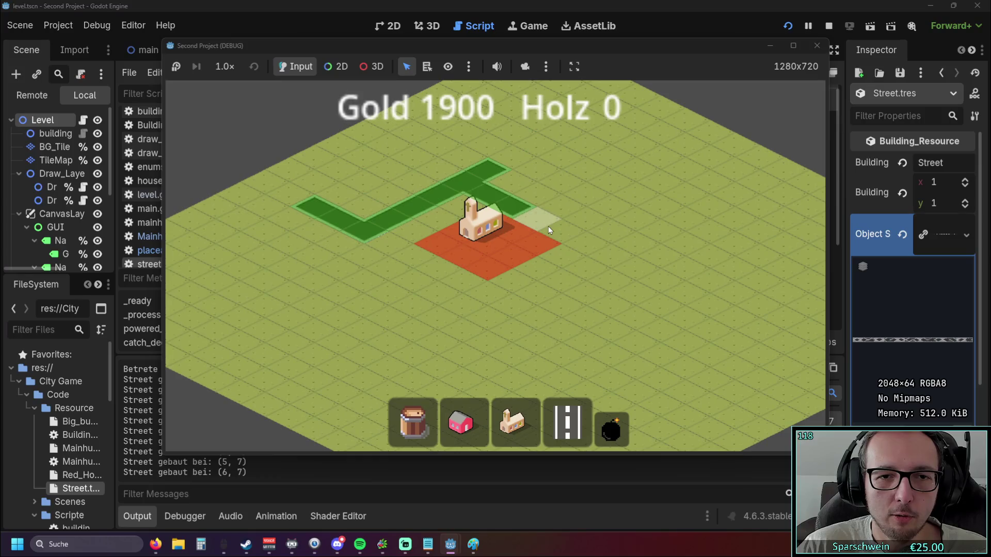
{"action": "left_click_drag", "start_coordinate": [470, 296], "coordinate": [379, 329]}
{"action": "mouse_move", "coordinate": [478, 351]}
{"action": "left_mouse_down"}
{"action": "mouse_move", "coordinate": [457, 318]}
{"action": "mouse_move", "coordinate": [481, 353]}
{"action": "left_mouse_up"}
Step: Extend a street down-left, demolish the tile at (11, 13), then pick a house to place
{"action": "scroll", "coordinate": [481, 353], "scroll_direction": "up", "scroll_amount": 3}
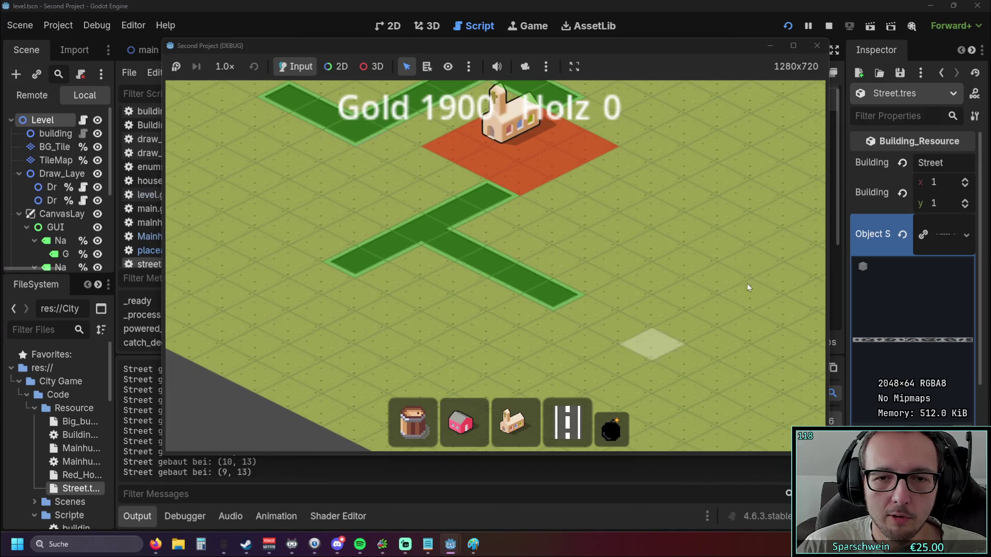
{"action": "mouse_move", "coordinate": [695, 257]}
{"action": "left_mouse_down"}
{"action": "mouse_move", "coordinate": [568, 289]}
{"action": "mouse_move", "coordinate": [589, 287]}
{"action": "mouse_move", "coordinate": [480, 285]}
{"action": "left_mouse_up"}
{"action": "scroll", "coordinate": [518, 319], "scroll_direction": "down", "scroll_amount": 1}
{"action": "scroll", "coordinate": [496, 286], "scroll_direction": "down", "scroll_amount": 2}
{"action": "left_click", "coordinate": [611, 429]}
{"action": "left_click", "coordinate": [436, 324]}
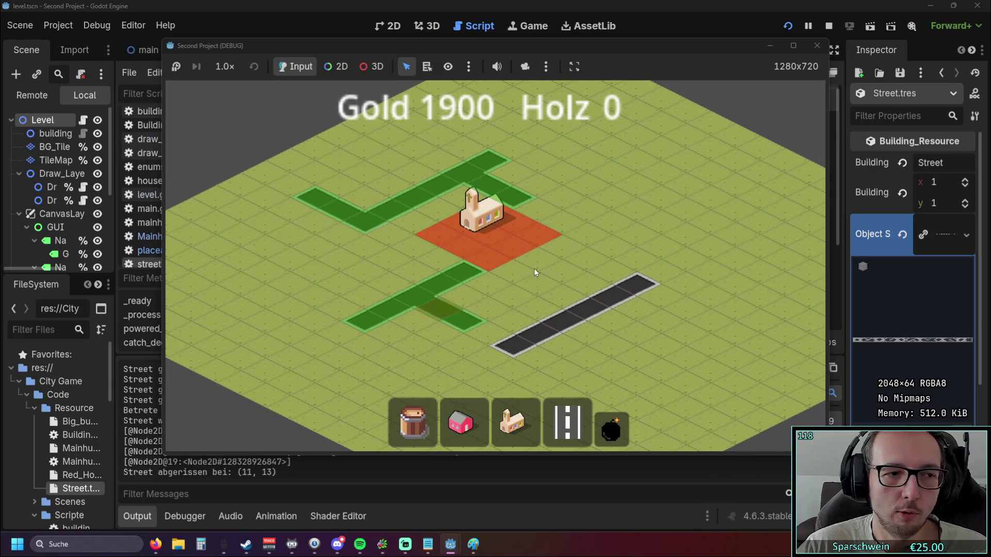
{"action": "right_click", "coordinate": [594, 235]}
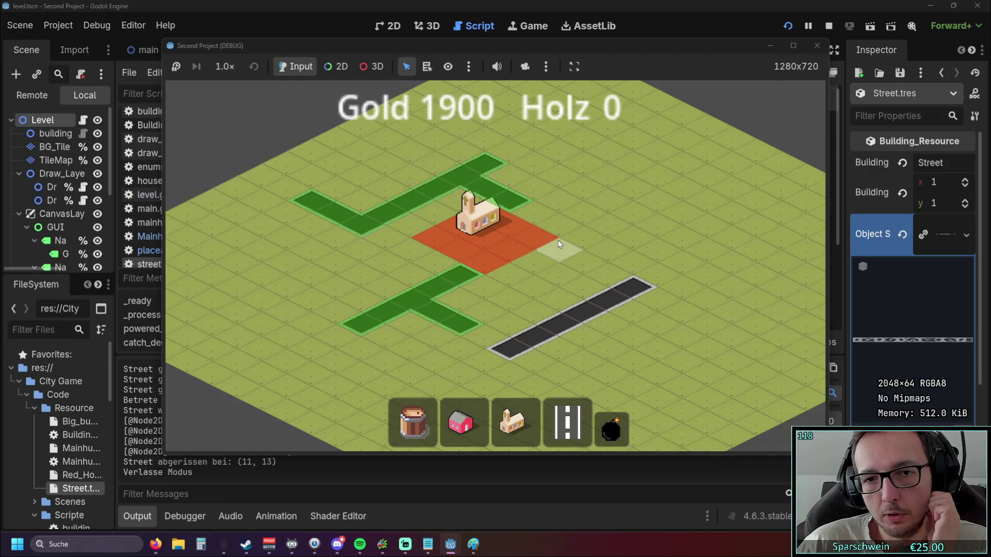
{"action": "scroll", "coordinate": [556, 240], "scroll_direction": "up", "scroll_amount": 2}
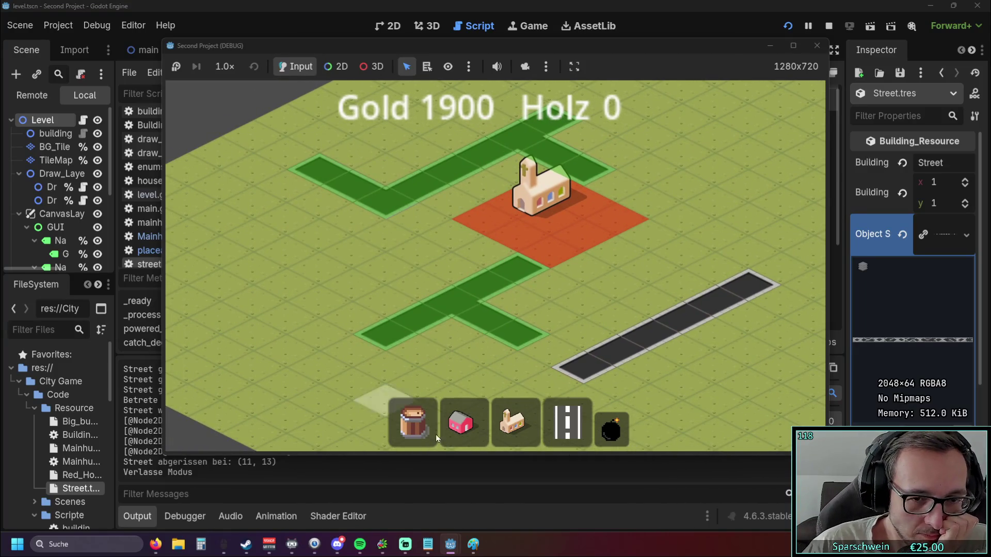
{"action": "left_click", "coordinate": [422, 320]}
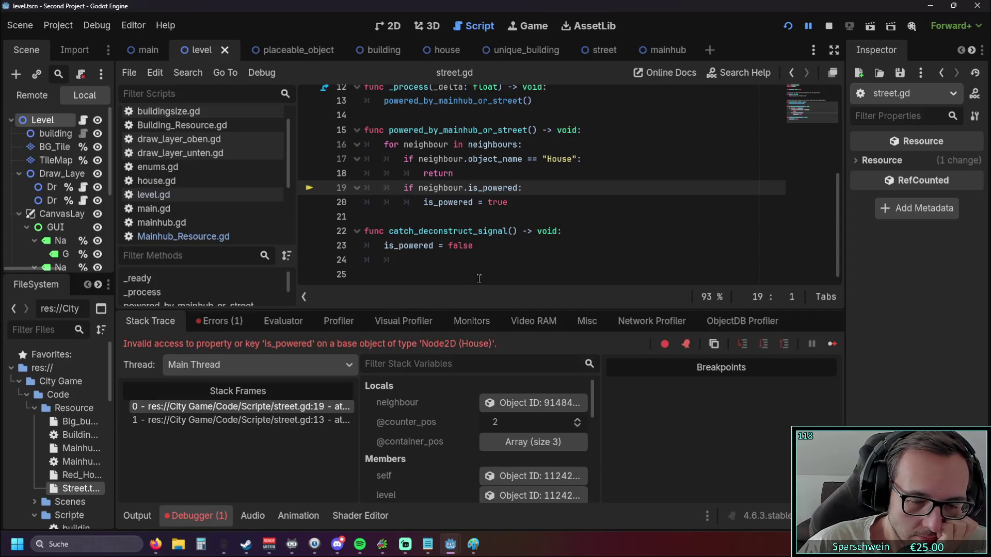
Step: Check the is_powered error and select the House-name check on lines 17–18 of street.gd
{"action": "scroll", "coordinate": [486, 258], "scroll_direction": "up", "scroll_amount": 1}
{"action": "scroll", "coordinate": [486, 257], "scroll_direction": "down", "scroll_amount": 1}
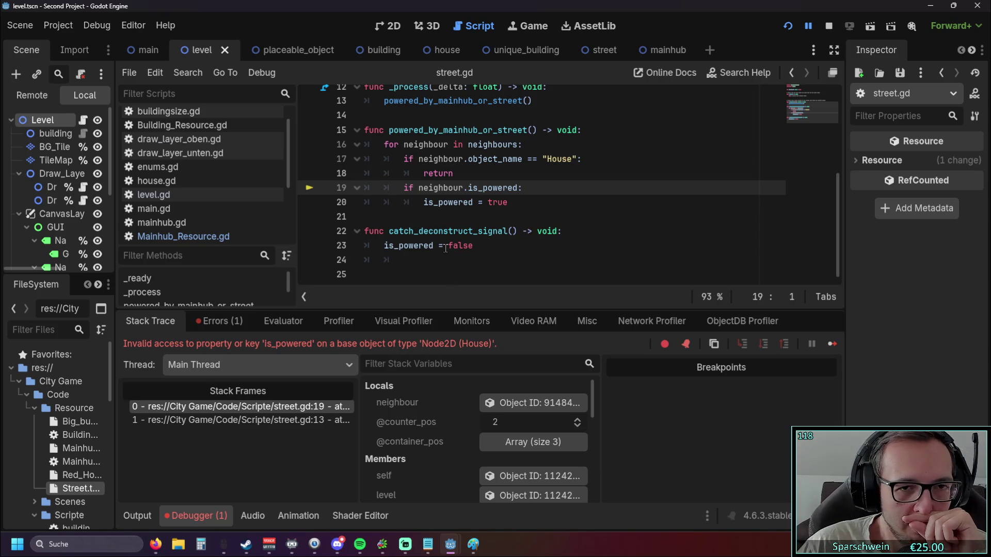
{"action": "mouse_move", "coordinate": [444, 247]}
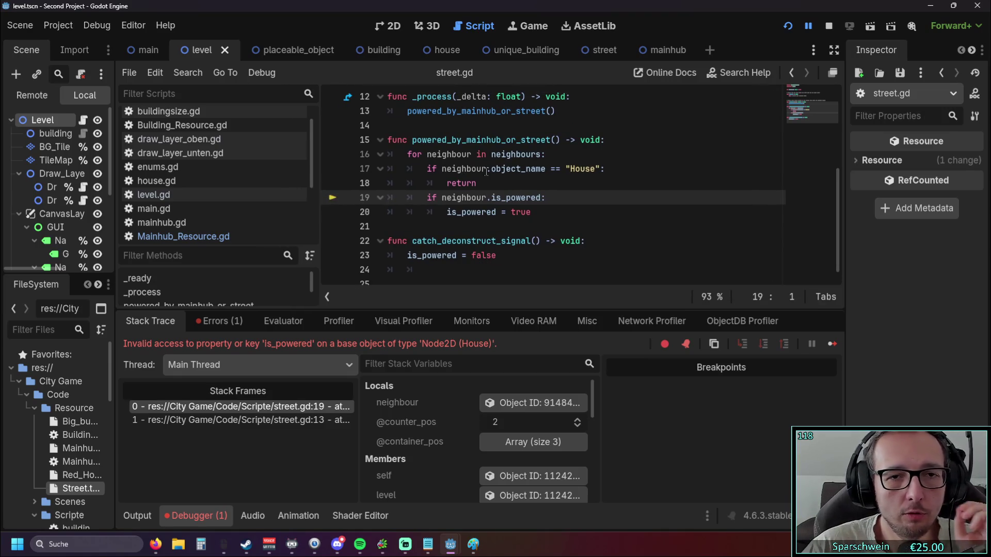
{"action": "left_click_drag", "start_coordinate": [476, 184], "coordinate": [334, 163]}
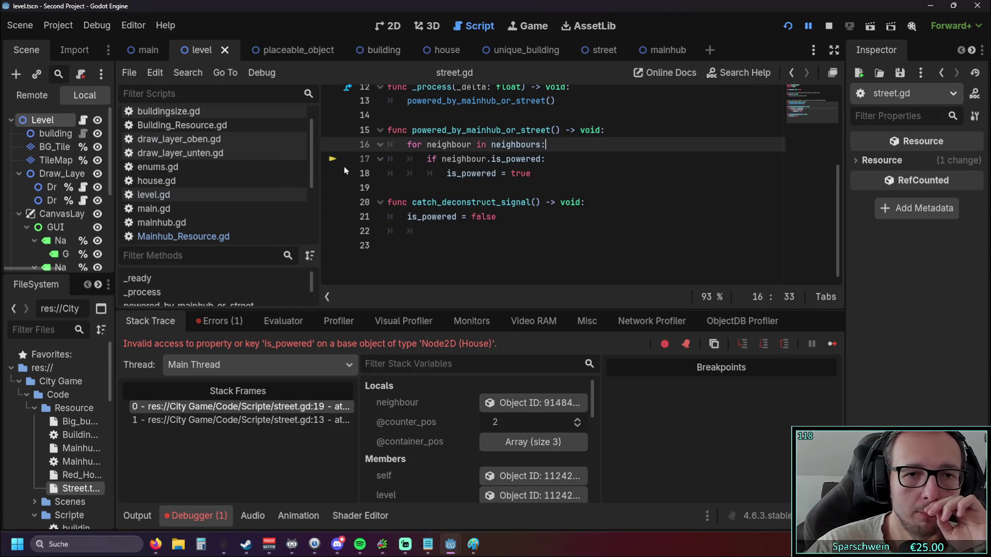
Step: Open house.gd and look through its variable declarations for a place to add one
{"action": "left_click", "coordinate": [209, 182]}
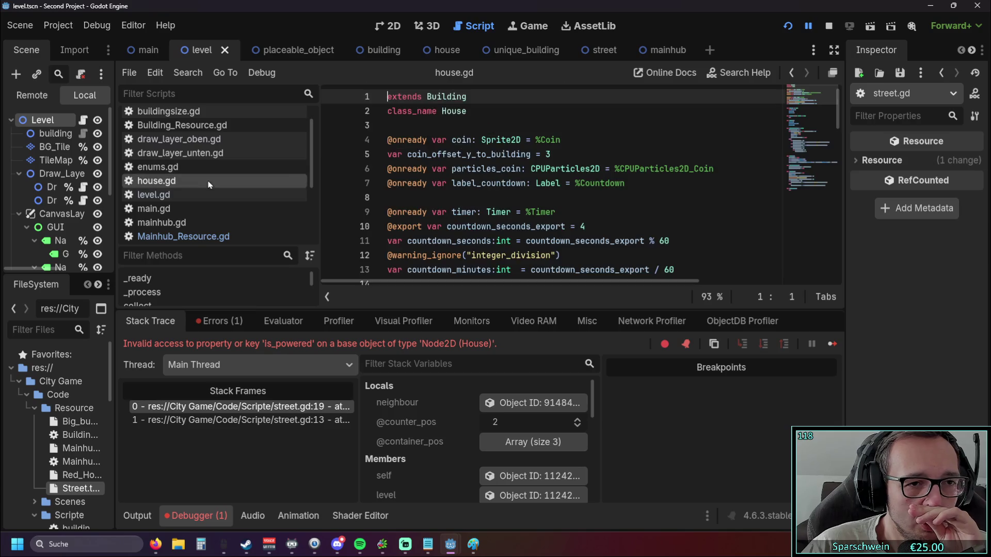
{"action": "left_click", "coordinate": [491, 111]}
{"action": "key", "text": "Return"}
Step: Add 'var is_powered: bool = false' below the countdown variables and rerun the game
{"action": "key", "text": "Return"}
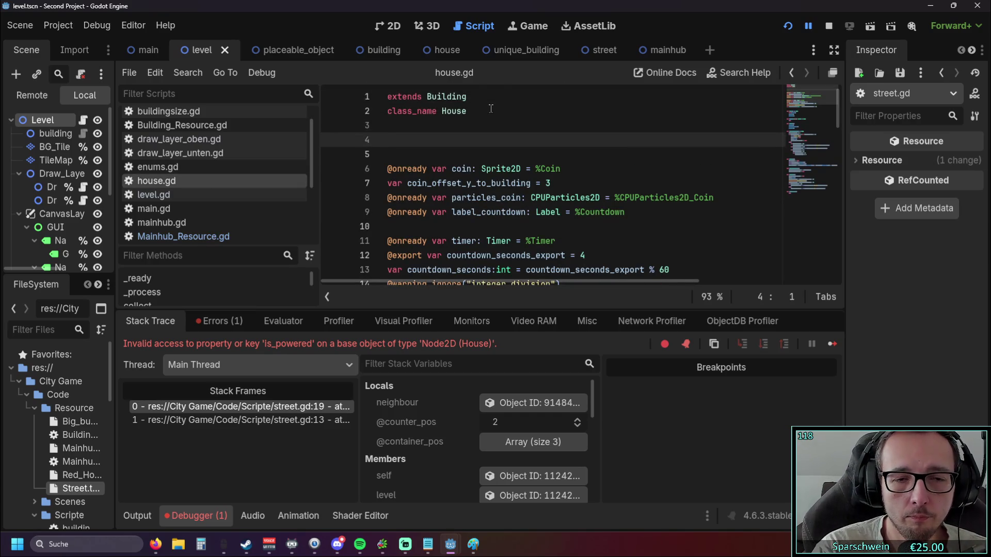
{"action": "key", "text": "BackSpace"}
{"action": "key", "text": "BackSpace"}
{"action": "scroll", "coordinate": [486, 182], "scroll_direction": "down", "scroll_amount": 3}
{"action": "scroll", "coordinate": [486, 182], "scroll_direction": "up", "scroll_amount": 3}
{"action": "scroll", "coordinate": [486, 182], "scroll_direction": "down", "scroll_amount": 3}
{"action": "left_click", "coordinate": [682, 140]}
{"action": "key", "text": "Return"}
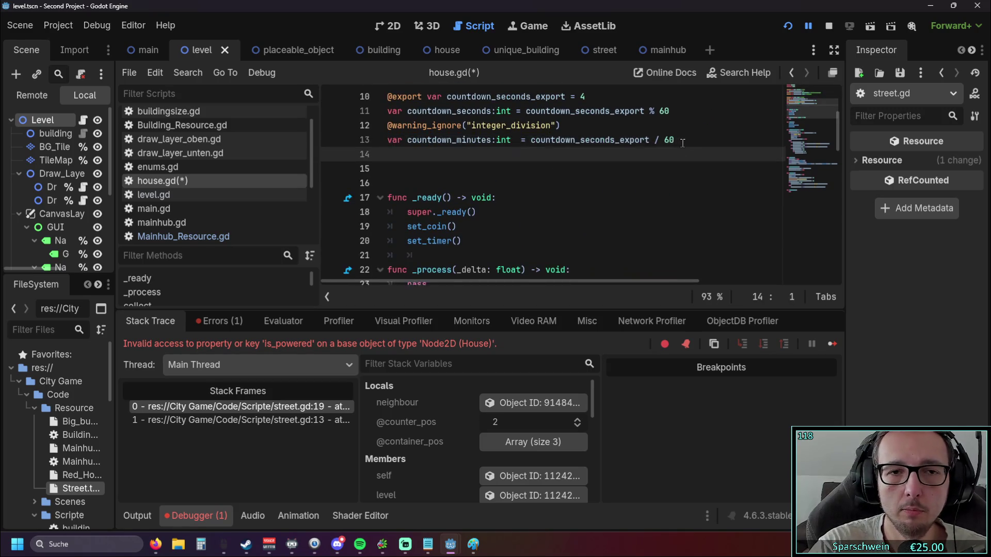
{"action": "key", "text": "Return"}
{"action": "type", "text": "var"}
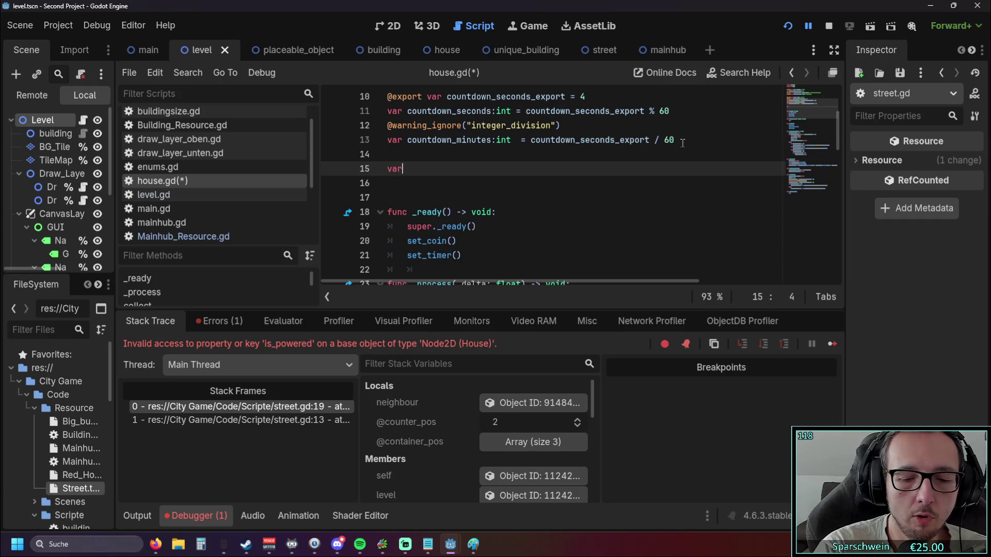
{"action": "type", "text": " is_"}
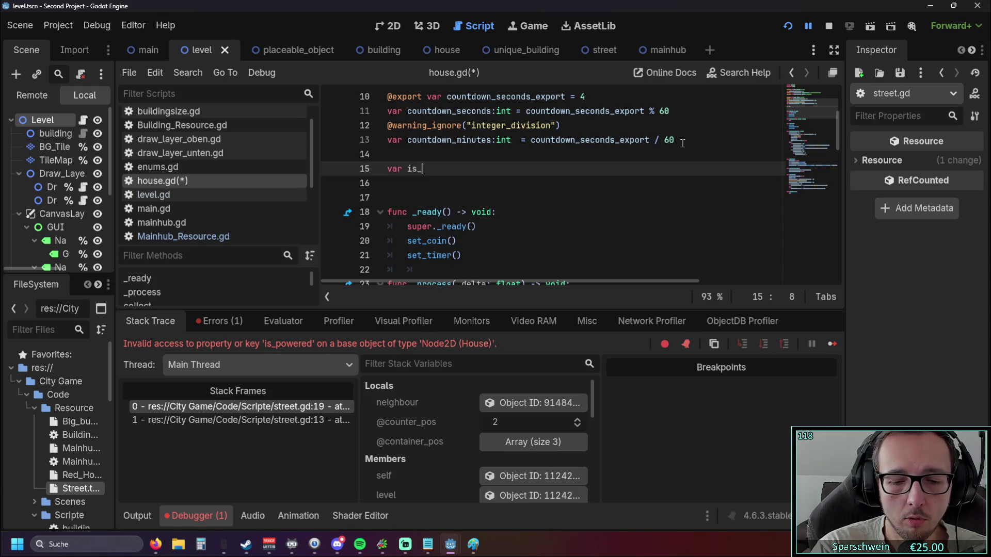
{"action": "type", "text": "powered"}
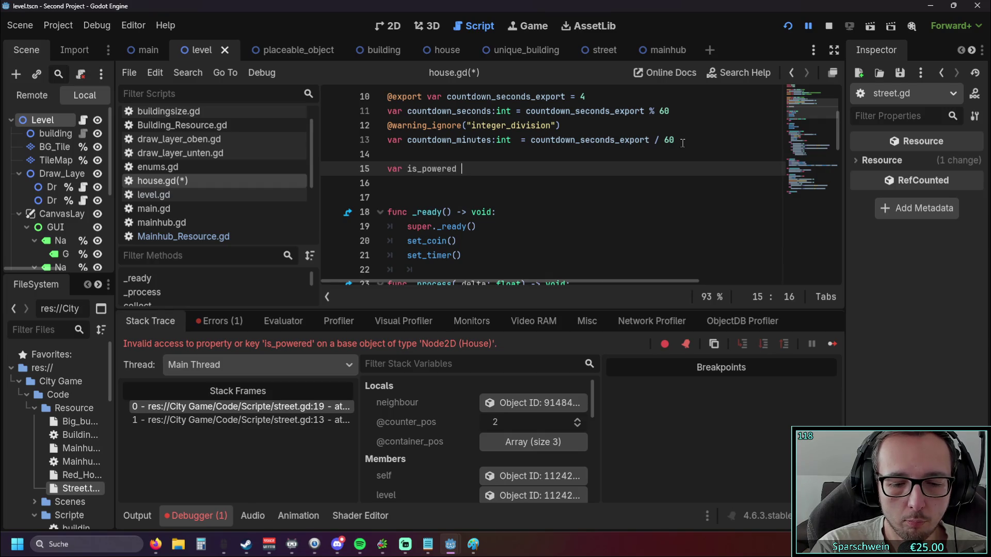
{"action": "type", "text": ": bool "}
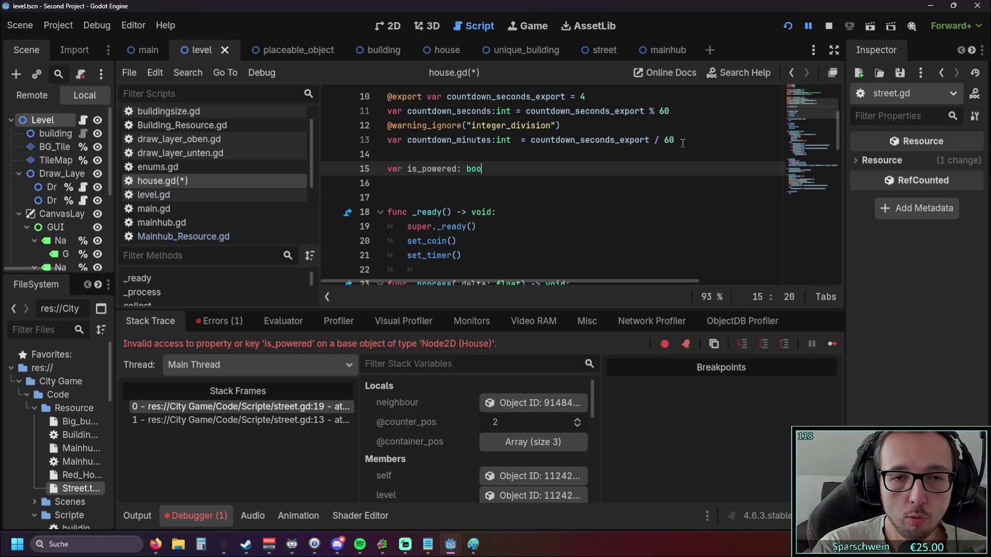
{"action": "type", "text": "= "}
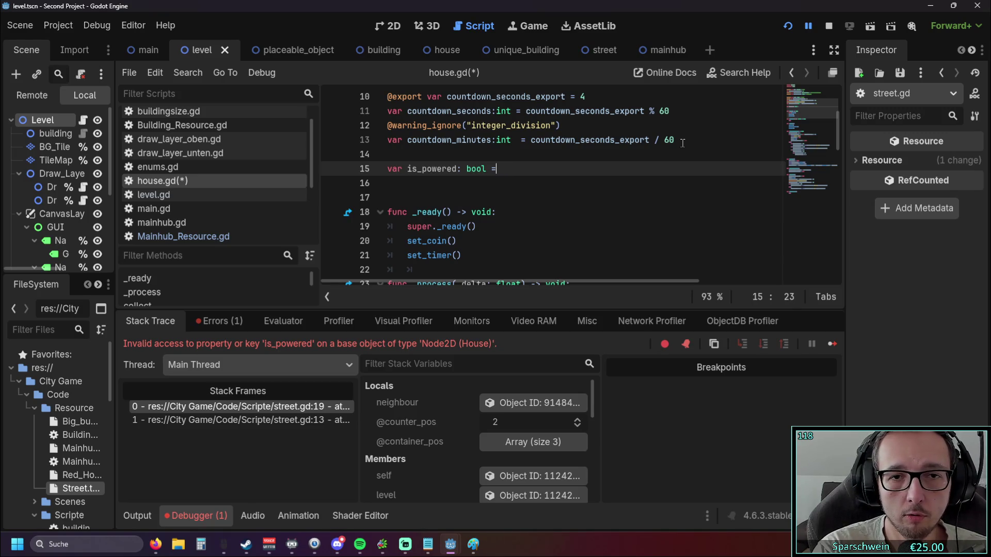
{"action": "type", "text": "ture"}
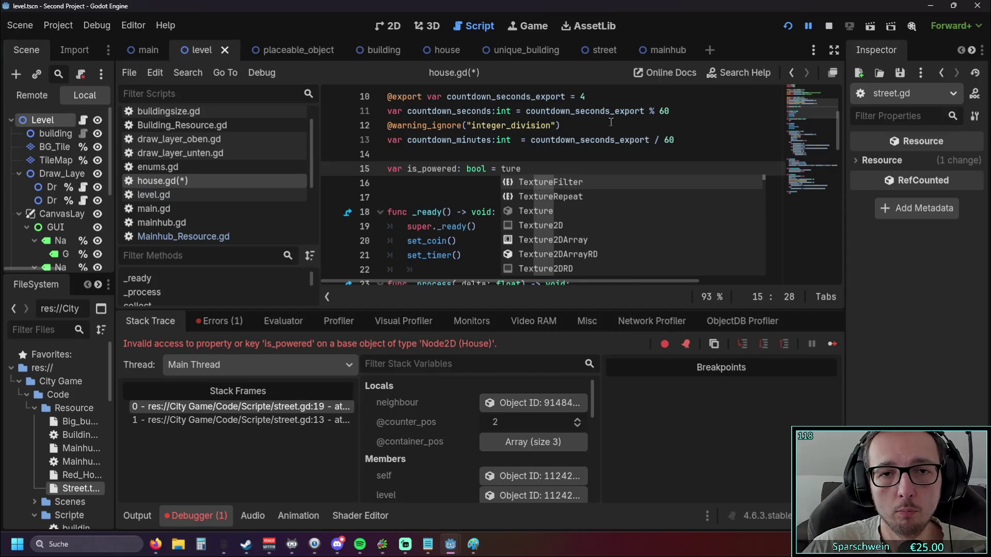
{"action": "key", "text": "BackSpace"}
{"action": "key", "text": "BackSpace"}
{"action": "key", "text": "BackSpace"}
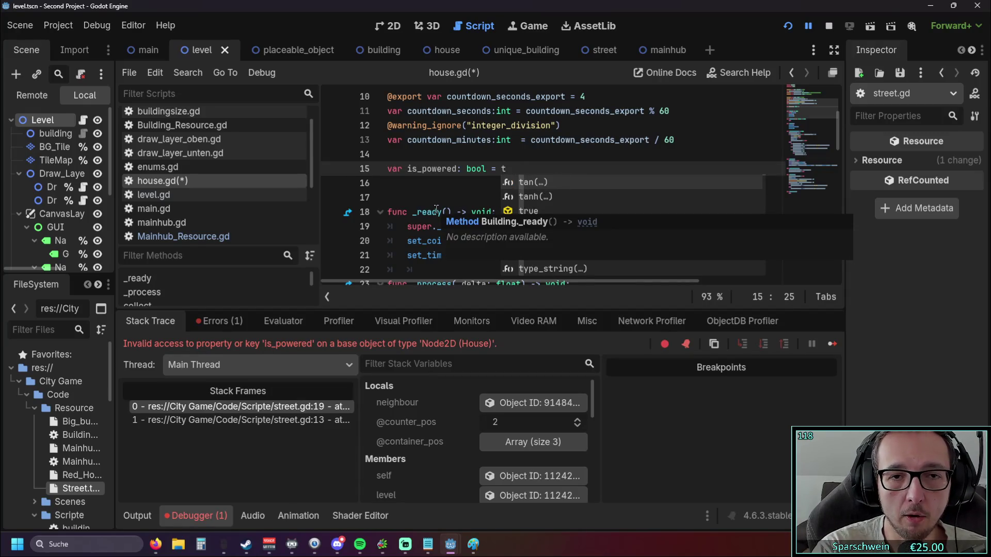
{"action": "key", "text": "BackSpace"}
{"action": "type", "text": "false"}
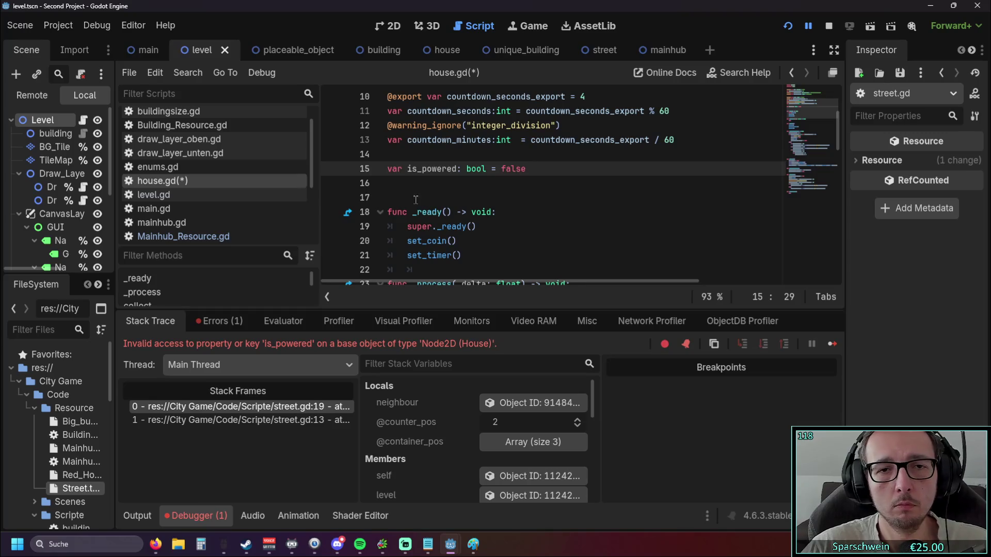
{"action": "left_click", "coordinate": [415, 200]}
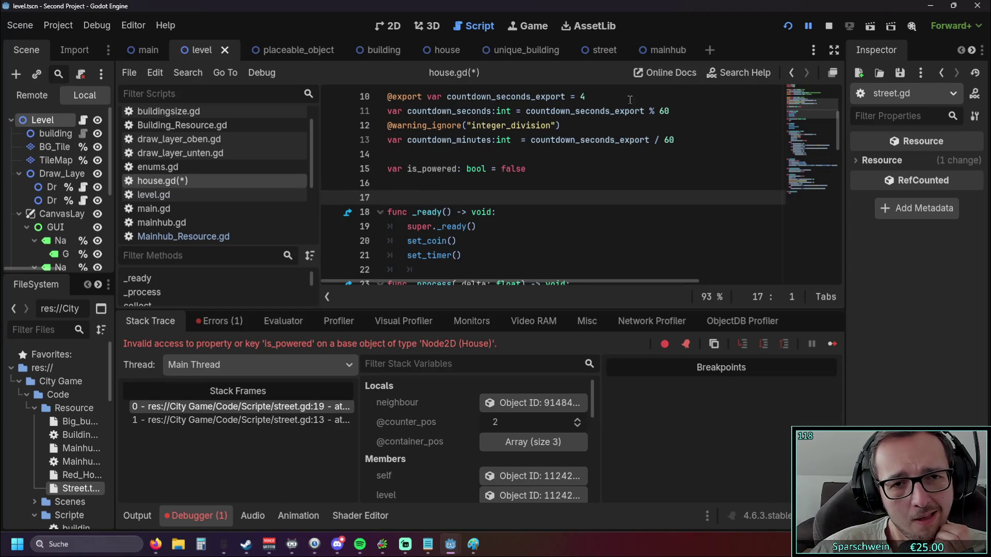
{"action": "left_click", "coordinate": [789, 26]}
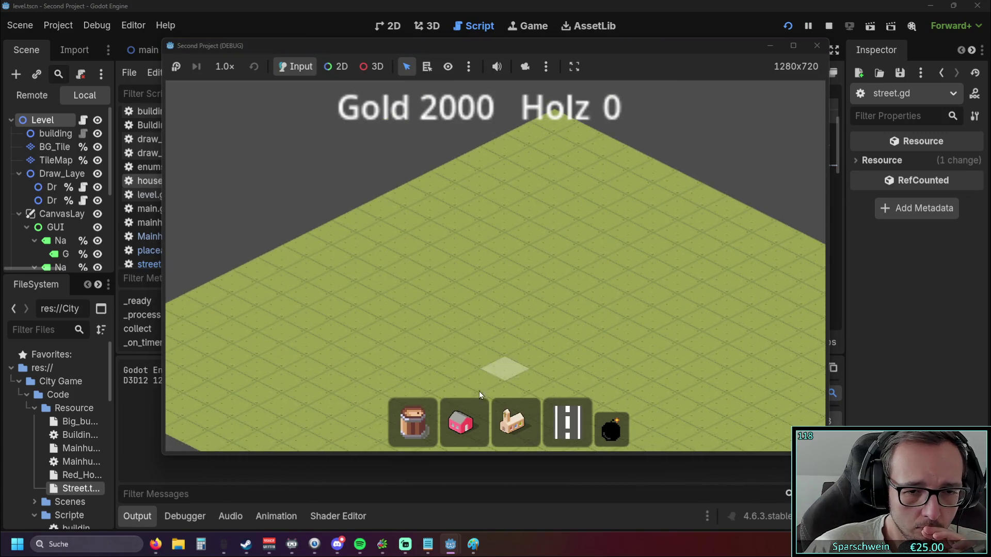
Step: Place a red house, a street tile beside it, and the church hub next to the street
{"action": "left_click", "coordinate": [465, 421]}
{"action": "left_click", "coordinate": [475, 316]}
{"action": "scroll", "coordinate": [526, 338], "scroll_direction": "up", "scroll_amount": 2}
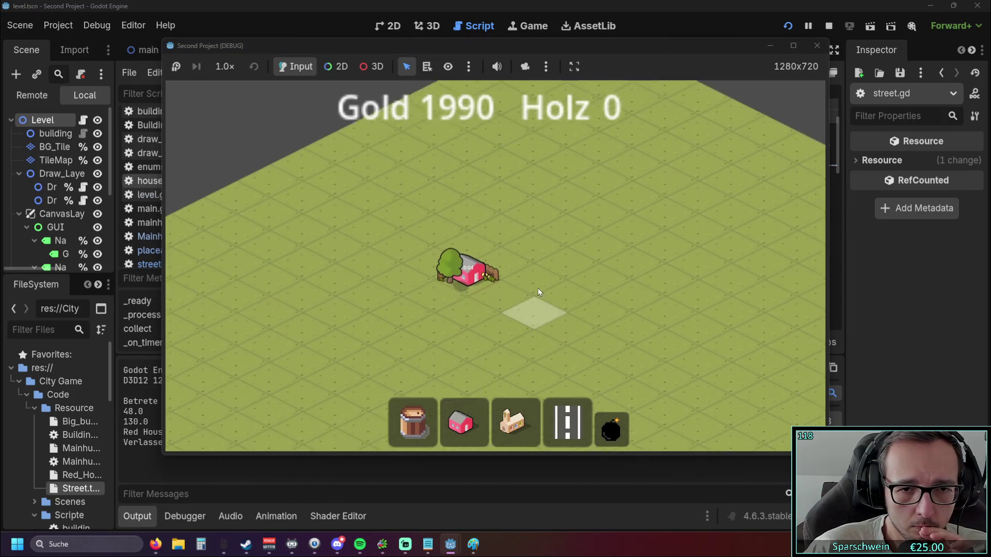
{"action": "left_click", "coordinate": [568, 420]}
{"action": "left_click", "coordinate": [509, 266]}
{"action": "left_click", "coordinate": [512, 421]}
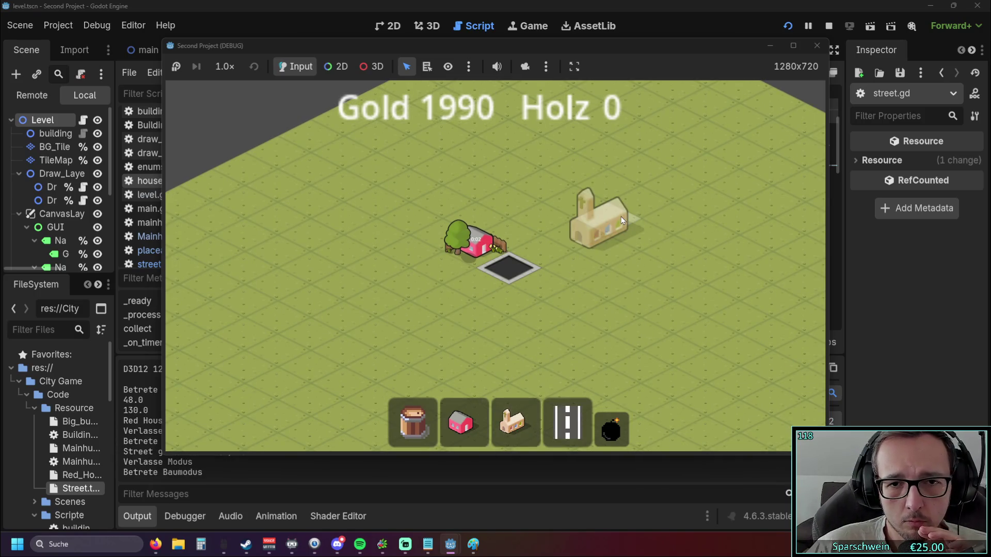
{"action": "left_click", "coordinate": [622, 221]}
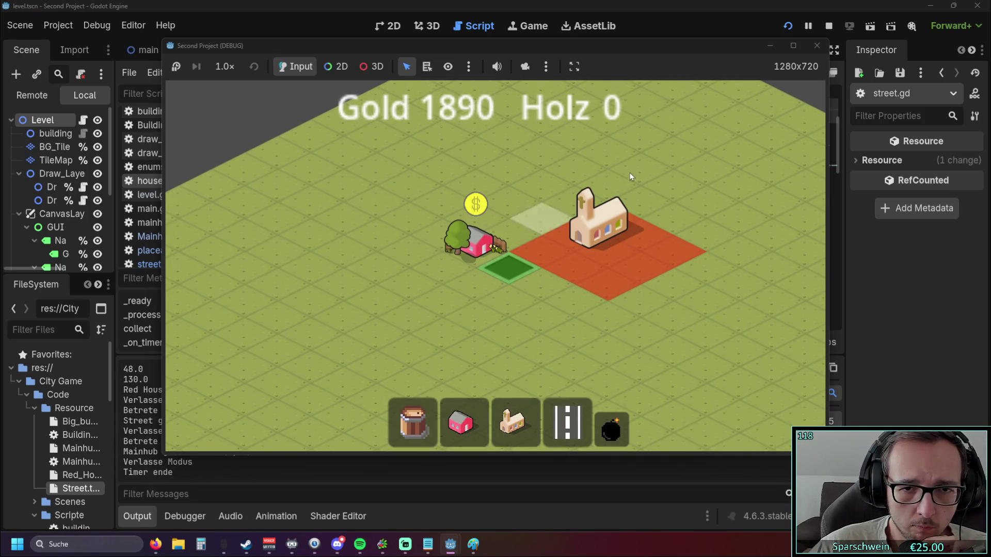
Step: Close the running game window to return to house.gd
{"action": "left_click", "coordinate": [817, 46]}
{"action": "left_click", "coordinate": [555, 218]}
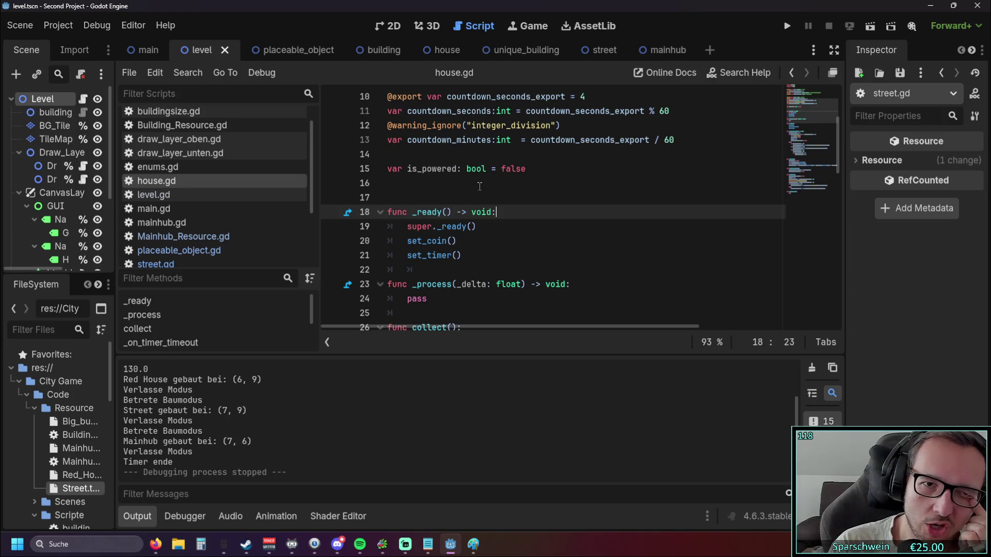
{"action": "scroll", "coordinate": [192, 215], "scroll_direction": "down", "scroll_amount": 3}
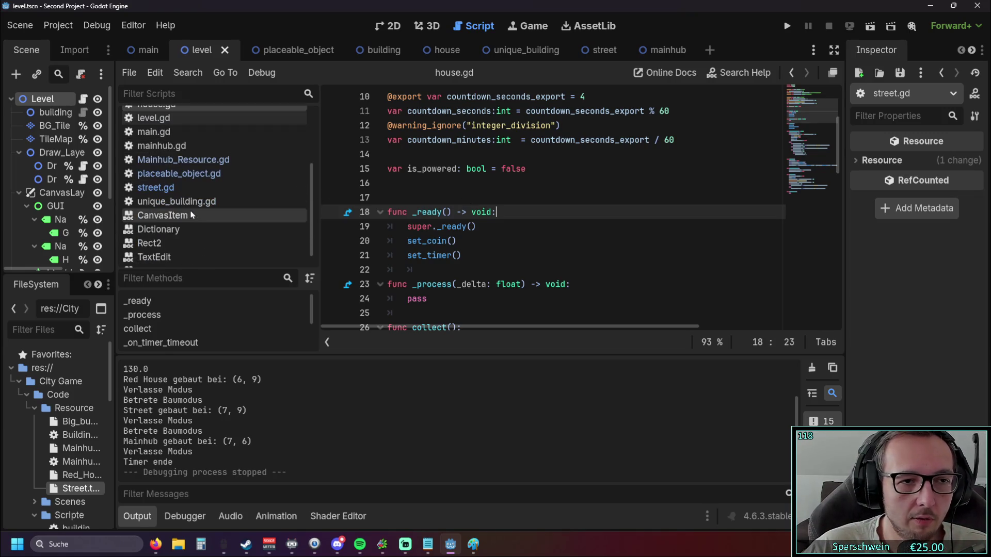
Step: Bring up street.gd and then mainhub.gd in the script editor
{"action": "left_click", "coordinate": [155, 188]}
{"action": "left_click", "coordinate": [582, 259]}
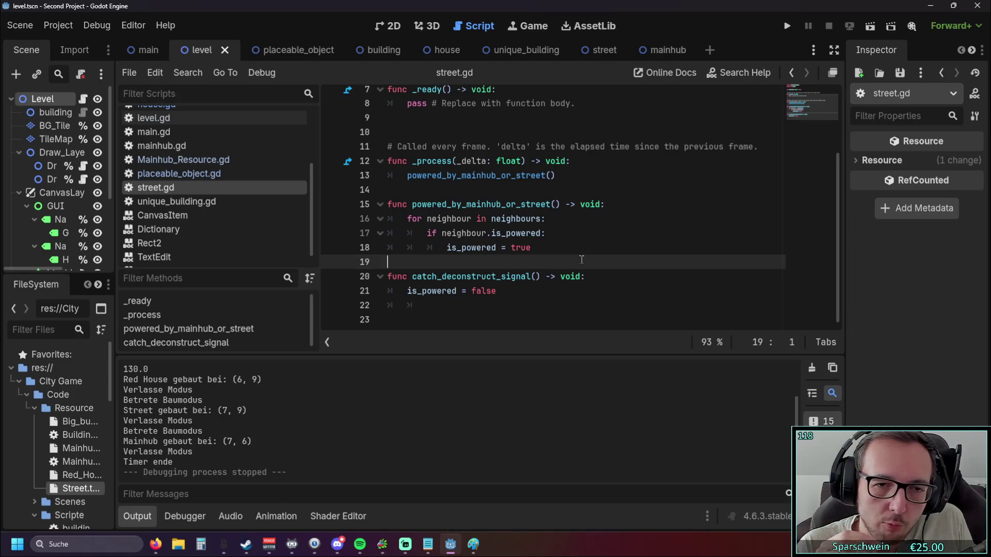
{"action": "left_click", "coordinate": [155, 145]}
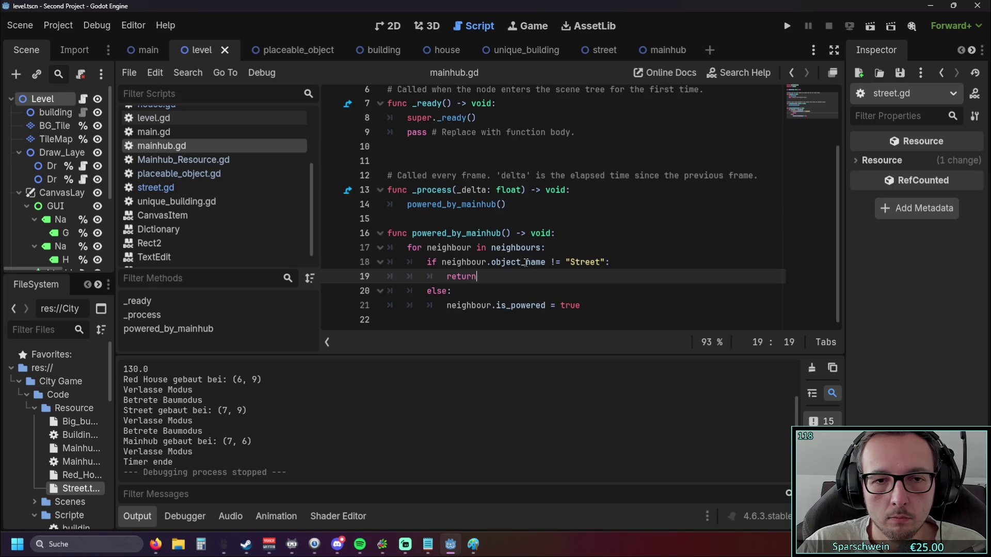
Step: Playtest by placing a Mainhub at (4, 5) and a Red House at (7, 5), then close the game
{"action": "left_click", "coordinate": [791, 27]}
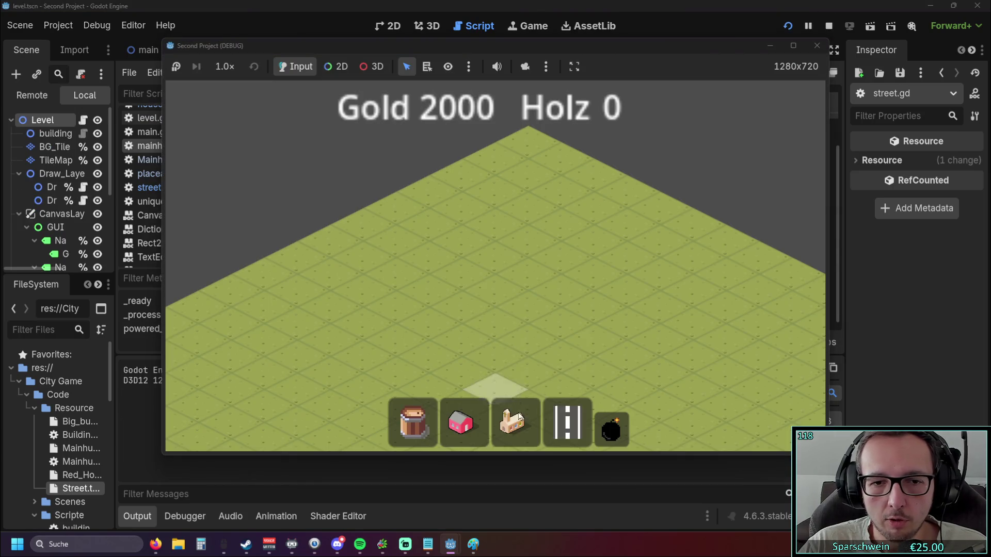
{"action": "left_click", "coordinate": [522, 325]}
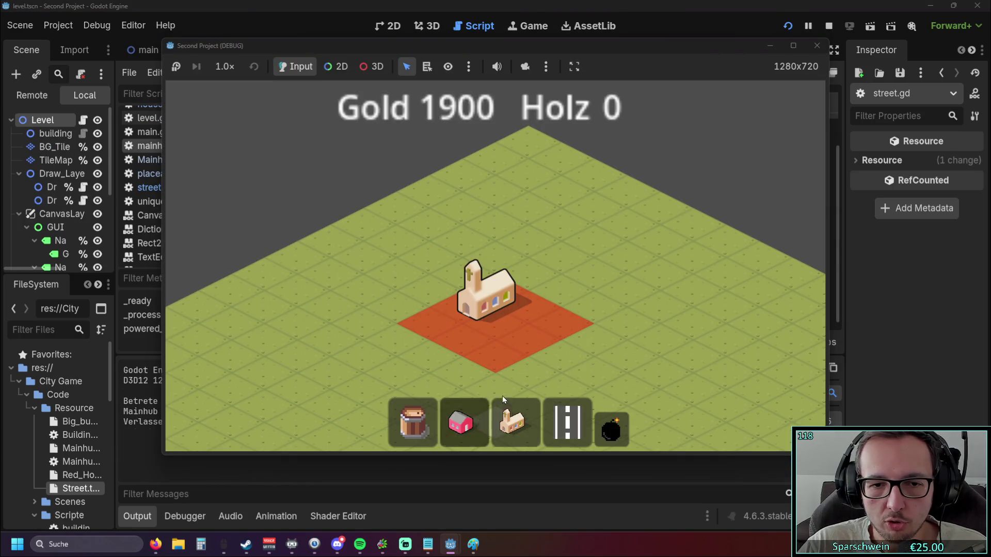
{"action": "left_click", "coordinate": [461, 421]}
{"action": "left_click", "coordinate": [571, 342]}
{"action": "key", "text": "Down"}
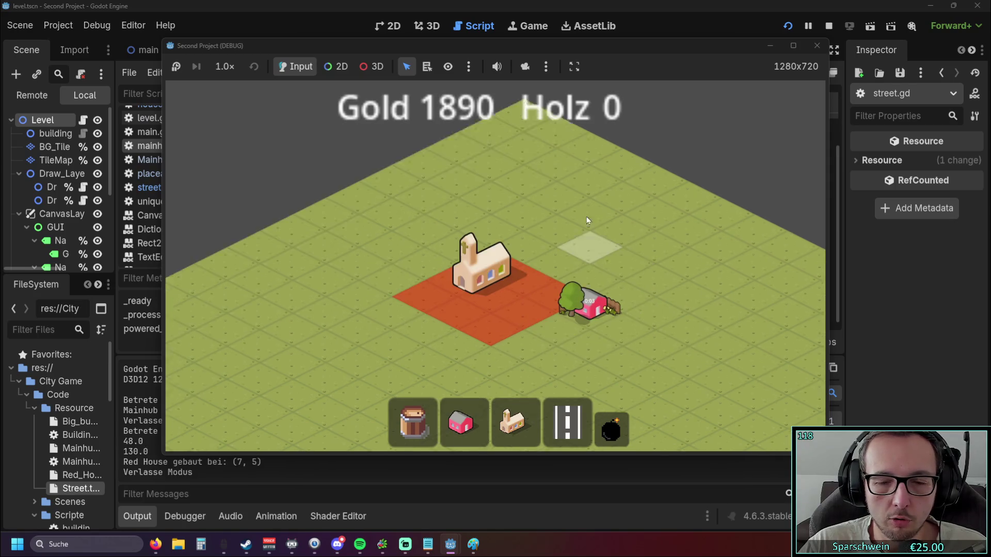
{"action": "key", "text": "Escape"}
{"action": "left_click", "coordinate": [819, 47]}
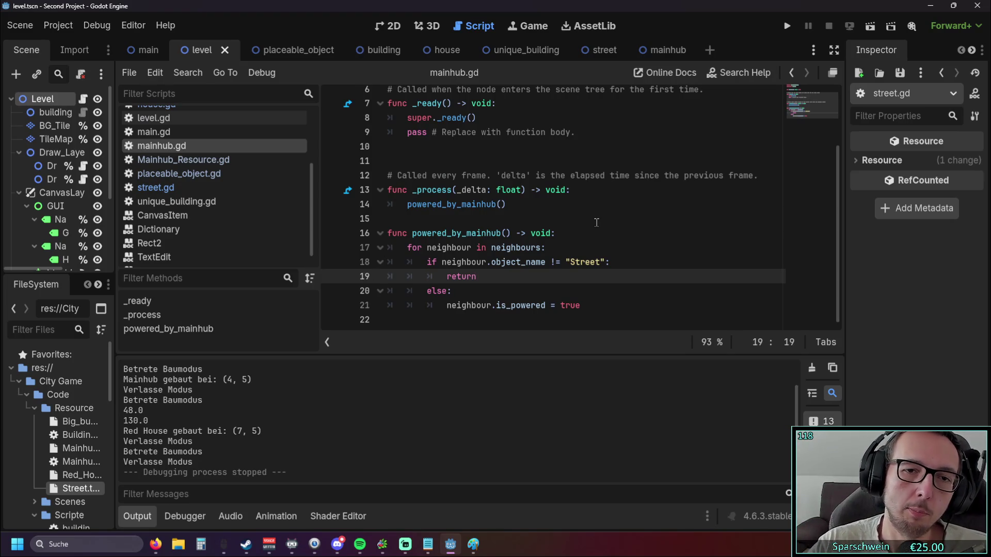
Step: Inspect mainhub.gd's powered_by_mainhub call on line 14 and the neighbour.is_powered assignment on line 21, then switch to street.gd
{"action": "key", "text": "Up"}
{"action": "key", "text": "Up"}
{"action": "key", "text": "Up"}
{"action": "key", "text": "End"}
{"action": "key", "text": "shift+Home"}
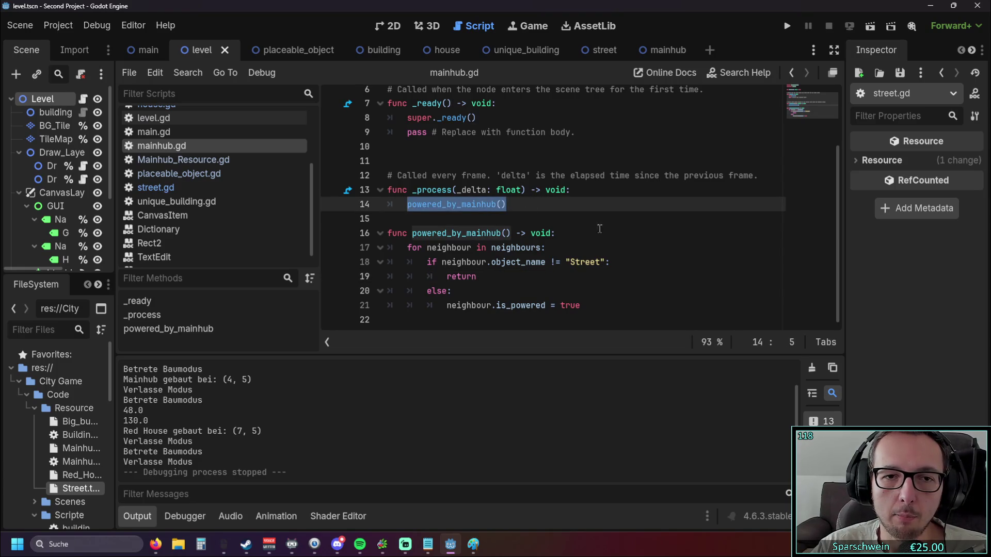
{"action": "left_click", "coordinate": [639, 224]}
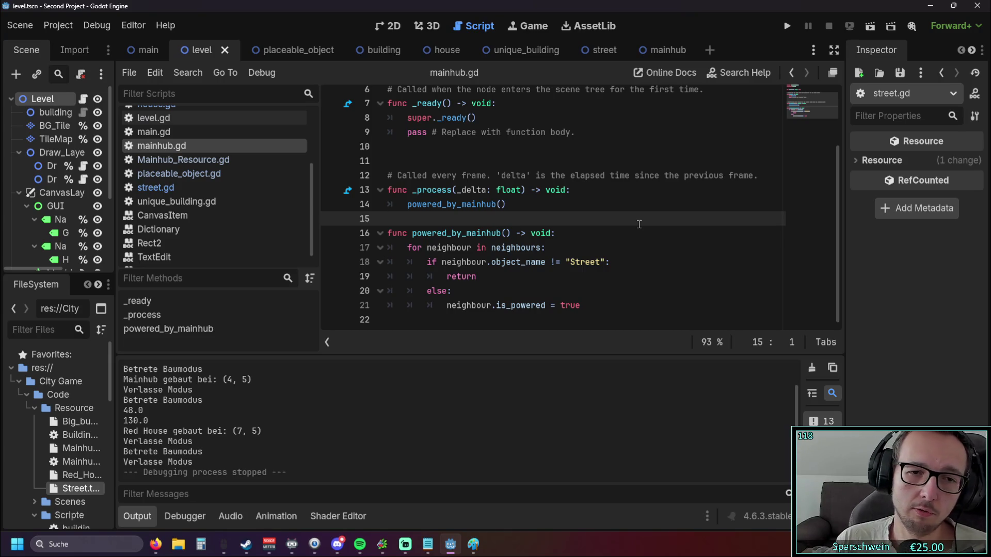
{"action": "left_click_drag", "start_coordinate": [582, 305], "coordinate": [445, 305]}
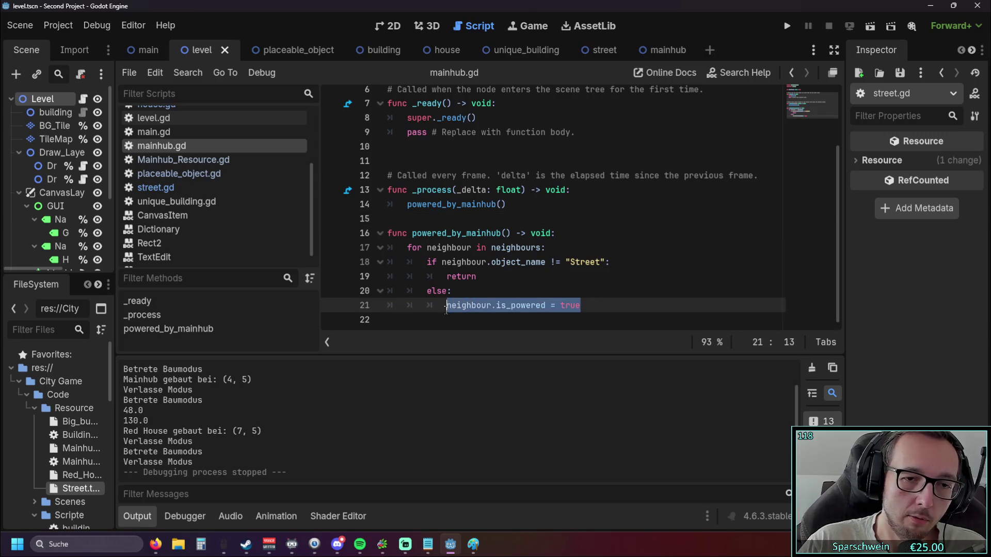
{"action": "left_click", "coordinate": [551, 287]}
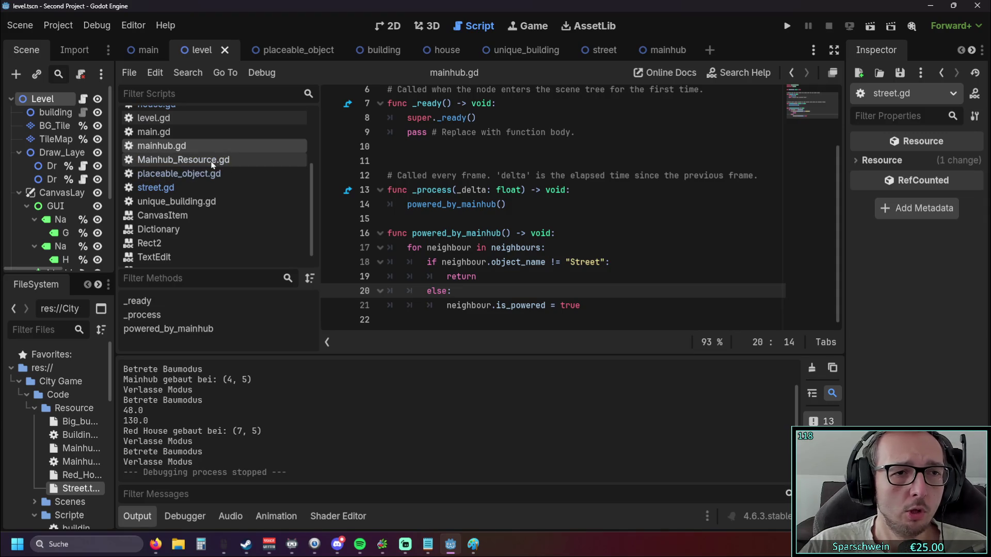
{"action": "left_click", "coordinate": [176, 188]}
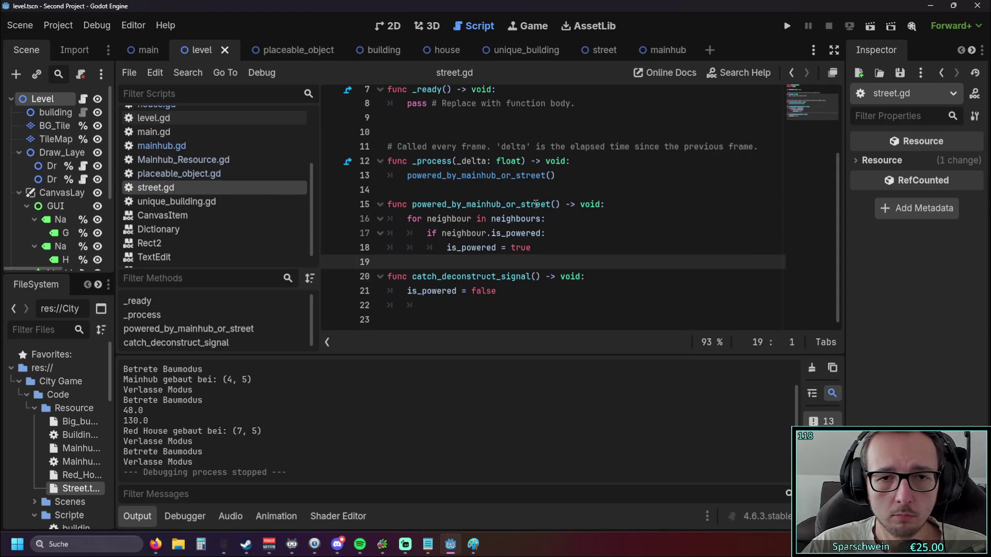
Step: Delete 'mainhub_or_' from the line 15 function name and the line 13 call, leaving powered_by_street
{"action": "scroll", "coordinate": [548, 217], "scroll_direction": "down", "scroll_amount": 1}
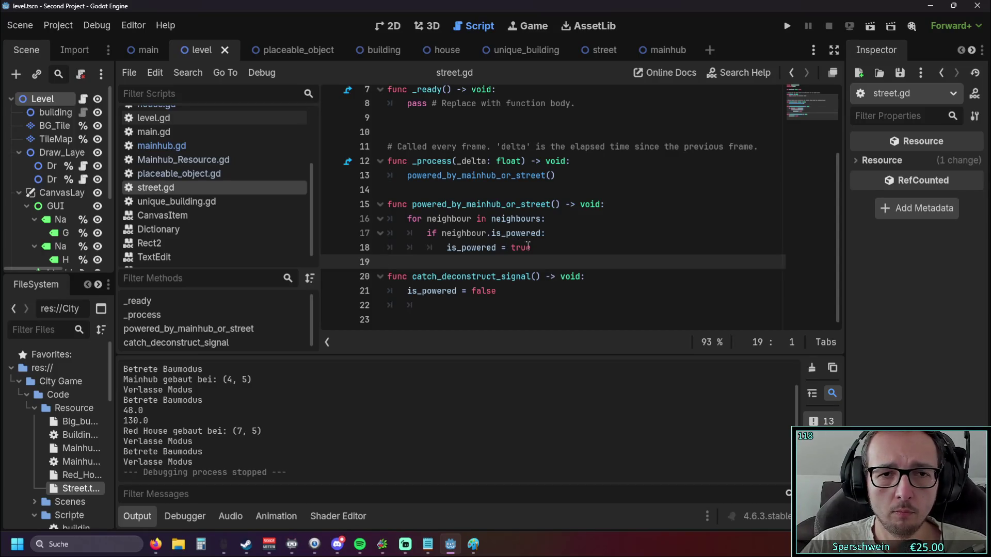
{"action": "left_click", "coordinate": [512, 205]}
{"action": "left_click_drag", "start_coordinate": [516, 205], "coordinate": [466, 205]}
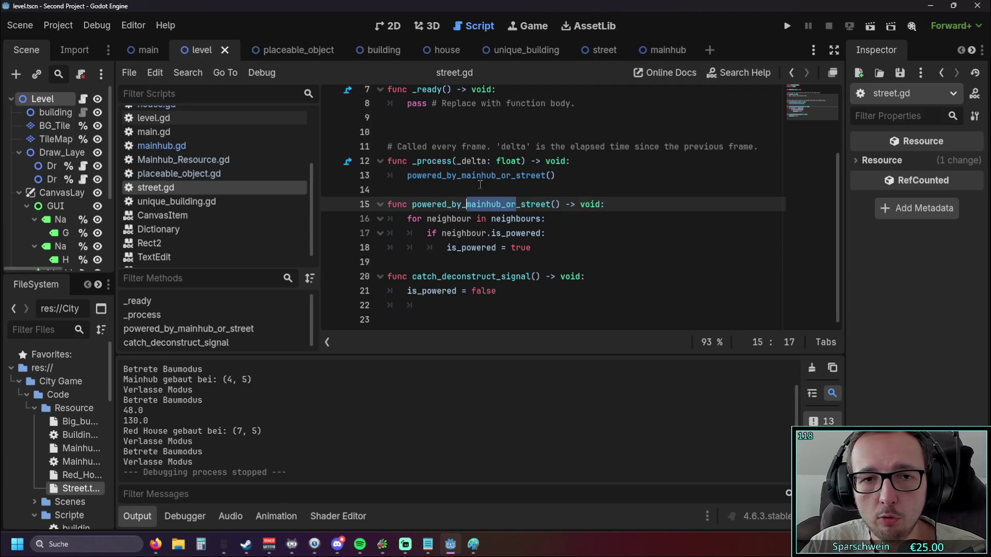
{"action": "key", "text": "BackSpace"}
{"action": "left_click_drag", "start_coordinate": [513, 176], "coordinate": [462, 176]}
{"action": "key", "text": "BackSpace"}
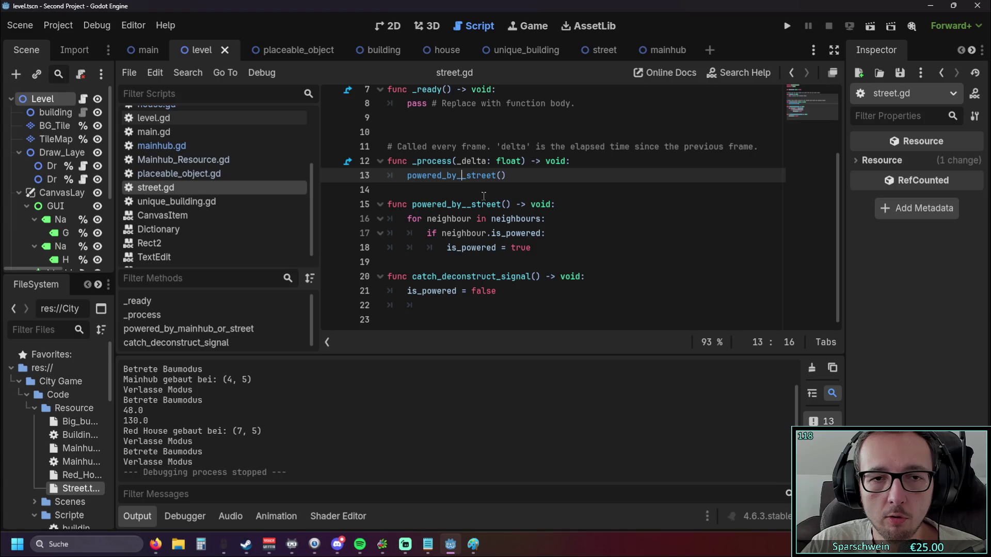
{"action": "left_click", "coordinate": [468, 205]}
{"action": "left_click", "coordinate": [468, 176]}
{"action": "key", "text": "BackSpace"}
{"action": "left_click", "coordinate": [564, 190]}
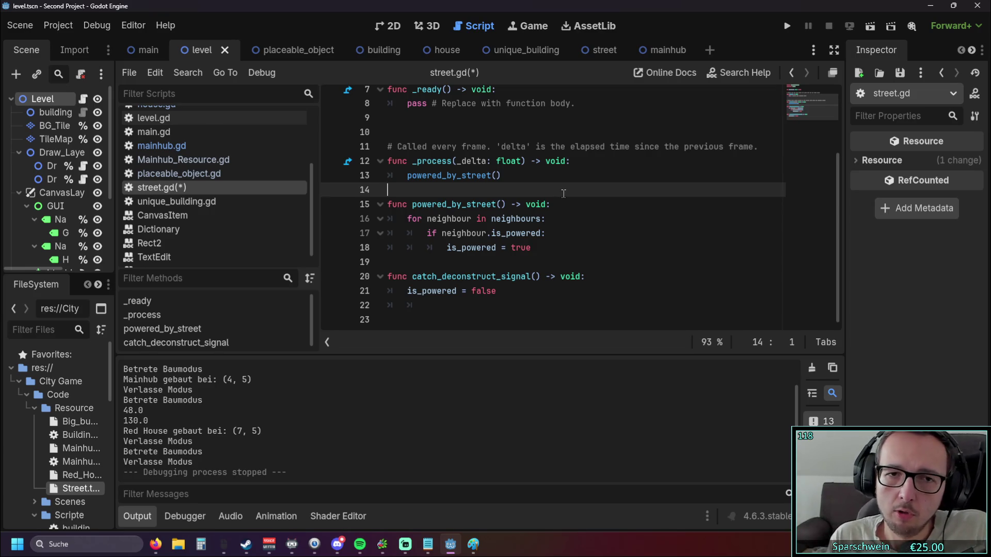
{"action": "scroll", "coordinate": [563, 194], "scroll_direction": "up", "scroll_amount": 1}
{"action": "left_click", "coordinate": [581, 205]}
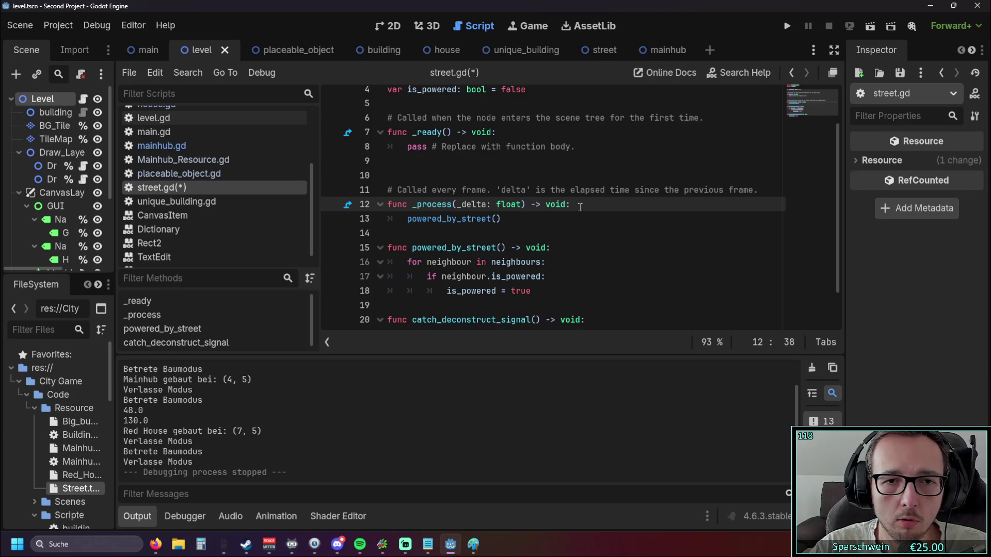
Step: Start a new if line in _process using the copied is_powered name and '= false'
{"action": "key", "text": "Return"}
{"action": "type", "text": "if"}
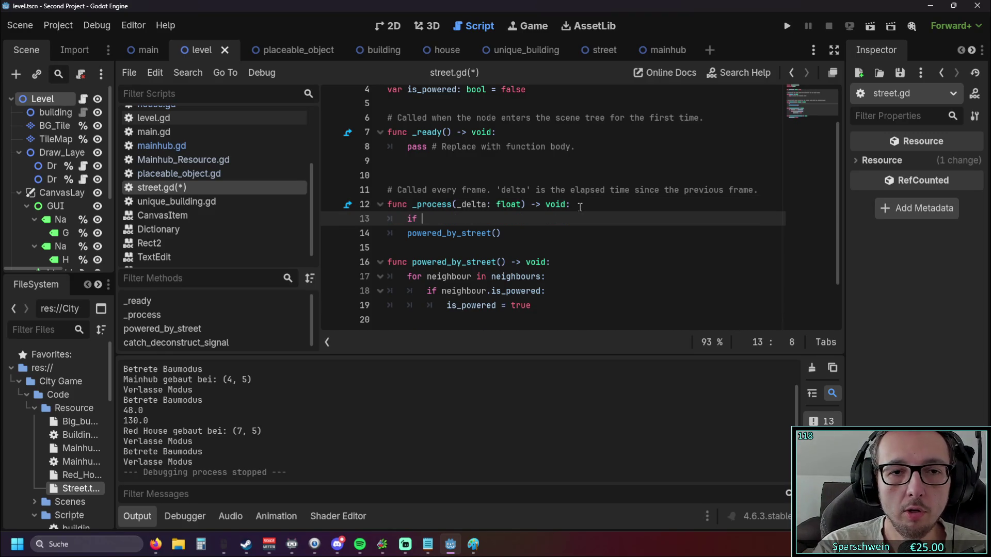
{"action": "scroll", "coordinate": [553, 173], "scroll_direction": "up", "scroll_amount": 2}
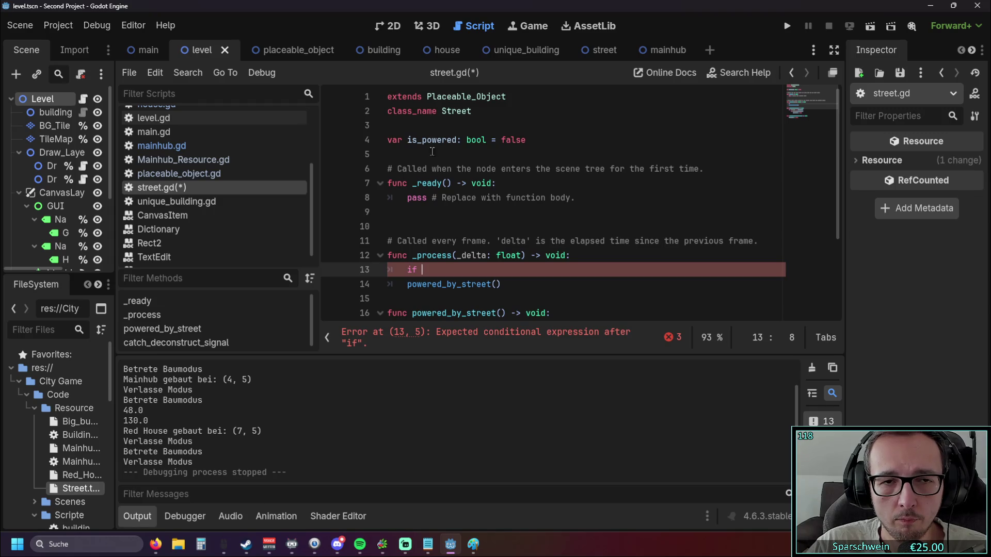
{"action": "double_click", "coordinate": [408, 140]}
{"action": "key", "text": "ctrl+c"}
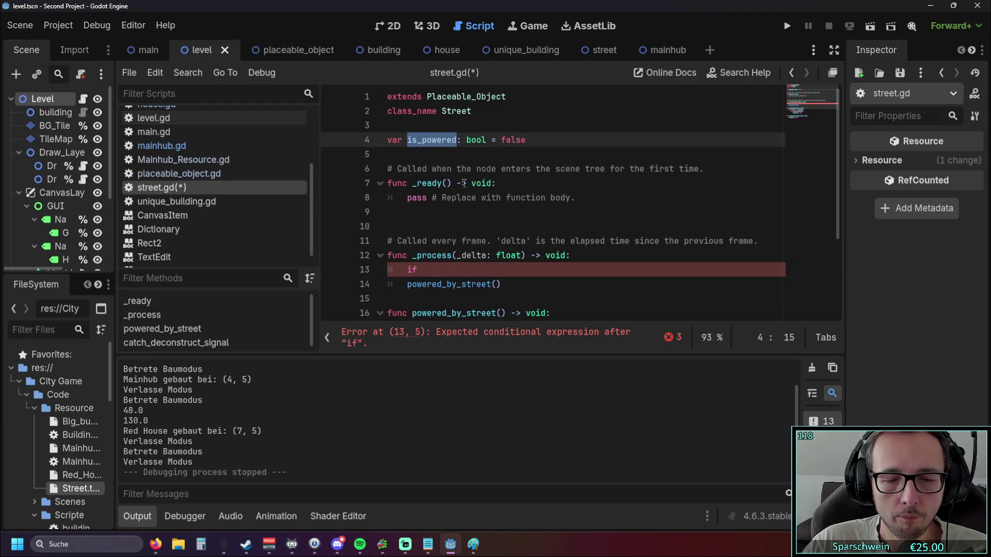
{"action": "left_click", "coordinate": [428, 270]}
{"action": "key", "text": "ctrl+v"}
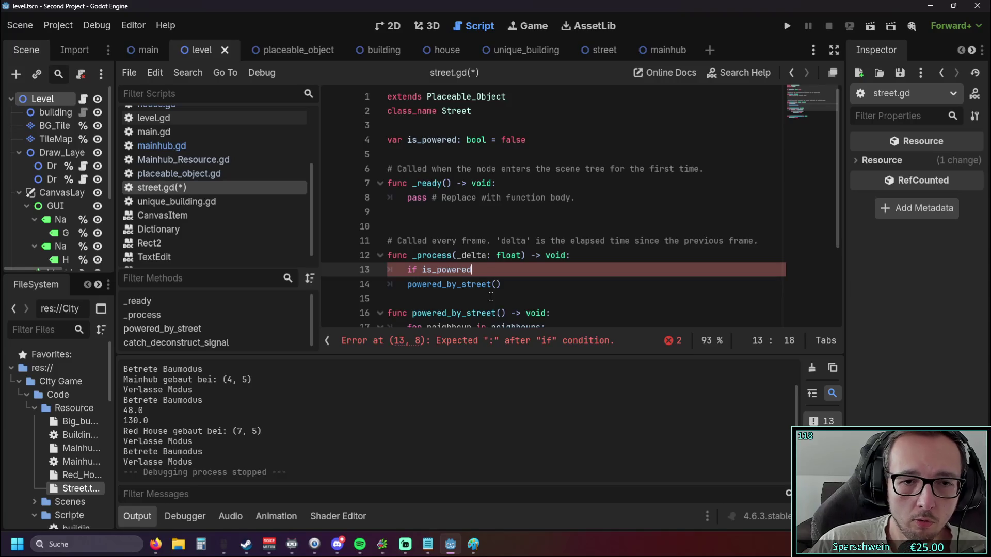
{"action": "type", "text": " = "}
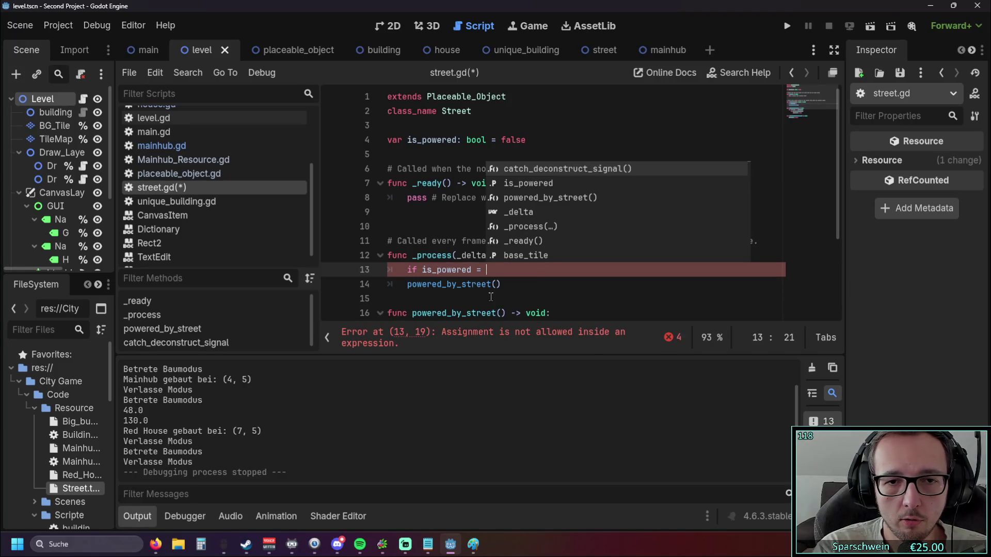
{"action": "type", "text": "false"}
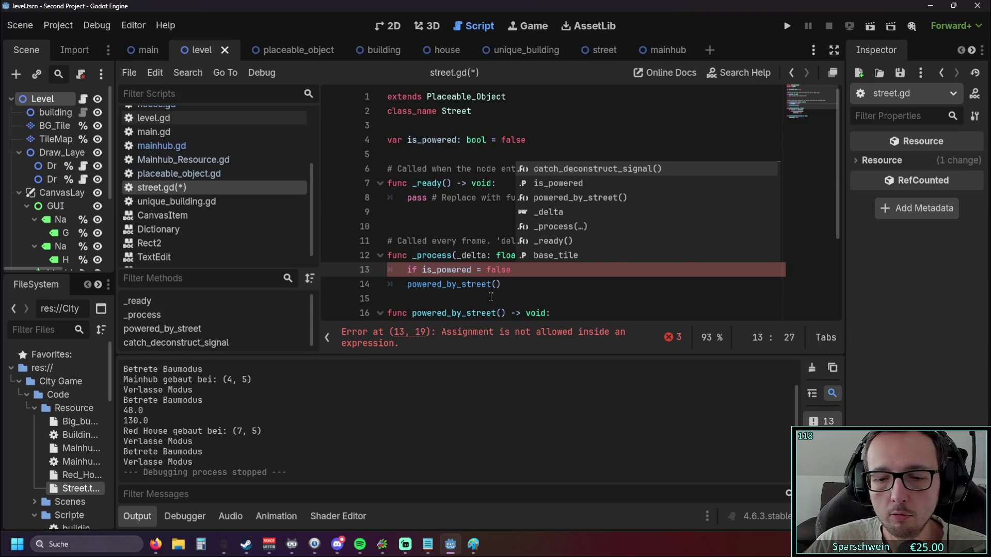
Step: Indent the powered_by_street() call under the if, add the colon and correct the comparison to ==
{"action": "left_click", "coordinate": [491, 297]}
{"action": "key", "text": "Up"}
{"action": "key", "text": "Tab"}
{"action": "key", "text": "Down"}
{"action": "scroll", "coordinate": [489, 278], "scroll_direction": "down", "scroll_amount": 1}
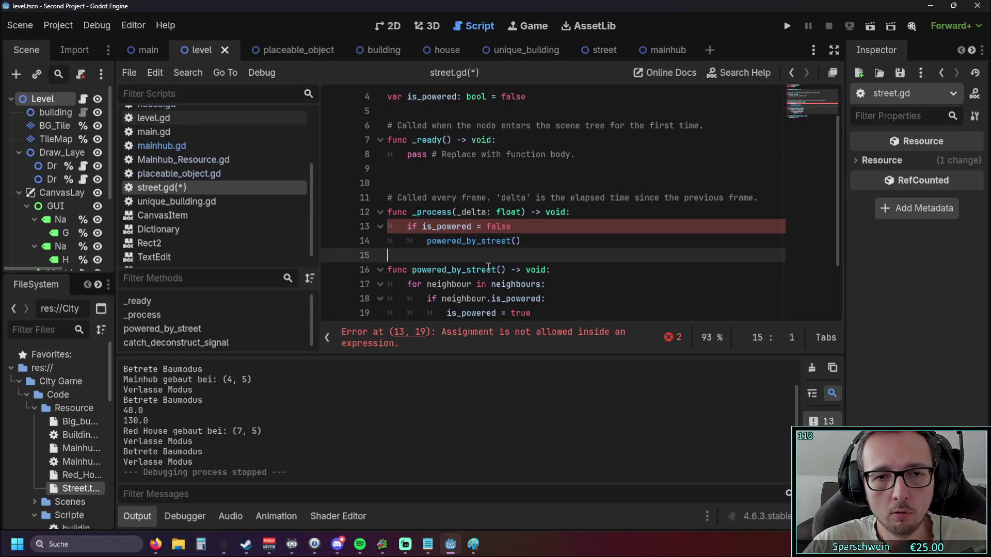
{"action": "left_click", "coordinate": [516, 227]}
{"action": "type", "text": ":"}
{"action": "left_click", "coordinate": [516, 256]}
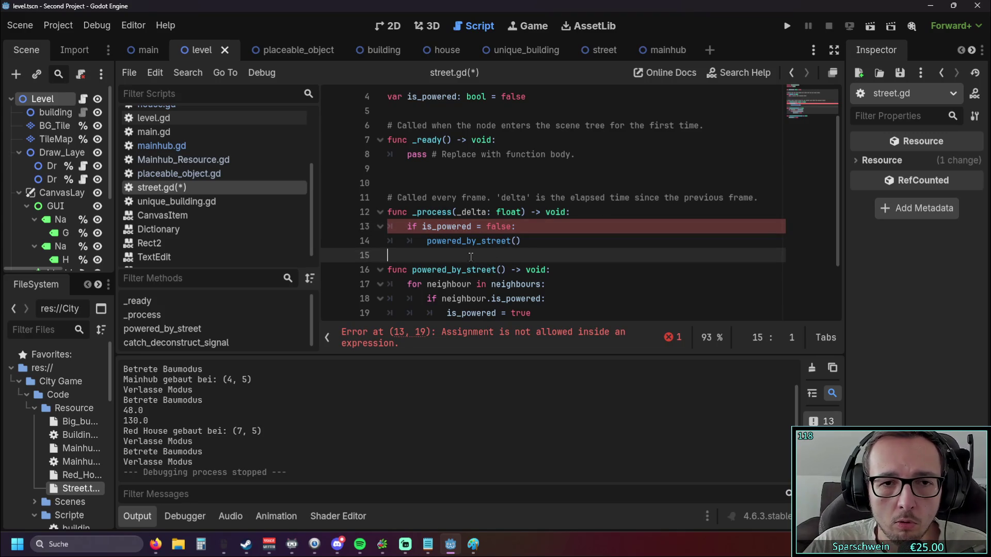
{"action": "left_click", "coordinate": [477, 227]}
{"action": "type", "text": "="}
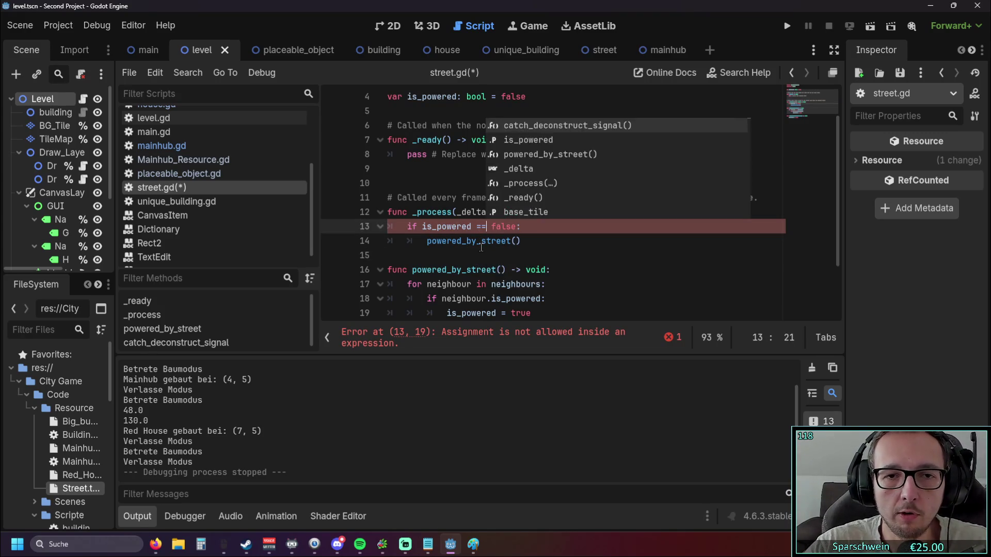
{"action": "left_click", "coordinate": [481, 241]}
{"action": "mouse_move", "coordinate": [481, 247]}
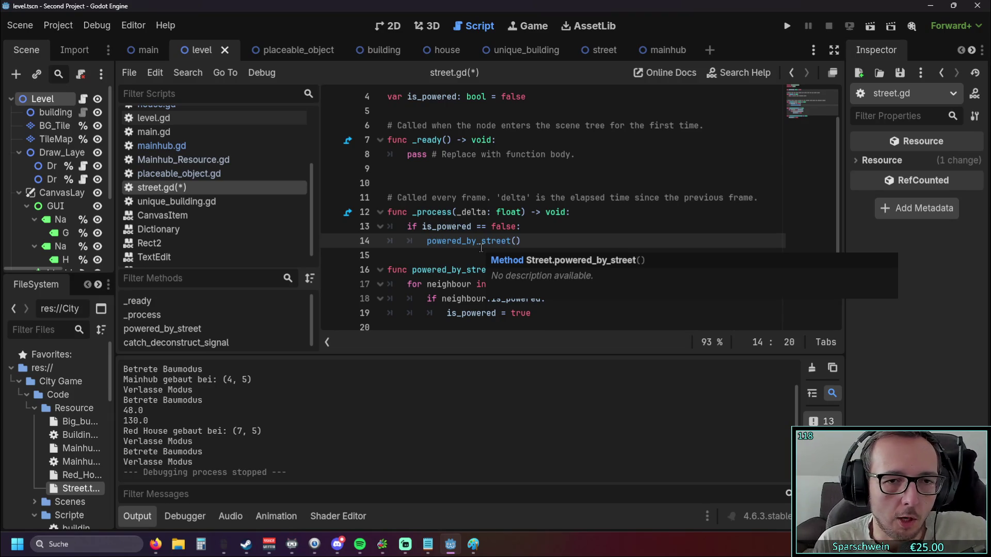
Step: Review the powered_by_street function block and the finished 'if is_powered == false:' line
{"action": "scroll", "coordinate": [482, 249], "scroll_direction": "down", "scroll_amount": 1}
{"action": "left_click", "coordinate": [531, 270]}
{"action": "key", "text": "shift+Up"}
{"action": "key", "text": "shift+Up"}
{"action": "key", "text": "shift+Up"}
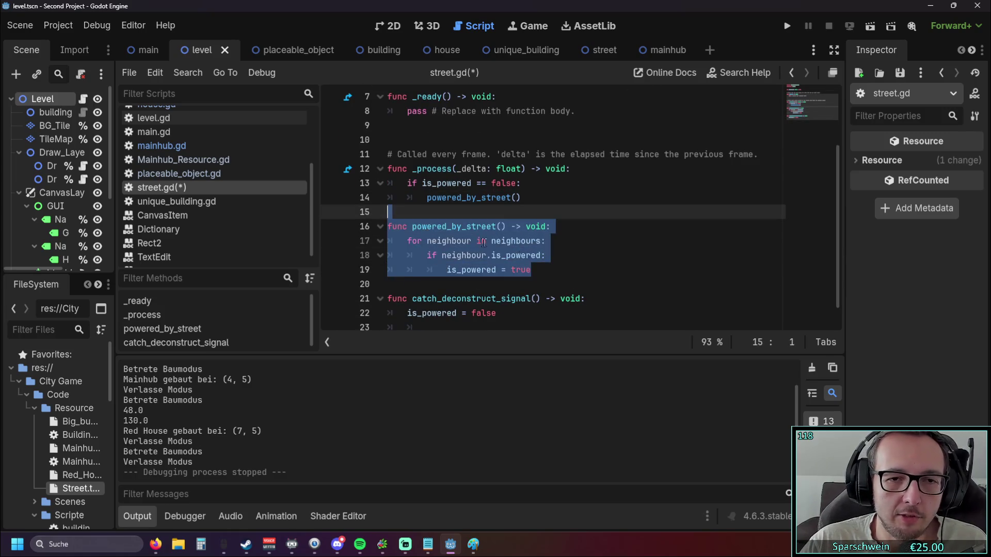
{"action": "scroll", "coordinate": [483, 243], "scroll_direction": "up", "scroll_amount": 3}
{"action": "left_click", "coordinate": [593, 234]}
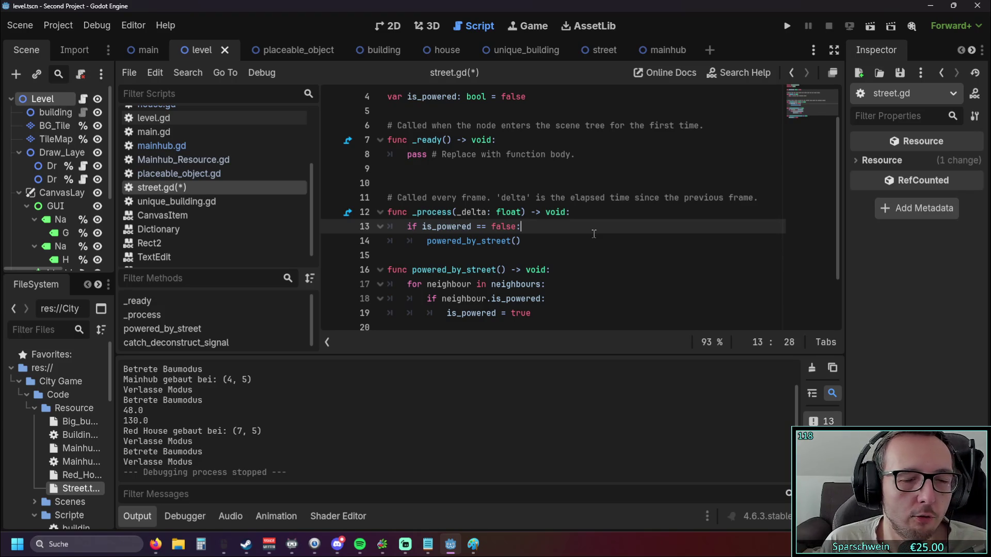
{"action": "scroll", "coordinate": [583, 229], "scroll_direction": "down", "scroll_amount": 1}
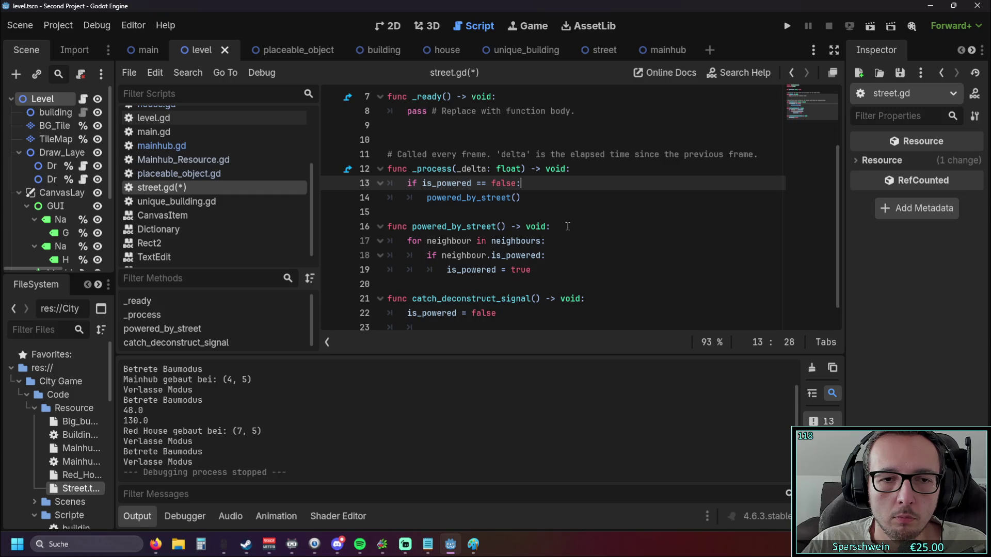
{"action": "scroll", "coordinate": [568, 225], "scroll_direction": "down", "scroll_amount": 1}
{"action": "scroll", "coordinate": [510, 210], "scroll_direction": "up", "scroll_amount": 2}
Step: Launch the game, place a couple of street tiles and the main hub church
{"action": "scroll", "coordinate": [511, 211], "scroll_direction": "down", "scroll_amount": 1}
{"action": "left_click", "coordinate": [787, 27]}
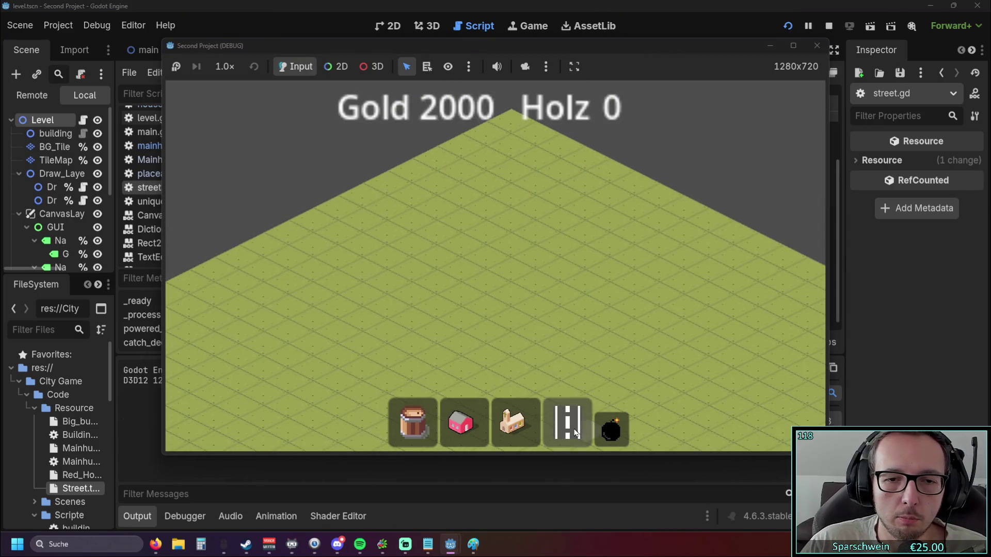
{"action": "left_click", "coordinate": [577, 433]}
{"action": "left_click", "coordinate": [486, 283]}
{"action": "scroll", "coordinate": [531, 324], "scroll_direction": "up", "scroll_amount": 2}
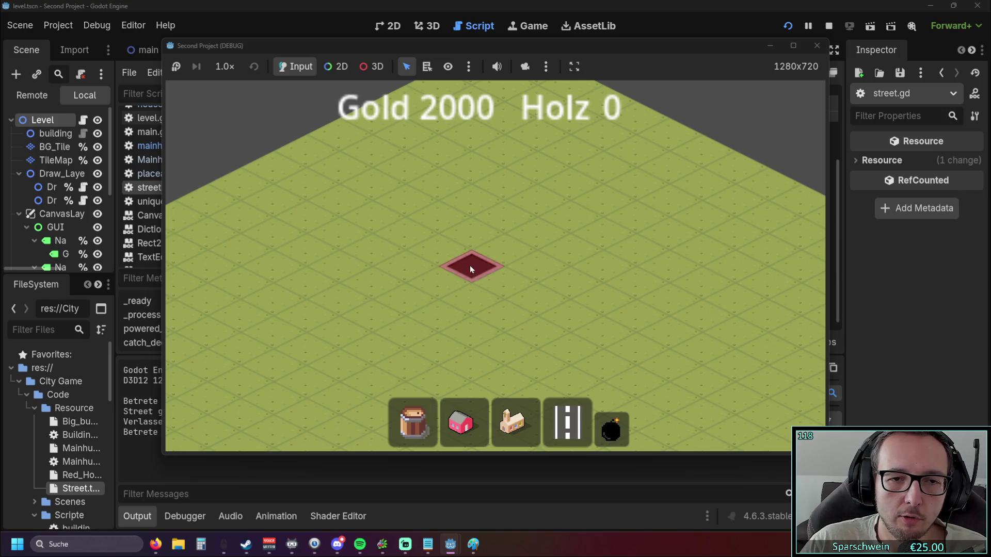
{"action": "scroll", "coordinate": [499, 314], "scroll_direction": "down", "scroll_amount": 2}
{"action": "left_click", "coordinate": [513, 423]}
{"action": "left_click", "coordinate": [483, 249]}
{"action": "scroll", "coordinate": [483, 249], "scroll_direction": "up", "scroll_amount": 2}
Step: Drag a long street line from the hub, demolish its far end with the bomb tool, then stop the game
{"action": "left_click", "coordinate": [568, 423]}
{"action": "left_click", "coordinate": [454, 343]}
{"action": "left_click_drag", "start_coordinate": [440, 318], "coordinate": [653, 258]}
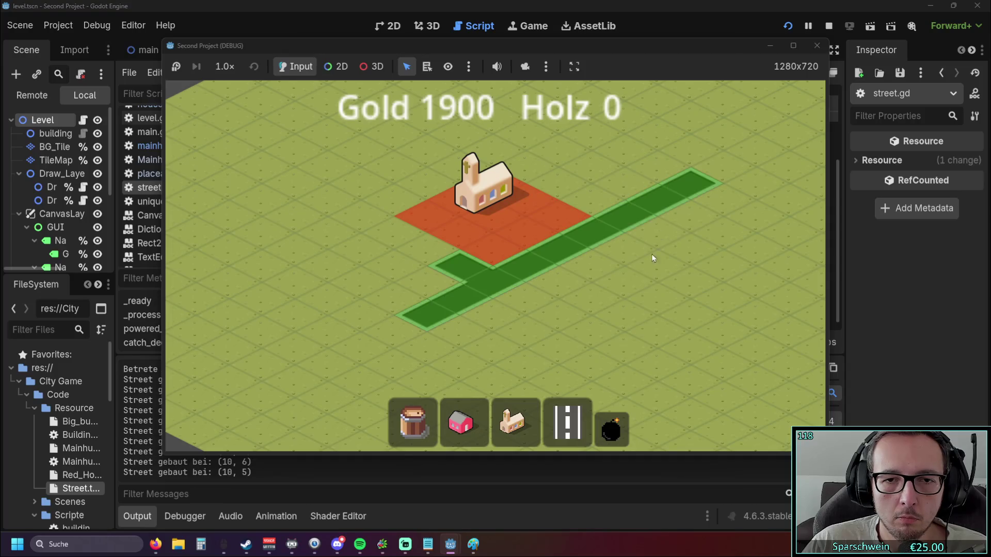
{"action": "right_click", "coordinate": [457, 345]}
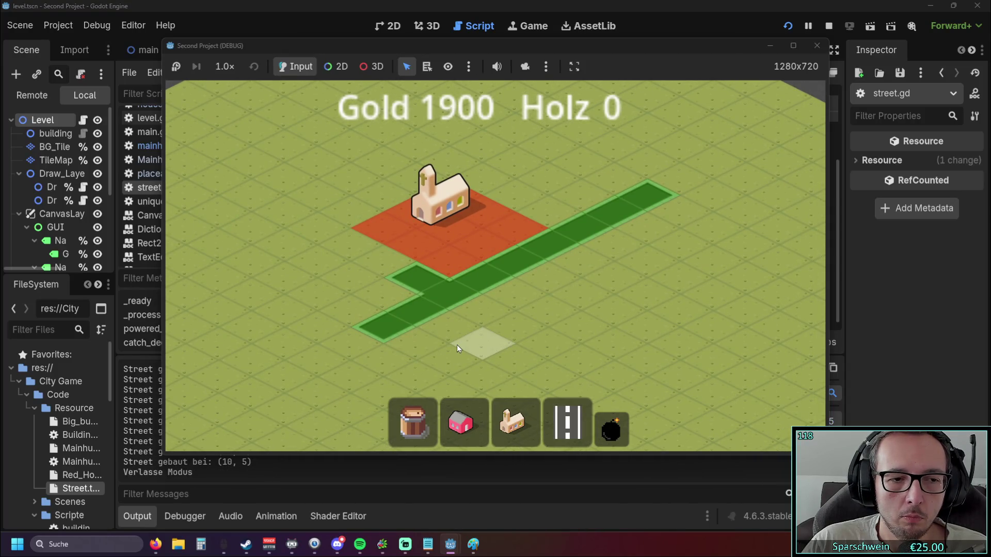
{"action": "left_click", "coordinate": [611, 429]}
{"action": "left_click", "coordinate": [610, 216]}
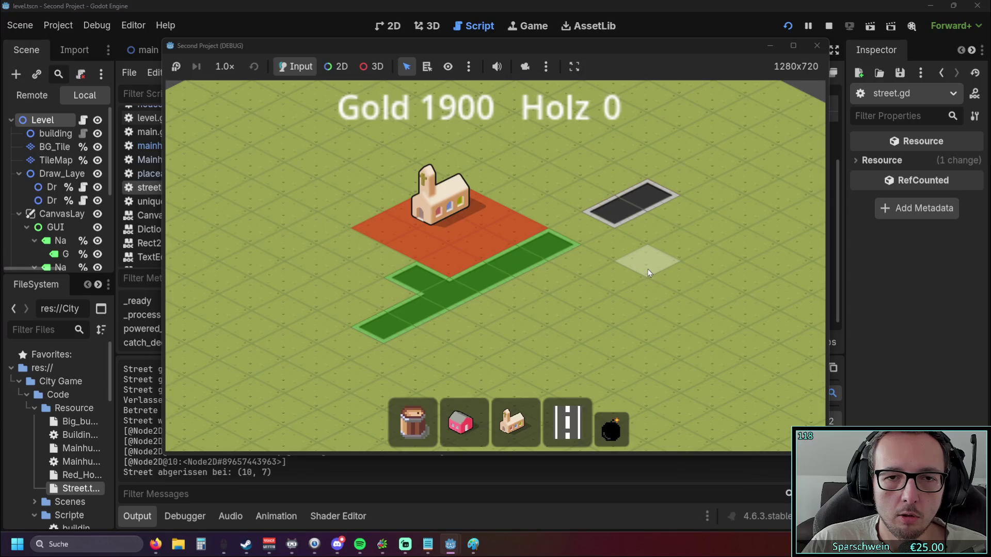
{"action": "left_click", "coordinate": [817, 45]}
{"action": "left_click", "coordinate": [463, 219]}
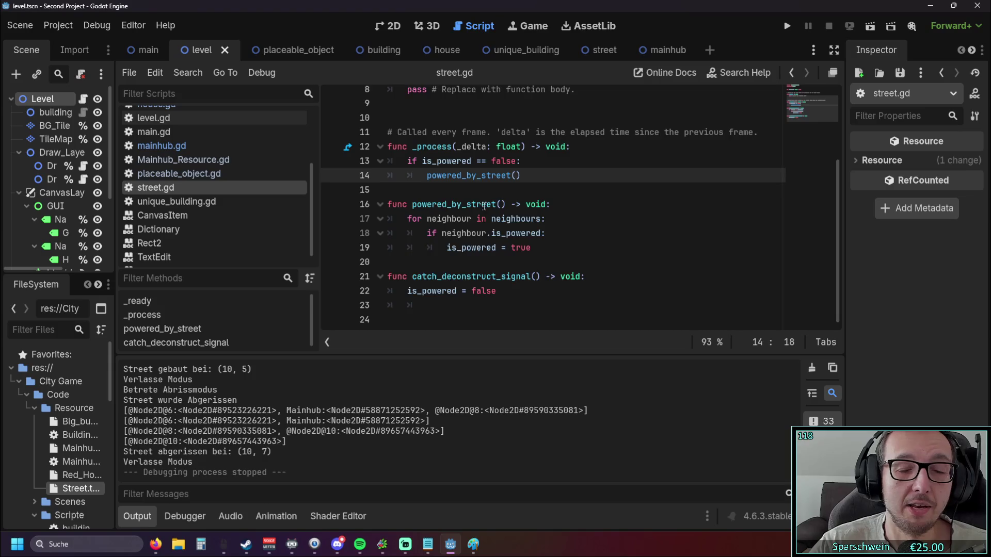
Step: Step through Mainhub_Resource.gd and placeable_object.gd to mainhub.gd in the Script list
{"action": "scroll", "coordinate": [483, 206], "scroll_direction": "up", "scroll_amount": 1}
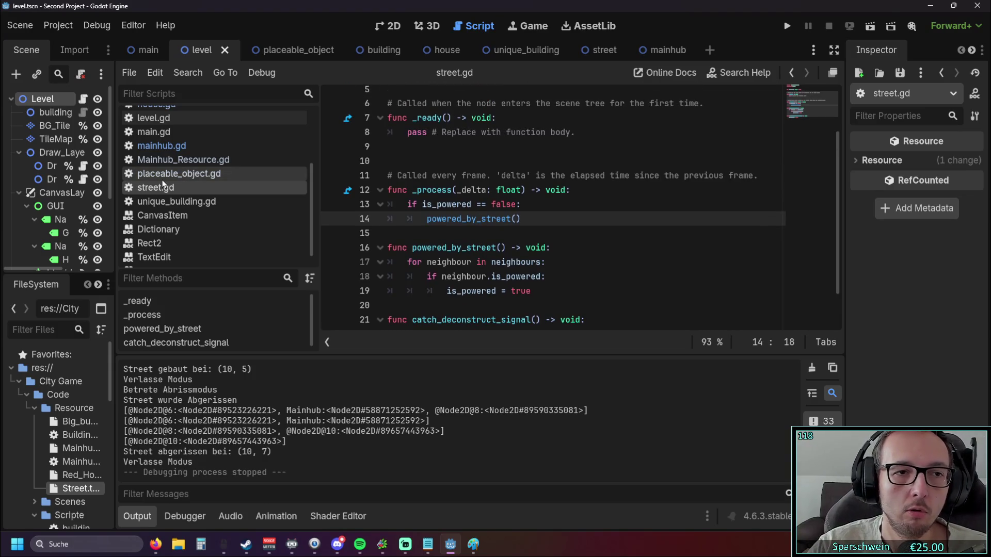
{"action": "left_click", "coordinate": [170, 160]}
{"action": "left_click", "coordinate": [178, 173]}
{"action": "scroll", "coordinate": [467, 226], "scroll_direction": "up", "scroll_amount": 2}
{"action": "scroll", "coordinate": [460, 223], "scroll_direction": "down", "scroll_amount": 4}
{"action": "scroll", "coordinate": [456, 222], "scroll_direction": "up", "scroll_amount": 1}
{"action": "scroll", "coordinate": [193, 196], "scroll_direction": "up", "scroll_amount": 1}
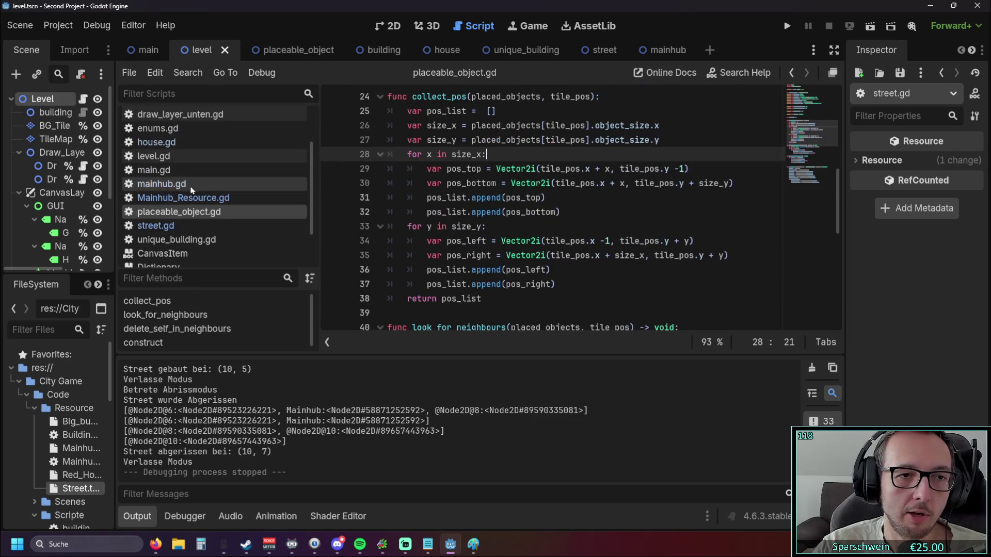
{"action": "left_click", "coordinate": [192, 195]}
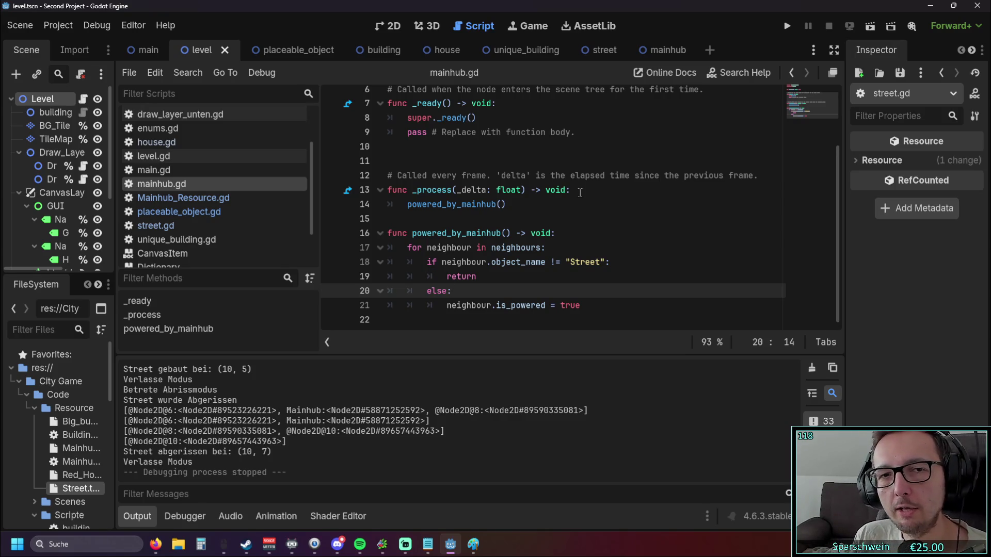
Step: Review the powered_by_mainhub call on line 14 of mainhub.gd
{"action": "left_click", "coordinate": [501, 208]}
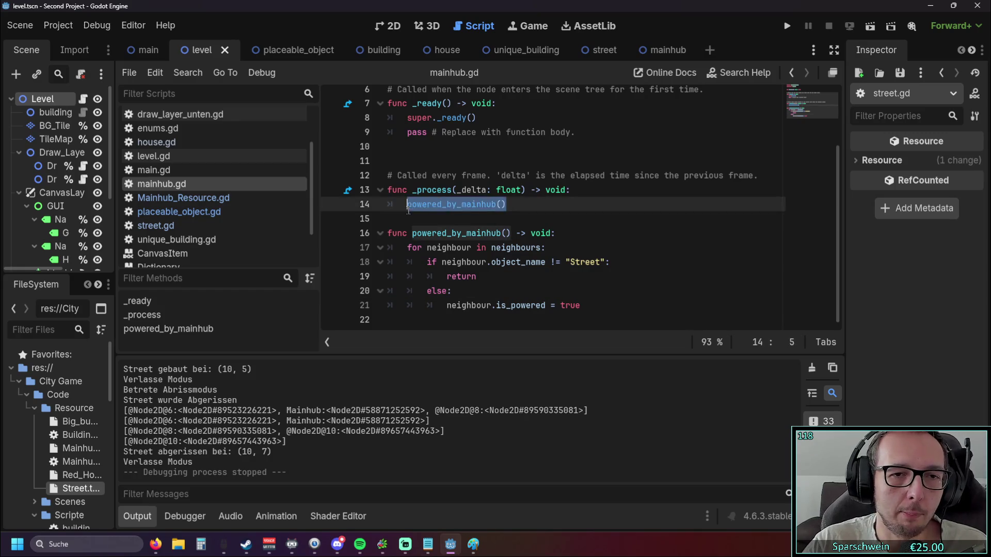
{"action": "left_click", "coordinate": [466, 216]}
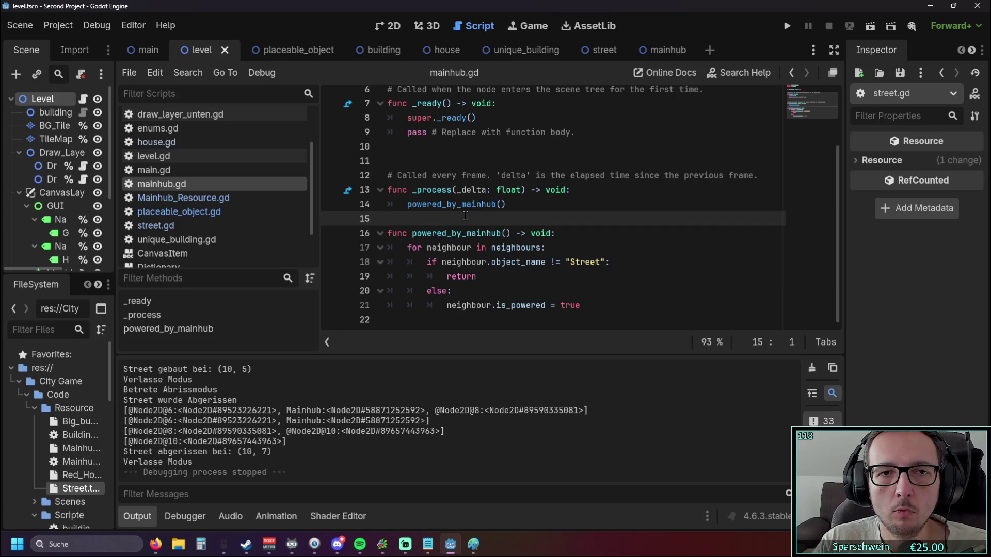
{"action": "scroll", "coordinate": [465, 216], "scroll_direction": "up", "scroll_amount": 2}
{"action": "scroll", "coordinate": [463, 209], "scroll_direction": "down", "scroll_amount": 2}
{"action": "scroll", "coordinate": [463, 209], "scroll_direction": "up", "scroll_amount": 1}
{"action": "scroll", "coordinate": [463, 209], "scroll_direction": "down", "scroll_amount": 1}
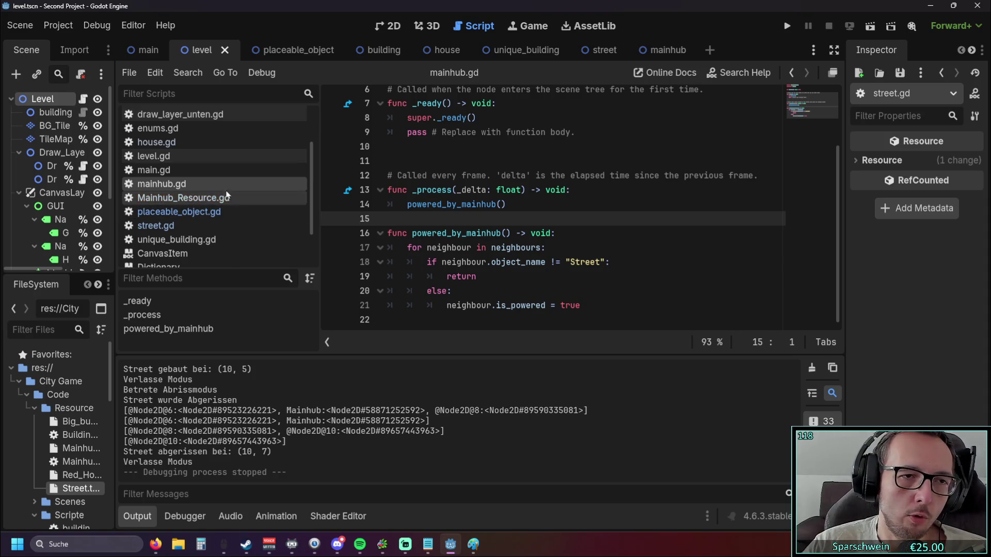
Step: Scroll through house.gd, then return to street.gd
{"action": "left_click", "coordinate": [192, 143]}
{"action": "scroll", "coordinate": [476, 195], "scroll_direction": "down", "scroll_amount": 8}
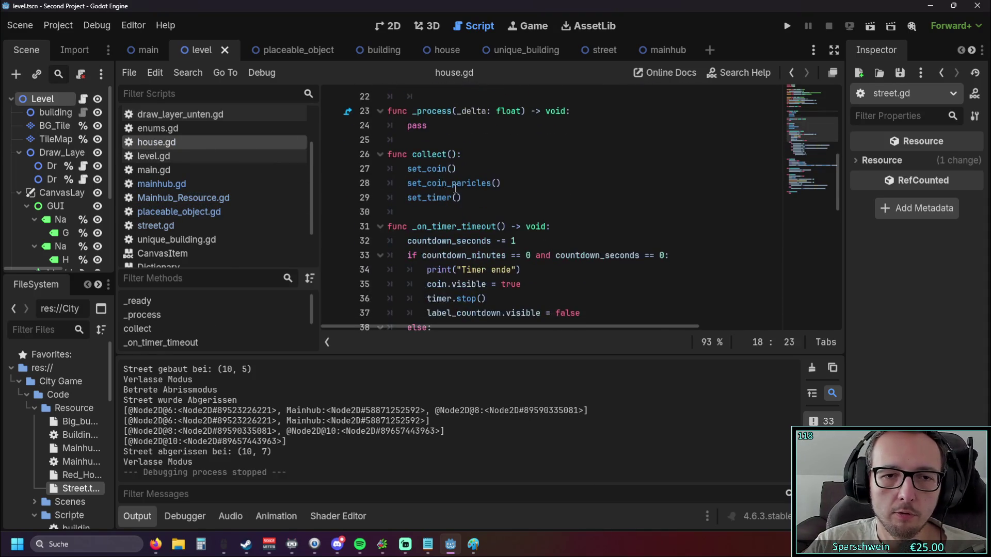
{"action": "scroll", "coordinate": [476, 194], "scroll_direction": "down", "scroll_amount": 8}
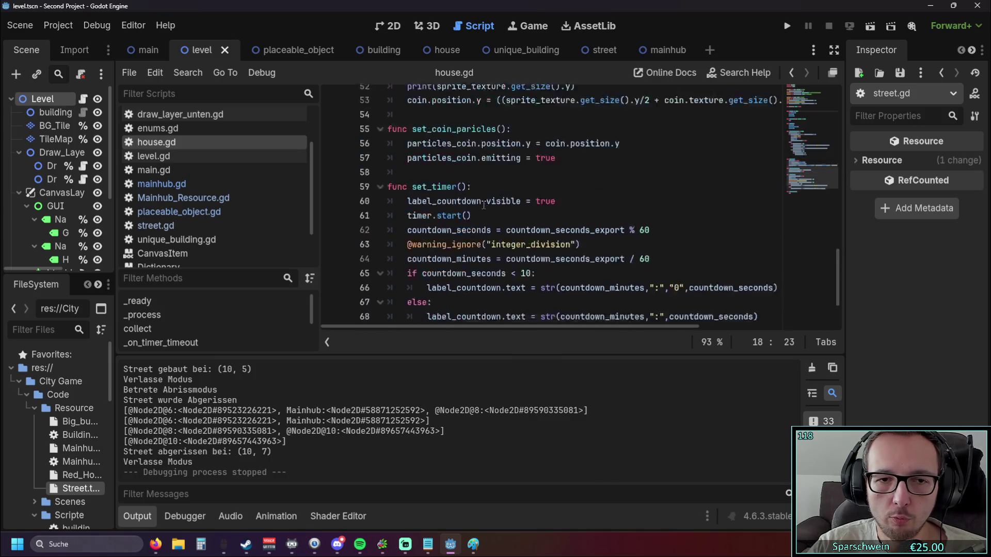
{"action": "scroll", "coordinate": [476, 195], "scroll_direction": "up", "scroll_amount": 18}
{"action": "scroll", "coordinate": [478, 199], "scroll_direction": "down", "scroll_amount": 1}
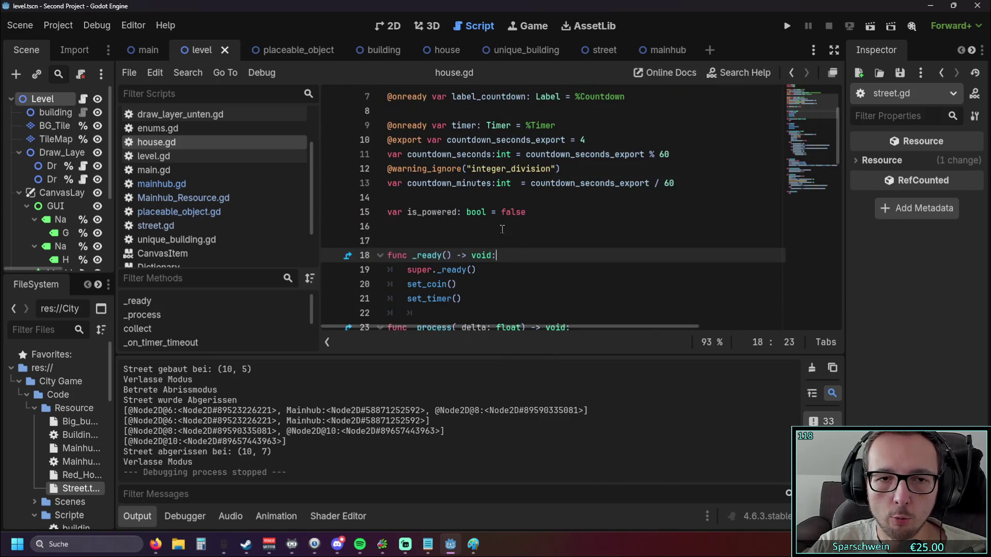
{"action": "scroll", "coordinate": [205, 199], "scroll_direction": "down", "scroll_amount": 1}
{"action": "left_click", "coordinate": [156, 206]}
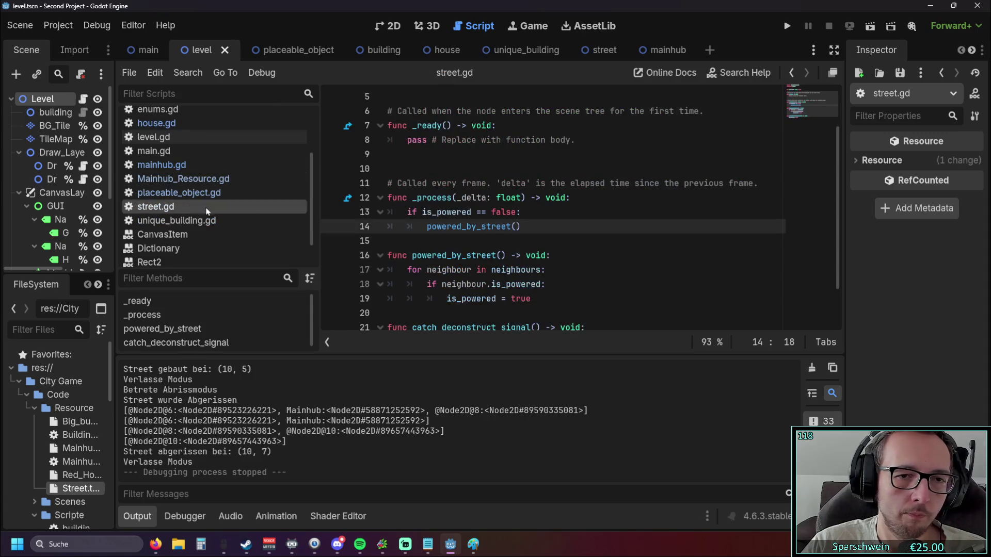
Step: Select and copy street.gd's powered_by_street function (lines 16–19), then bring up house.gd near line 70
{"action": "scroll", "coordinate": [442, 253], "scroll_direction": "down", "scroll_amount": 3}
{"action": "left_click", "coordinate": [426, 260]}
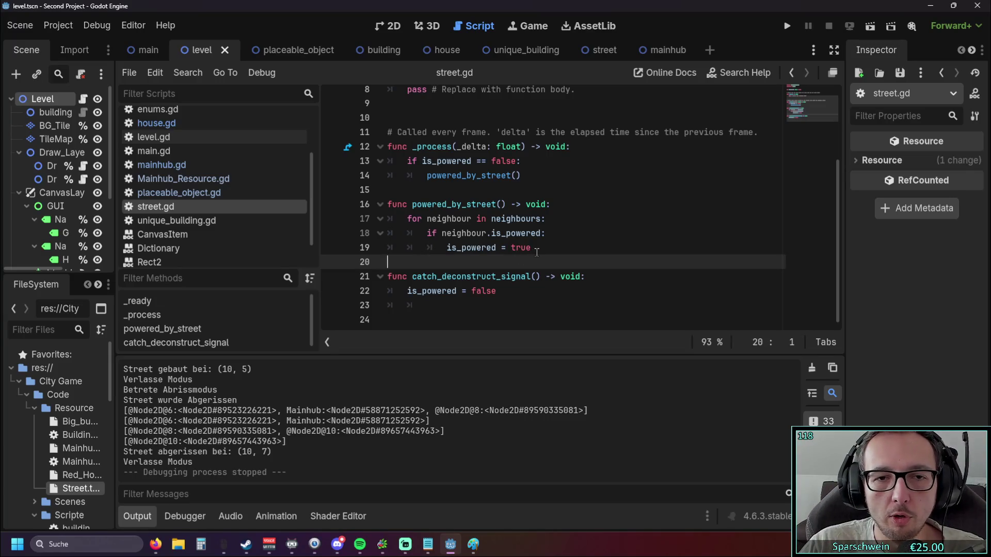
{"action": "left_click_drag", "start_coordinate": [535, 250], "coordinate": [381, 205]}
{"action": "key", "text": "ctrl+c"}
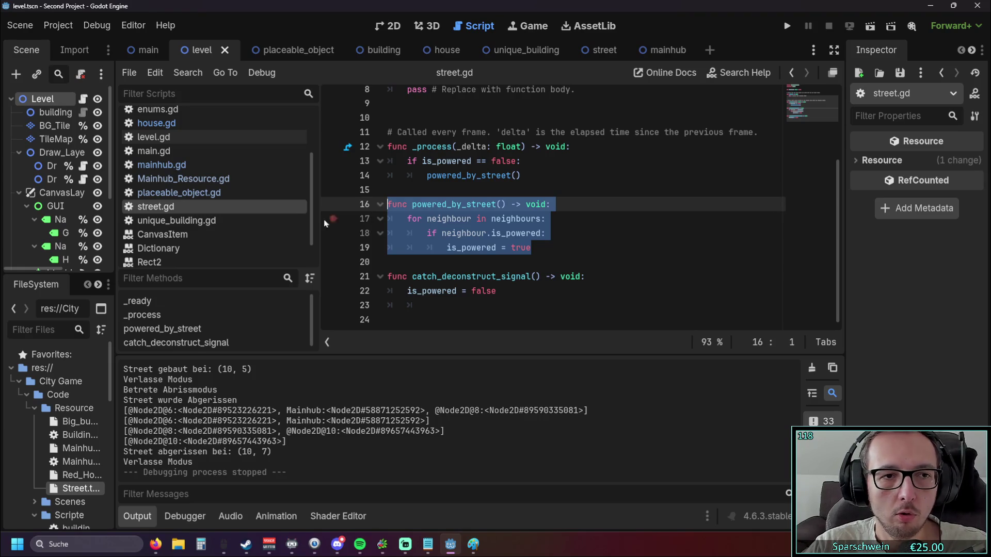
{"action": "scroll", "coordinate": [220, 176], "scroll_direction": "up", "scroll_amount": 1}
{"action": "scroll", "coordinate": [220, 176], "scroll_direction": "down", "scroll_amount": 1}
{"action": "scroll", "coordinate": [219, 176], "scroll_direction": "up", "scroll_amount": 1}
{"action": "left_click", "coordinate": [182, 149]}
{"action": "scroll", "coordinate": [526, 245], "scroll_direction": "down", "scroll_amount": 15}
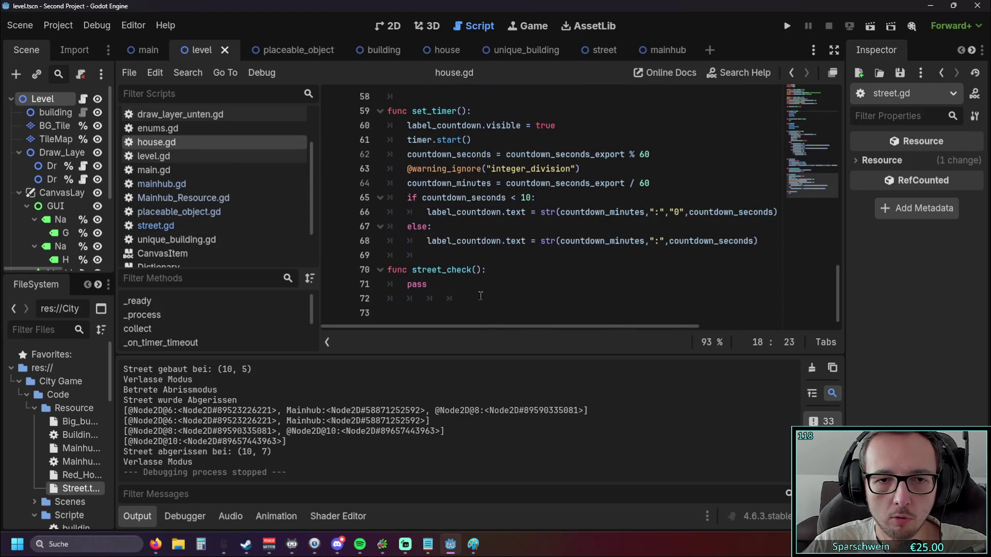
Step: Replace house.gd's street_check stub with the pasted powered_by_street loop
{"action": "left_click", "coordinate": [478, 297]}
{"action": "left_click_drag", "start_coordinate": [467, 298], "coordinate": [388, 270]}
{"action": "key", "text": "ctrl+v"}
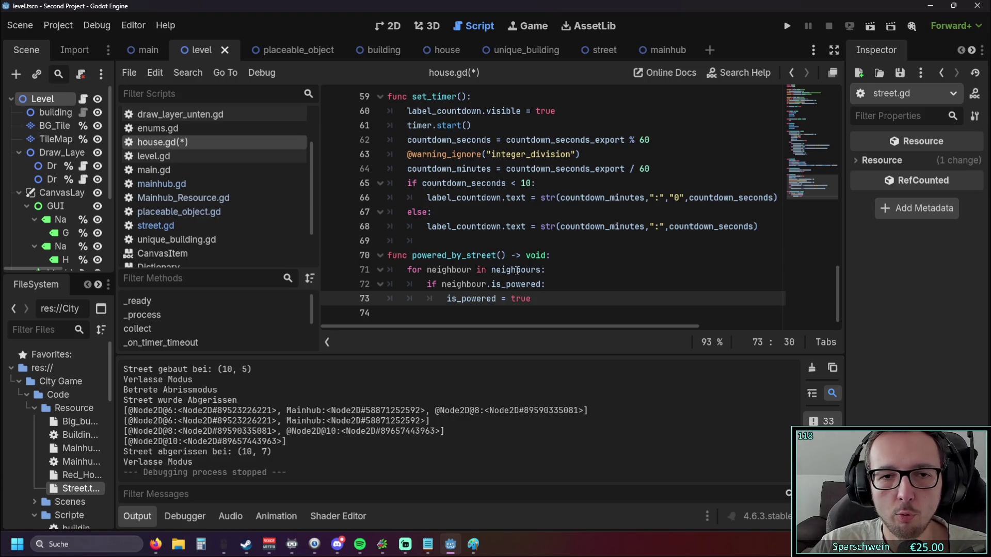
Step: Extend the if condition on line 72 with 'and neighbour.object_name == "Street"'
{"action": "left_click", "coordinate": [543, 285]}
{"action": "type", "text": "and naig"}
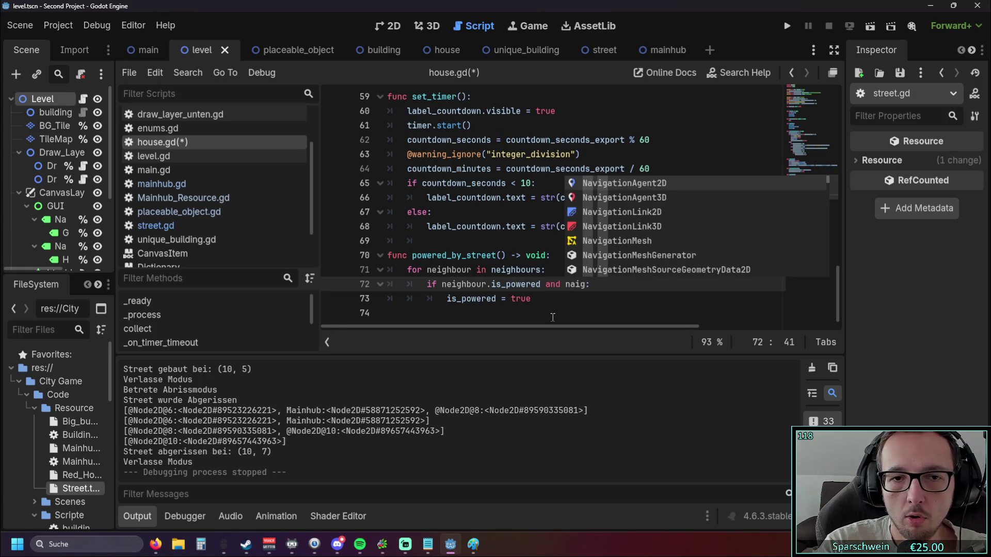
{"action": "type", "text": "h"}
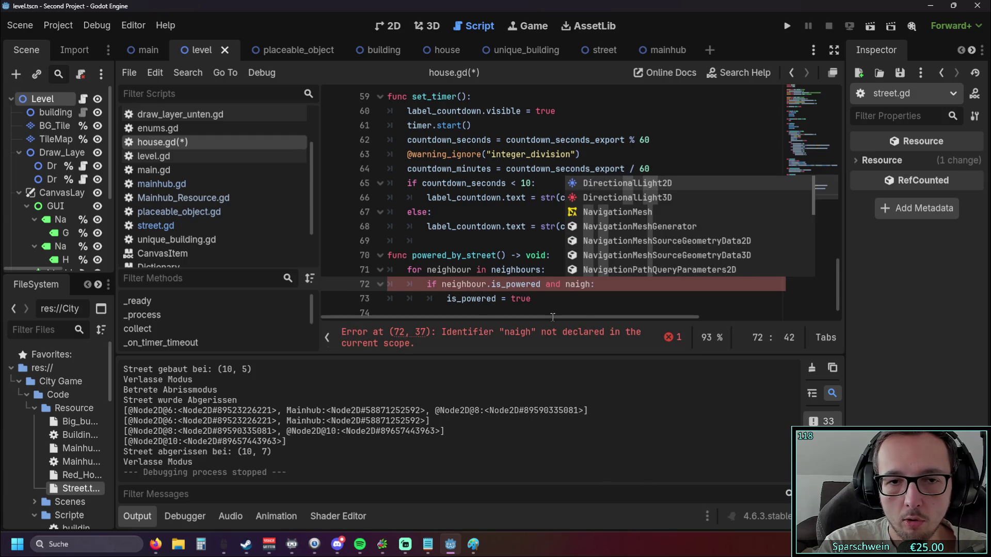
{"action": "key", "text": "BackSpace"}
{"action": "key", "text": "BackSpace"}
{"action": "key", "text": "BackSpace"}
{"action": "type", "text": "ei"}
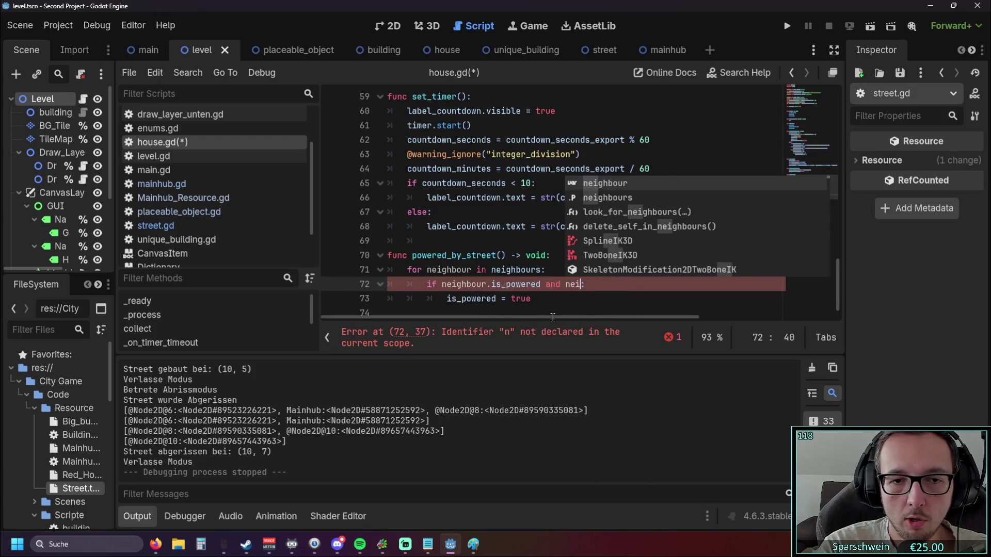
{"action": "type", "text": "ghbour"}
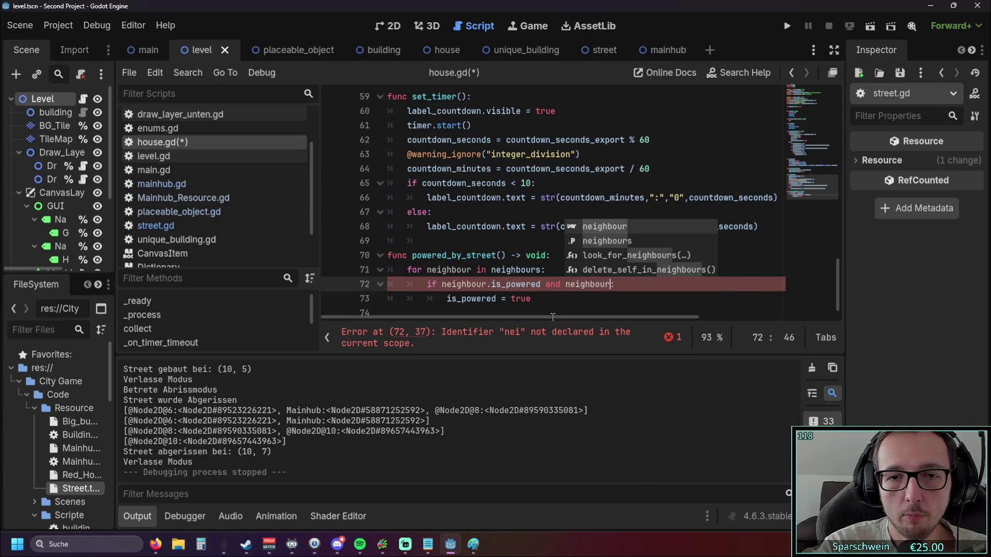
{"action": "type", "text": ".obje"}
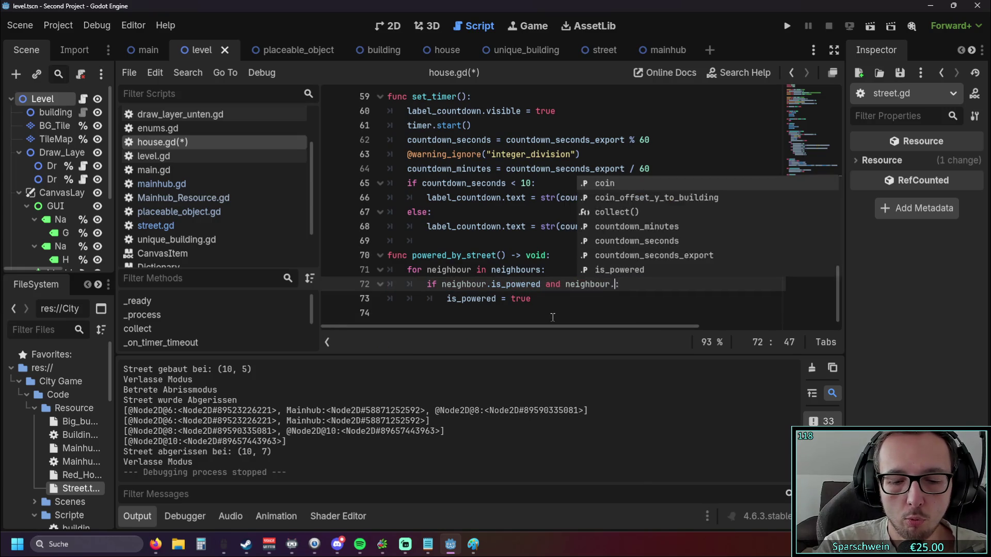
{"action": "type", "text": "ct"}
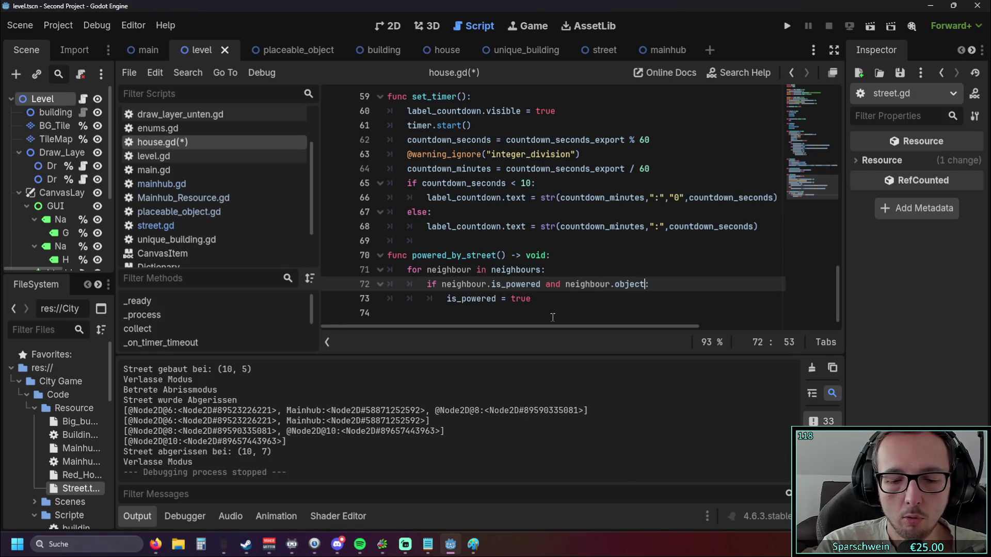
{"action": "type", "text": "_name ))"}
{"action": "key", "text": "BackSpace"}
{"action": "key", "text": "BackSpace"}
{"action": "type", "text": "== \""}
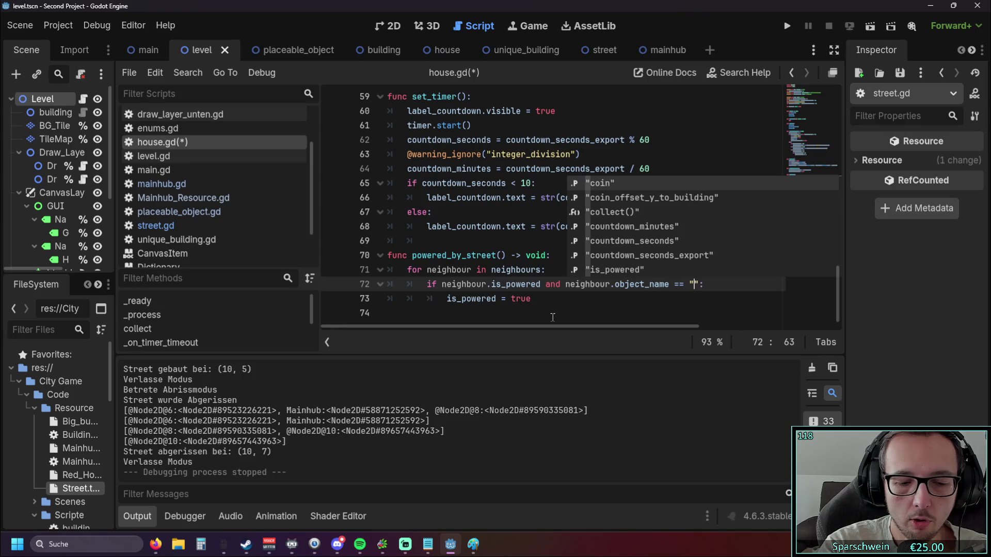
{"action": "type", "text": "Street"}
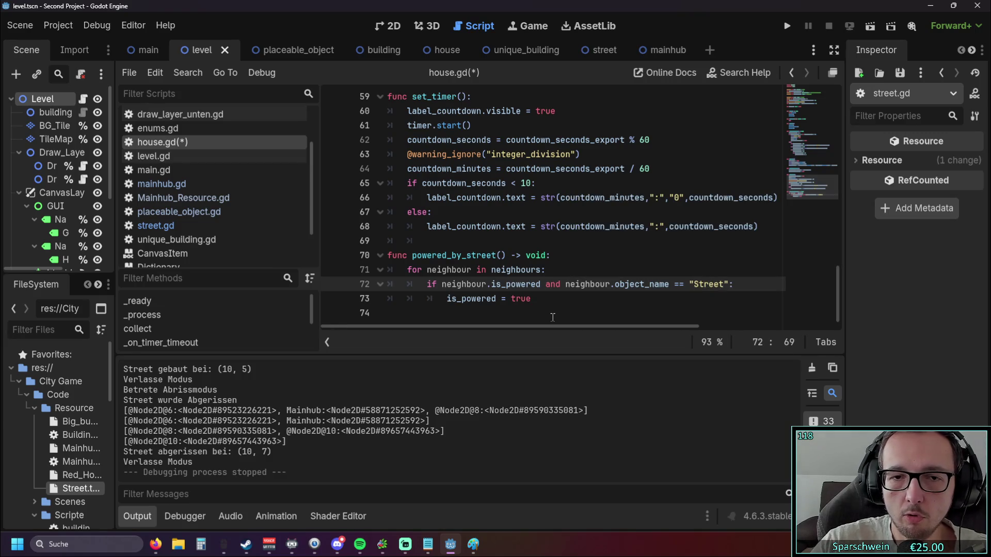
{"action": "left_click", "coordinate": [530, 299]}
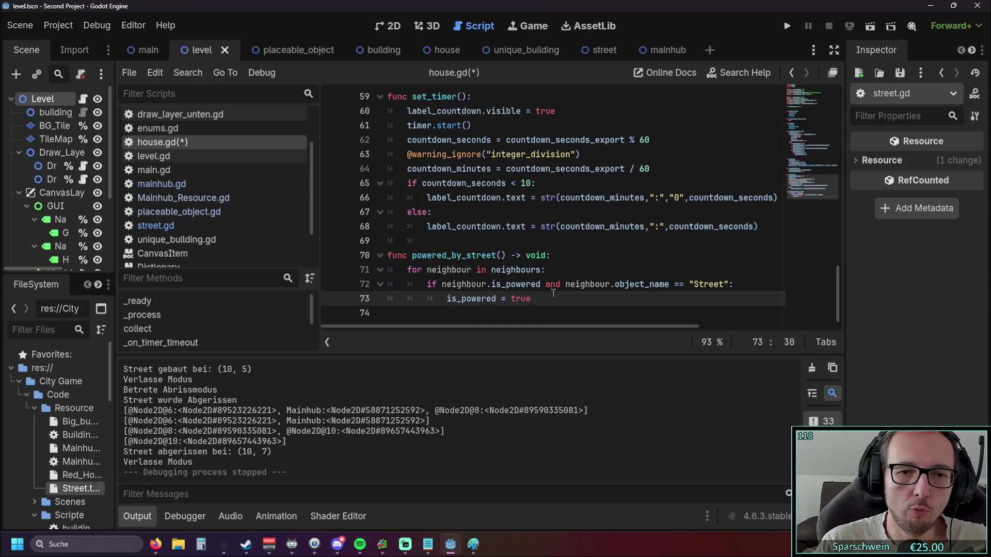
{"action": "left_click_drag", "start_coordinate": [412, 255], "coordinate": [502, 257]}
{"action": "scroll", "coordinate": [501, 257], "scroll_direction": "up", "scroll_amount": 14}
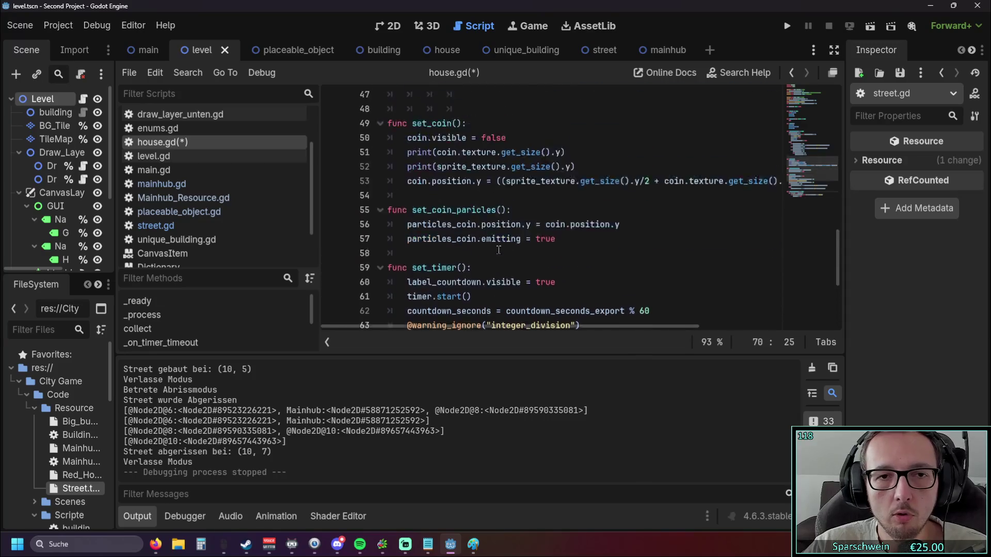
Step: Replace pass in _process with an indented powered_by_street() call beneath a new if line
{"action": "scroll", "coordinate": [498, 248], "scroll_direction": "up", "scroll_amount": 1}
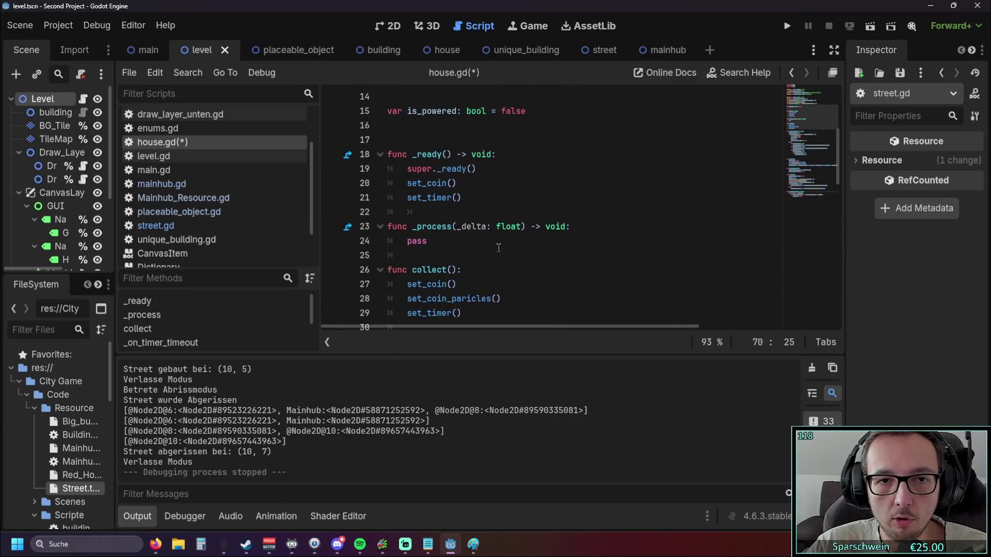
{"action": "double_click", "coordinate": [410, 241]}
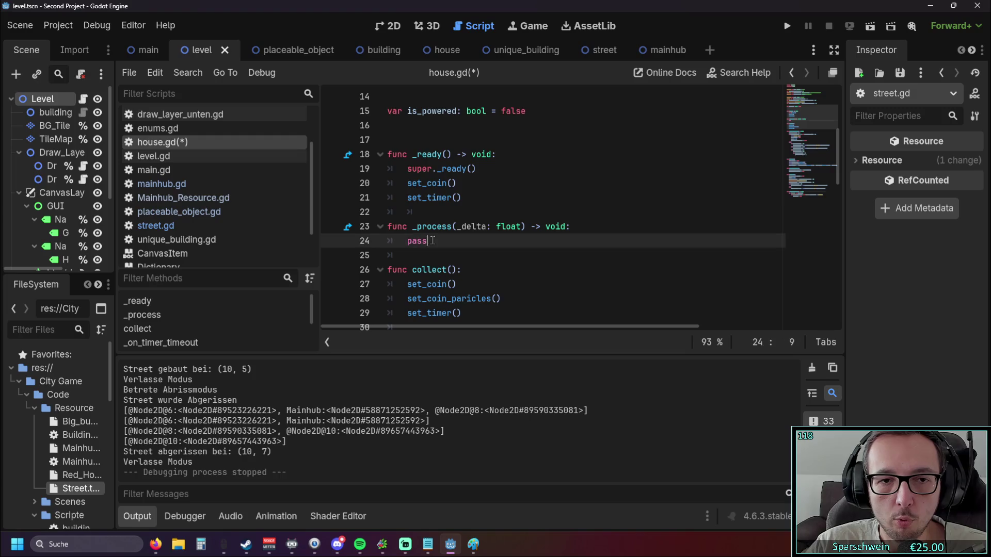
{"action": "left_click_drag", "start_coordinate": [411, 241], "coordinate": [405, 241]}
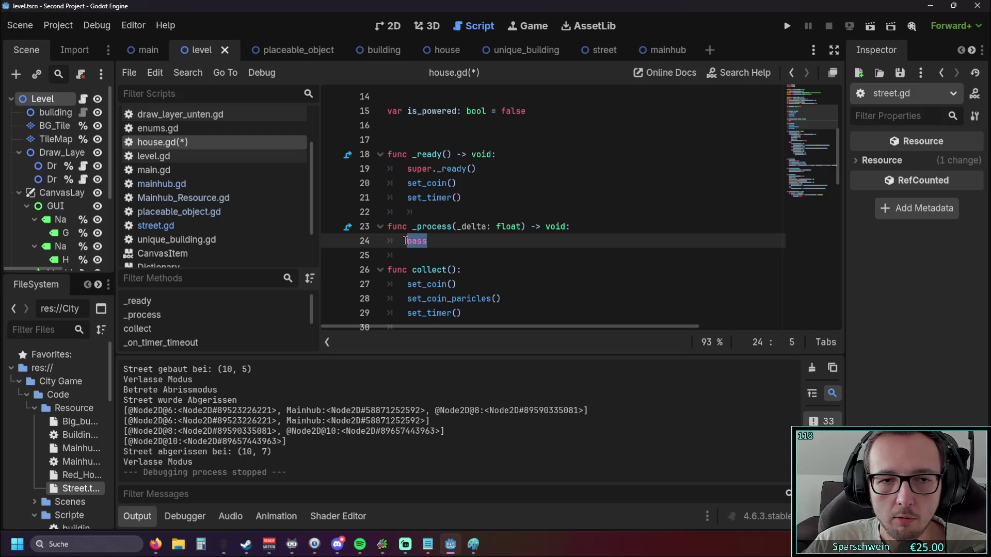
{"action": "left_click", "coordinate": [572, 226]}
{"action": "key", "text": "Return"}
{"action": "type", "text": "powered_by_street()"}
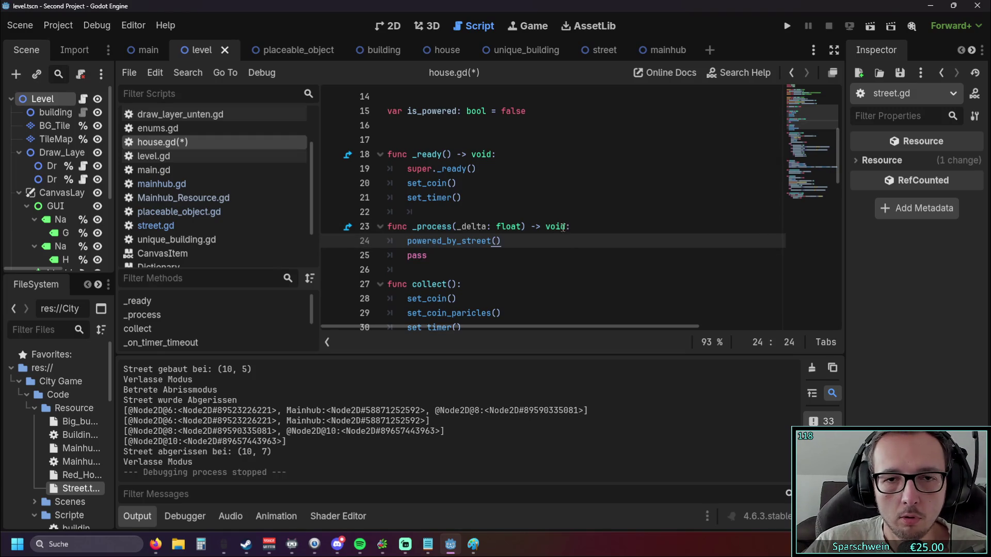
{"action": "left_click", "coordinate": [408, 241]}
{"action": "key", "text": "Tab"}
{"action": "left_click", "coordinate": [582, 226]}
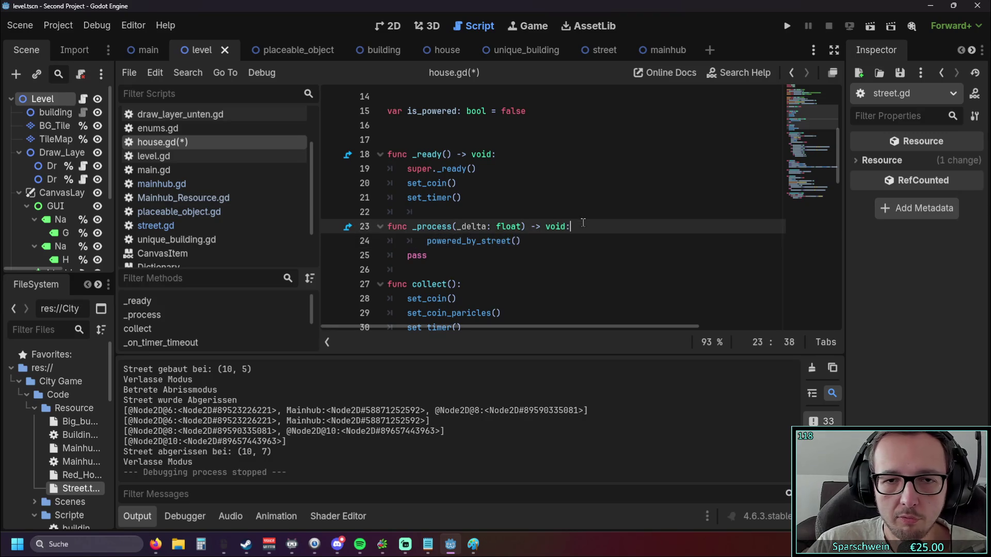
{"action": "key", "text": "Return"}
{"action": "type", "text": "if"}
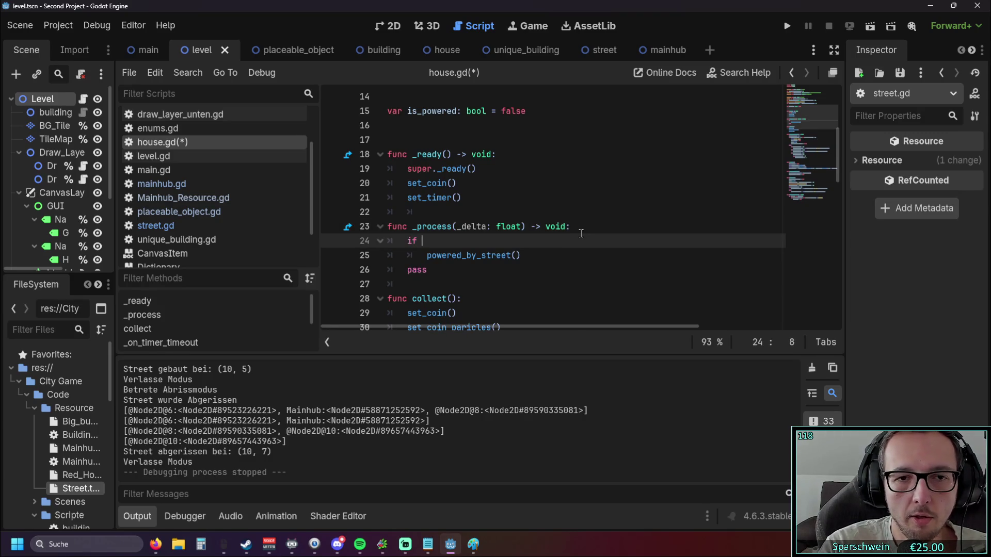
Step: Copy 'is_powered == false' from street.gd to complete the if condition in house.gd
{"action": "left_click", "coordinate": [155, 225]}
{"action": "left_click", "coordinate": [486, 199]}
{"action": "left_click_drag", "start_coordinate": [522, 169], "coordinate": [408, 170]}
{"action": "key", "text": "ctrl+c"}
{"action": "left_click", "coordinate": [162, 142]}
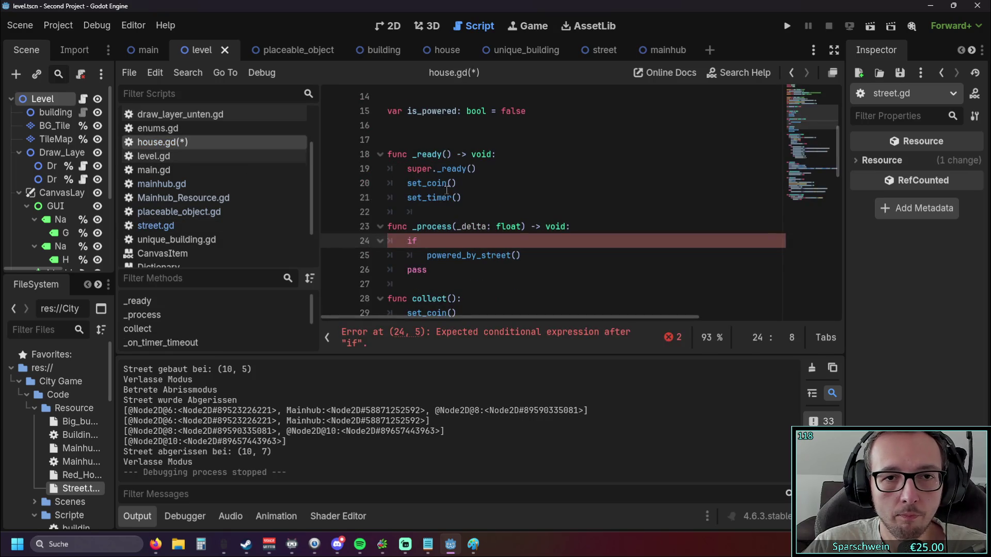
{"action": "key", "text": "BackSpace"}
{"action": "key", "text": "BackSpace"}
{"action": "key", "text": "BackSpace"}
{"action": "key", "text": "ctrl+v"}
{"action": "left_click", "coordinate": [479, 283]}
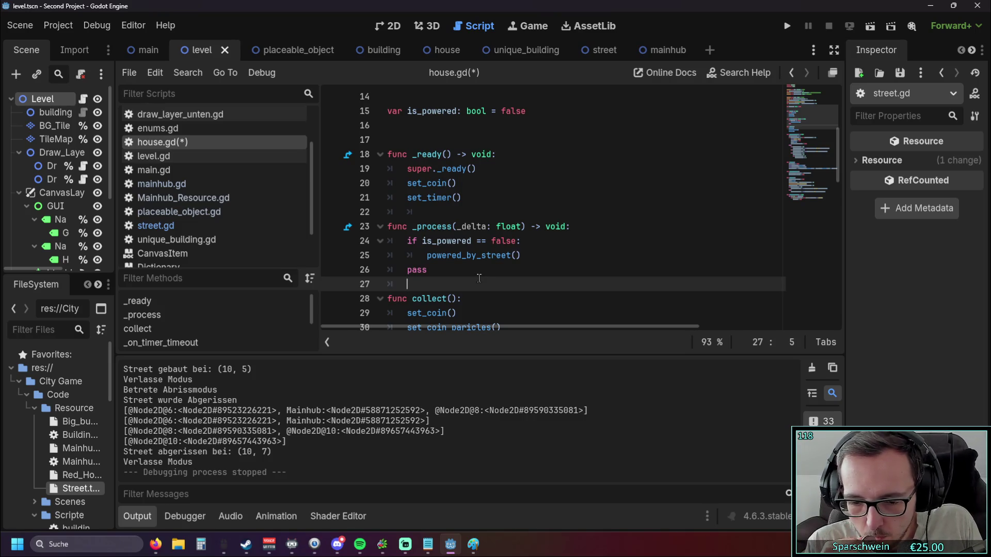
{"action": "scroll", "coordinate": [438, 217], "scroll_direction": "up", "scroll_amount": 1}
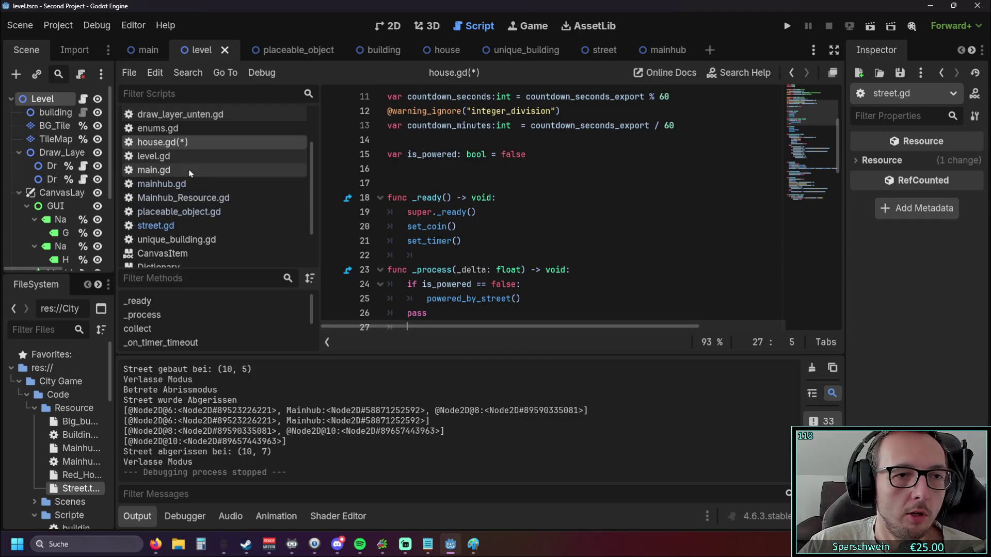
Step: In draw_layer_oben.gd, cut line 272's condition down to 'is_powered == true' and run the project
{"action": "scroll", "coordinate": [196, 157], "scroll_direction": "up", "scroll_amount": 2}
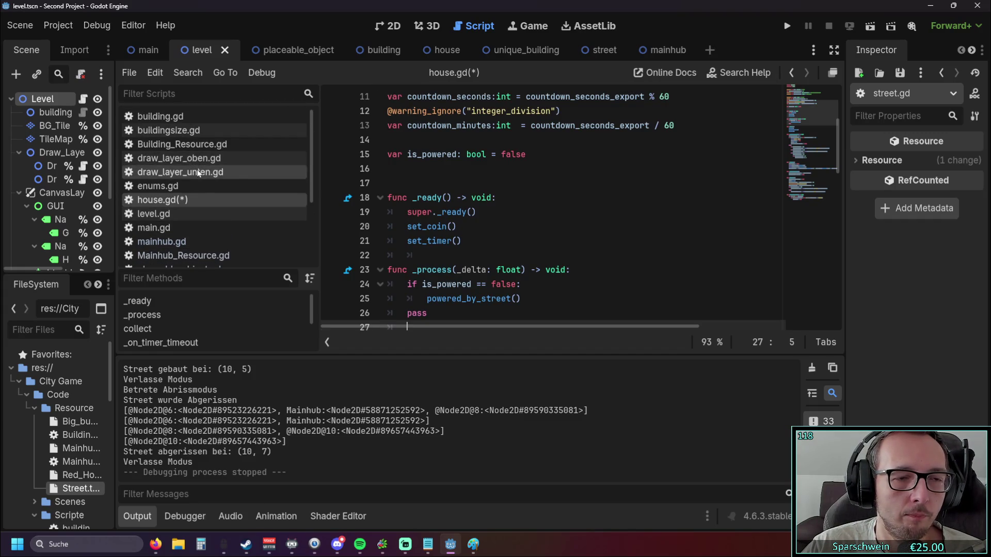
{"action": "left_click", "coordinate": [199, 159]}
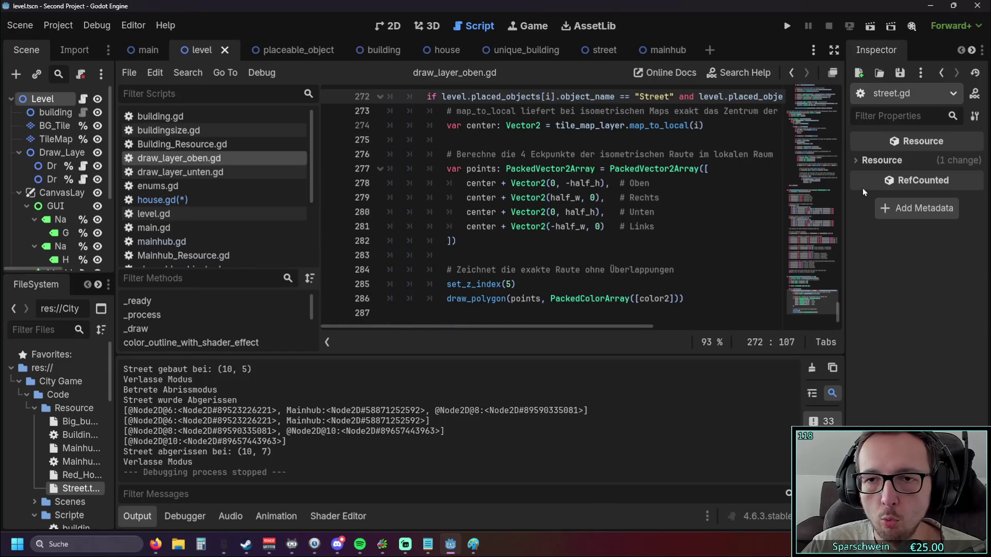
{"action": "scroll", "coordinate": [683, 246], "scroll_direction": "up", "scroll_amount": 3}
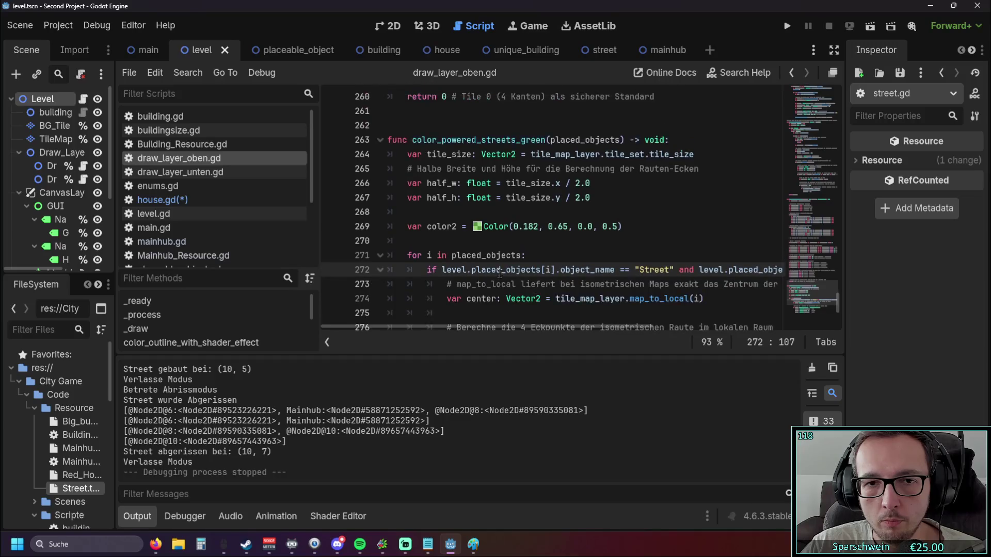
{"action": "mouse_move", "coordinate": [469, 328]}
{"action": "left_mouse_down"}
{"action": "mouse_move", "coordinate": [612, 321]}
{"action": "mouse_move", "coordinate": [488, 317]}
{"action": "left_mouse_up"}
{"action": "scroll", "coordinate": [586, 318], "scroll_direction": "left", "scroll_amount": 10}
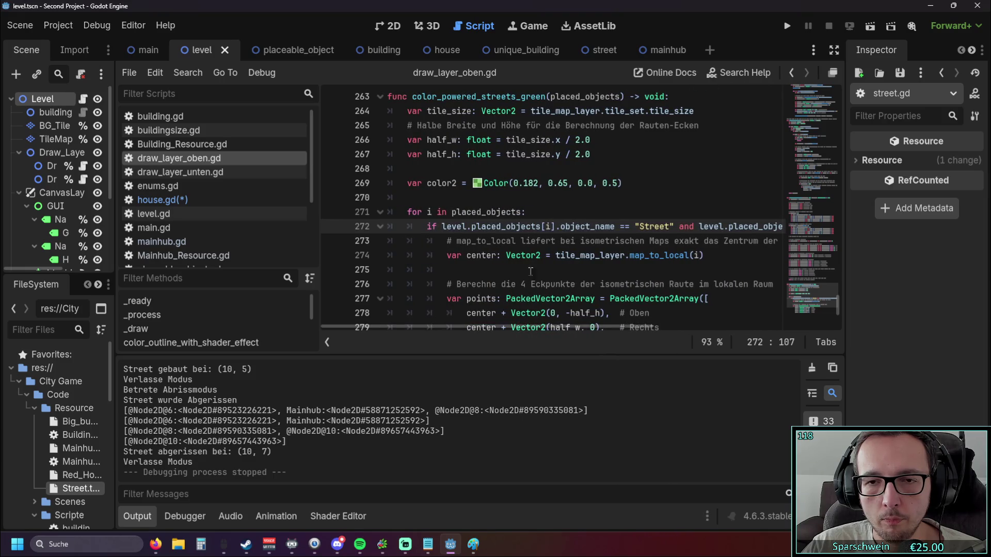
{"action": "left_click_drag", "start_coordinate": [699, 227], "coordinate": [442, 228]}
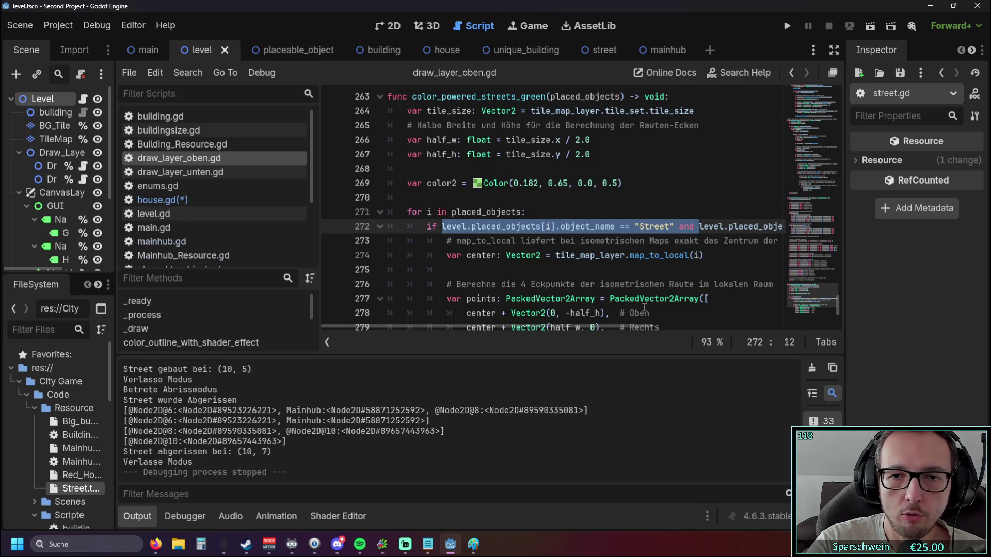
{"action": "key", "text": "BackSpace"}
{"action": "left_click", "coordinate": [650, 211]}
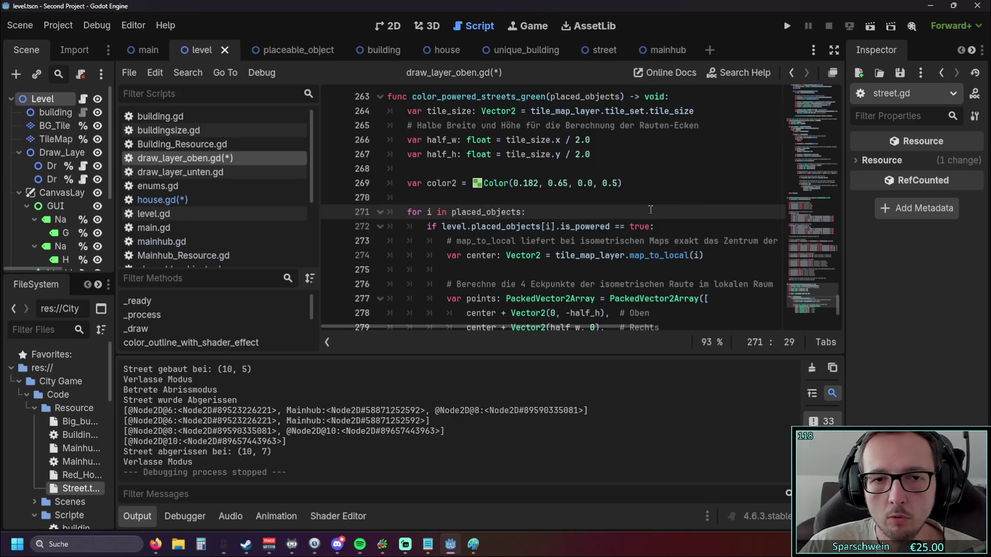
{"action": "left_click", "coordinate": [786, 27]}
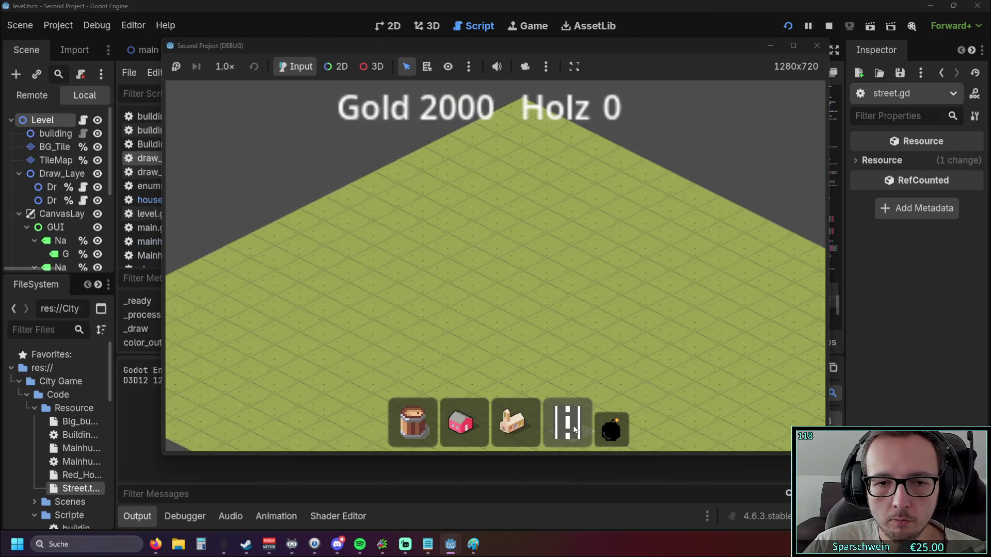
Step: Place the church hub, lay a long diagonal street beside it, and add a red house
{"action": "left_click", "coordinate": [512, 423]}
{"action": "left_click", "coordinate": [476, 253]}
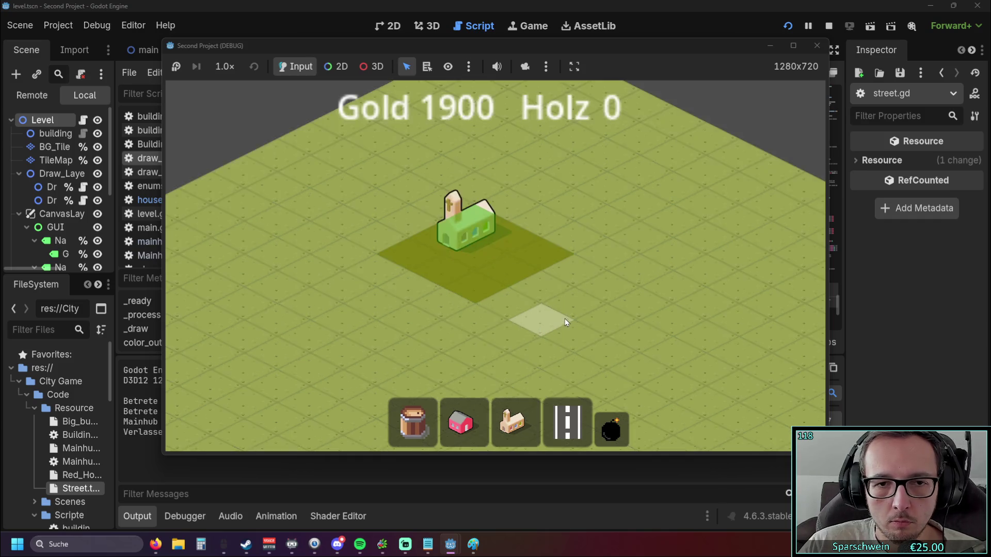
{"action": "scroll", "coordinate": [563, 316], "scroll_direction": "up", "scroll_amount": 2}
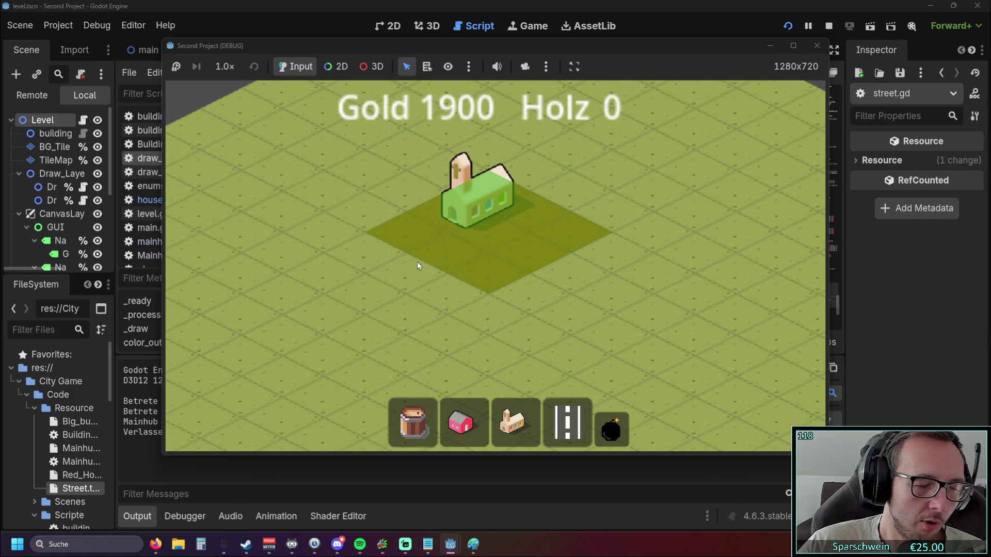
{"action": "scroll", "coordinate": [444, 271], "scroll_direction": "down", "scroll_amount": 2}
{"action": "left_click", "coordinate": [560, 417]}
{"action": "left_click_drag", "start_coordinate": [398, 203], "coordinate": [582, 334]}
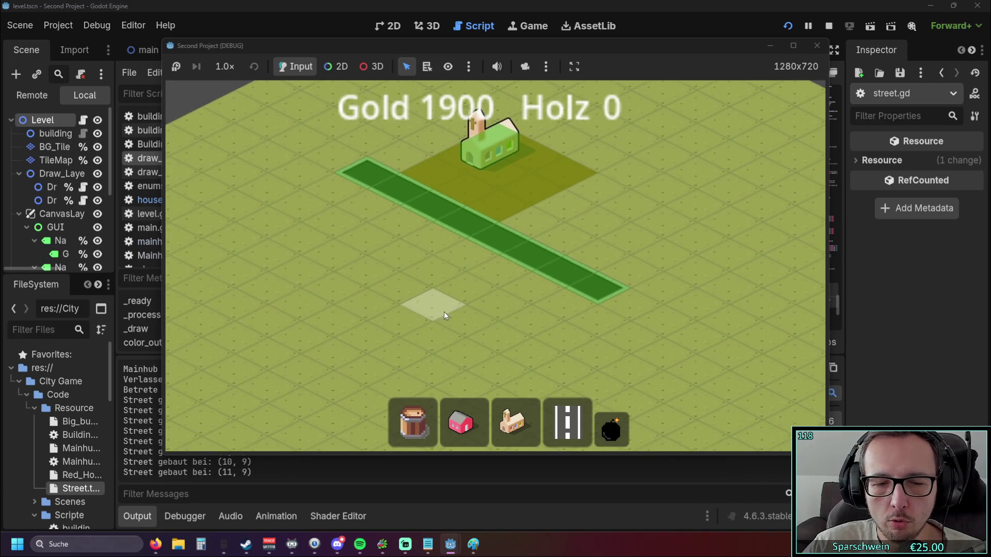
{"action": "left_click", "coordinate": [472, 433]}
{"action": "left_click", "coordinate": [575, 272]}
{"action": "right_click", "coordinate": [661, 325]}
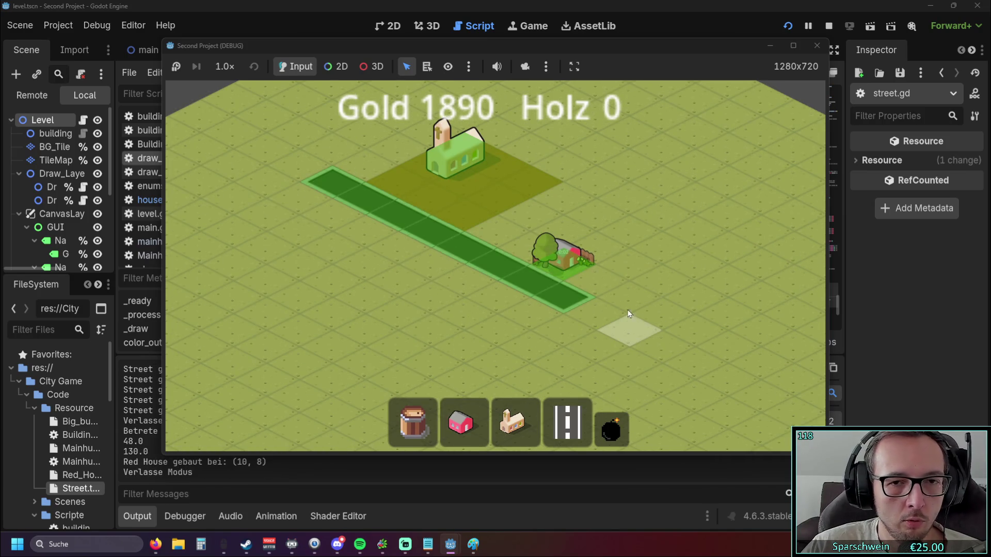
Step: Add a second red house at (12, 7), extend the street in an L, then stop the game
{"action": "left_click", "coordinate": [461, 422]}
{"action": "left_click", "coordinate": [612, 305]}
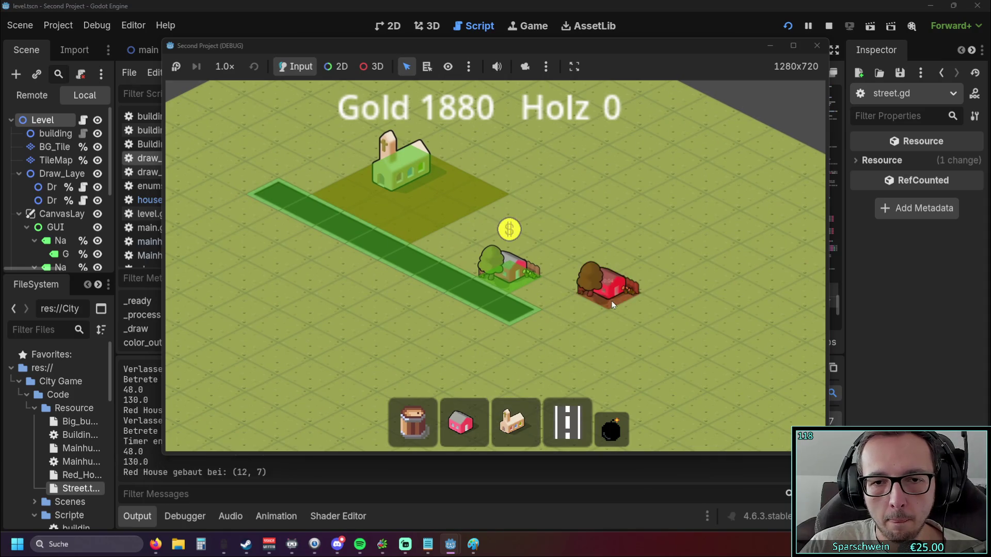
{"action": "left_click", "coordinate": [568, 422]}
{"action": "mouse_move", "coordinate": [537, 319]}
{"action": "left_mouse_down"}
{"action": "mouse_move", "coordinate": [678, 327]}
{"action": "mouse_move", "coordinate": [685, 287]}
{"action": "mouse_move", "coordinate": [759, 264]}
{"action": "left_mouse_up"}
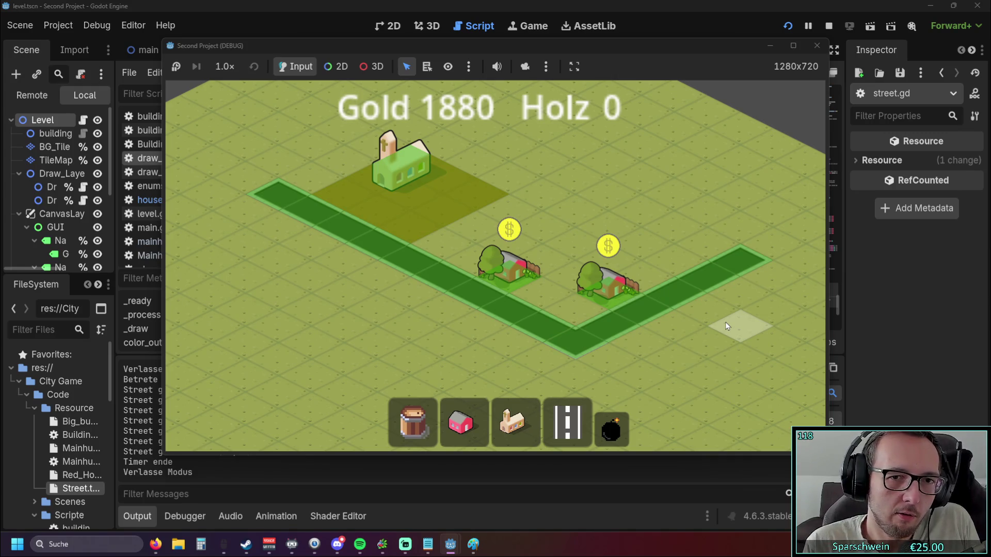
{"action": "left_click", "coordinate": [817, 46]}
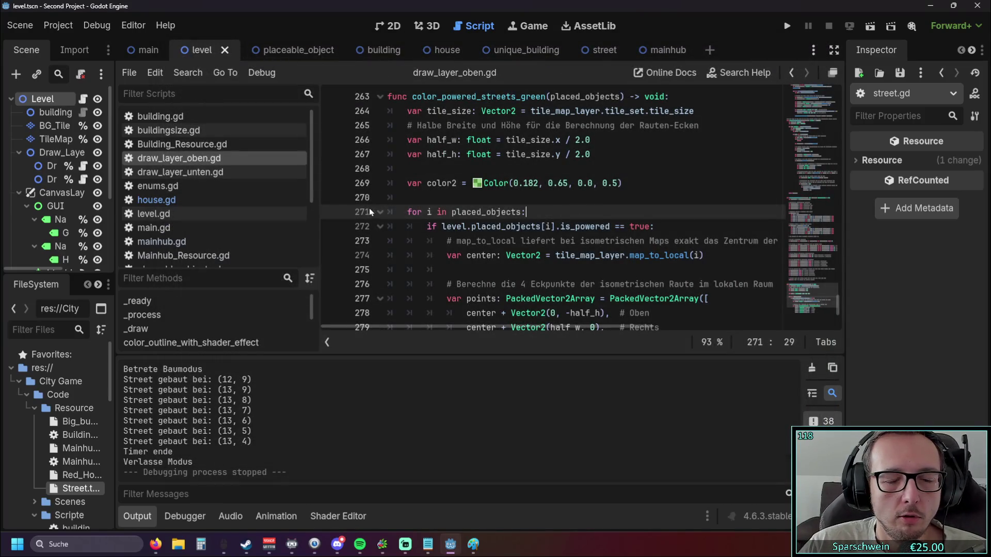
Step: Open house.gd, collapse the output panel, and delete the empty line 17
{"action": "scroll", "coordinate": [330, 216], "scroll_direction": "up", "scroll_amount": 20}
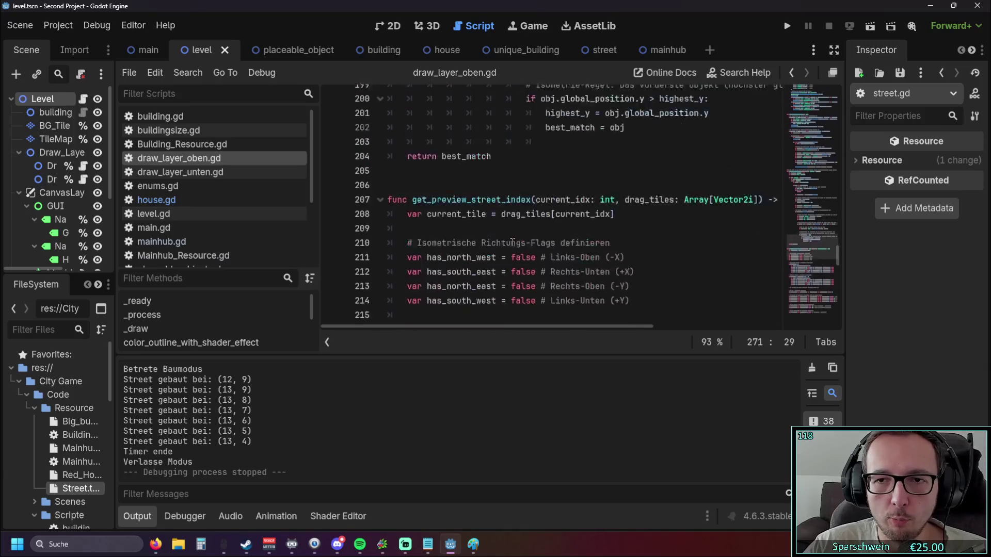
{"action": "left_click", "coordinate": [167, 203]}
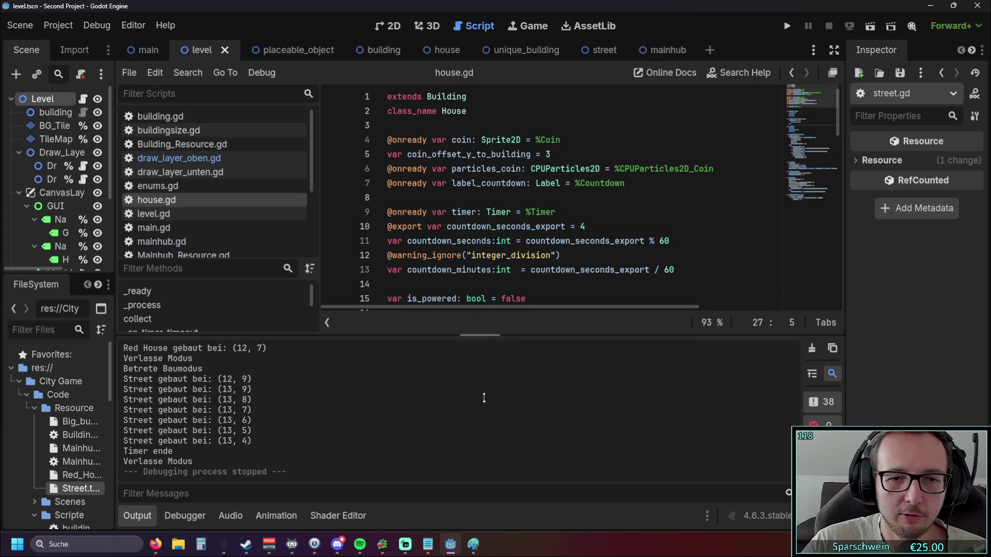
{"action": "left_click", "coordinate": [137, 516]}
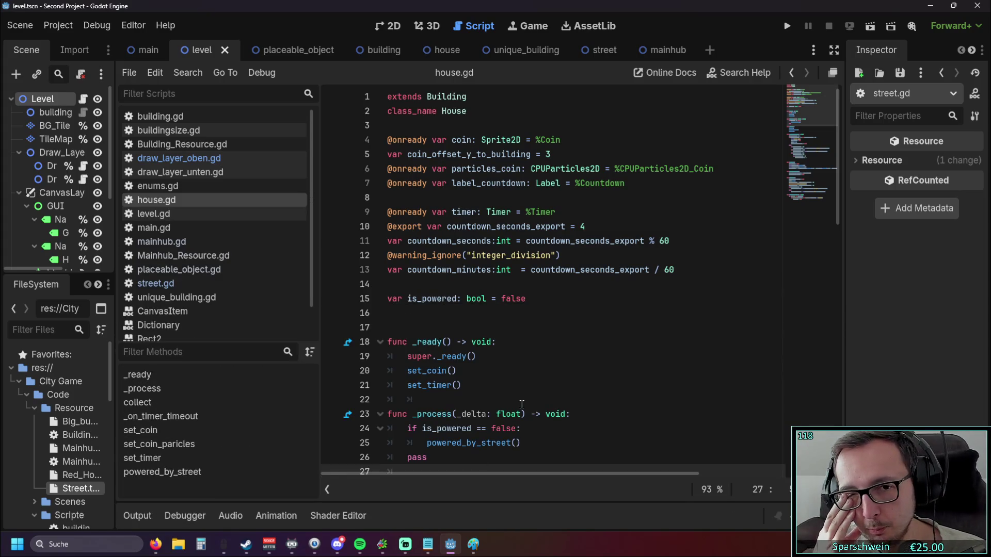
{"action": "scroll", "coordinate": [516, 392], "scroll_direction": "down", "scroll_amount": 1}
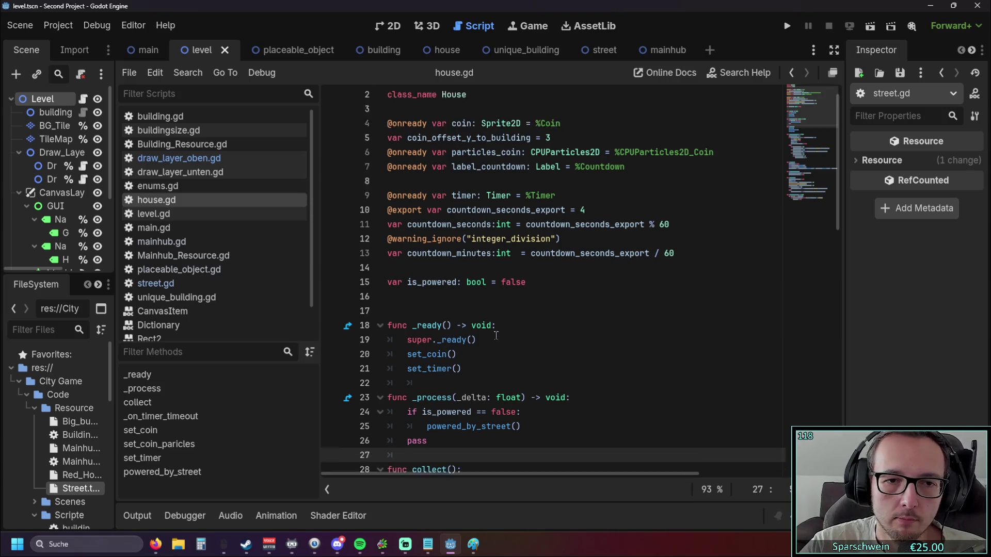
{"action": "left_click", "coordinate": [413, 287]}
{"action": "key", "text": "BackSpace"}
Step: Scroll through house.gd and place the caret on line 34
{"action": "scroll", "coordinate": [525, 265], "scroll_direction": "down", "scroll_amount": 6}
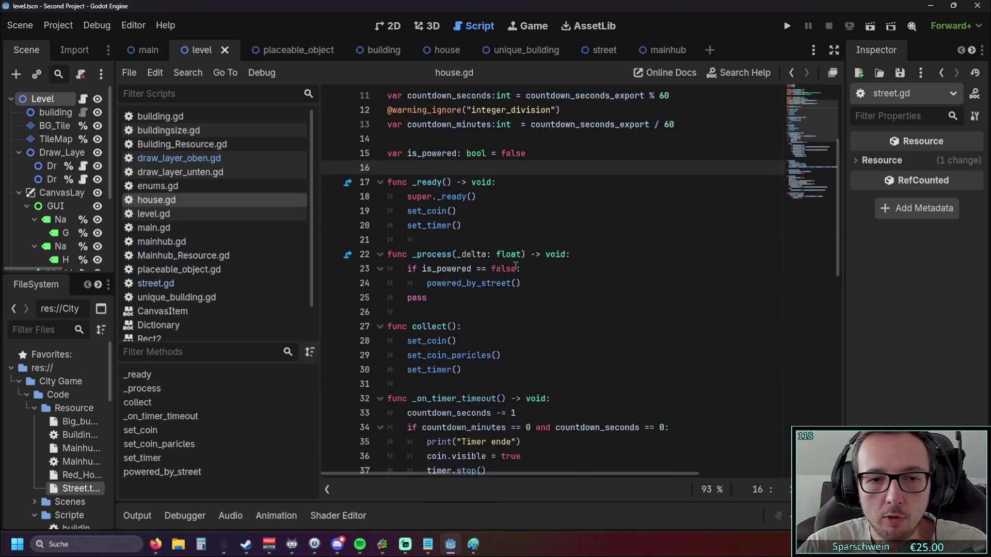
{"action": "scroll", "coordinate": [526, 265], "scroll_direction": "down", "scroll_amount": 1}
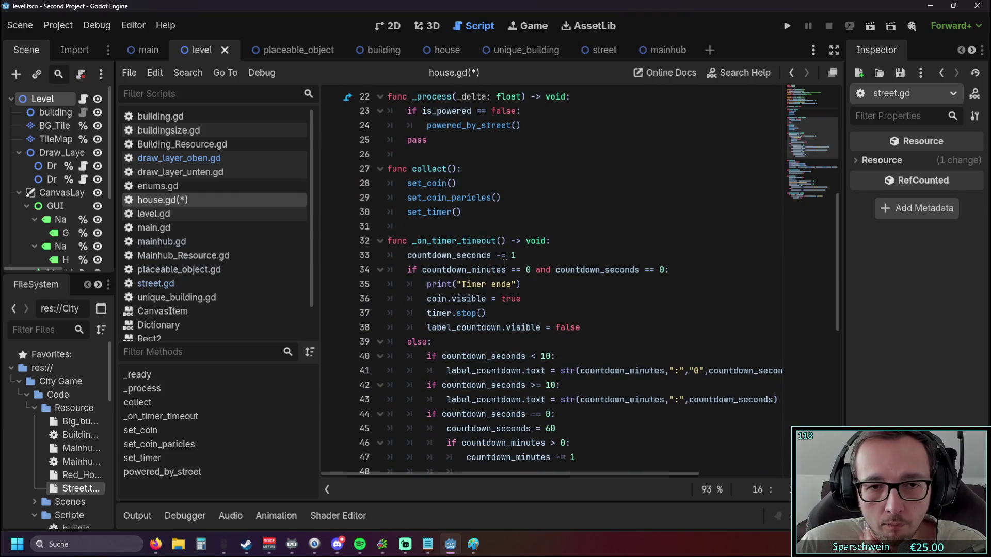
{"action": "scroll", "coordinate": [543, 269], "scroll_direction": "down", "scroll_amount": 1}
{"action": "scroll", "coordinate": [541, 272], "scroll_direction": "up", "scroll_amount": 2}
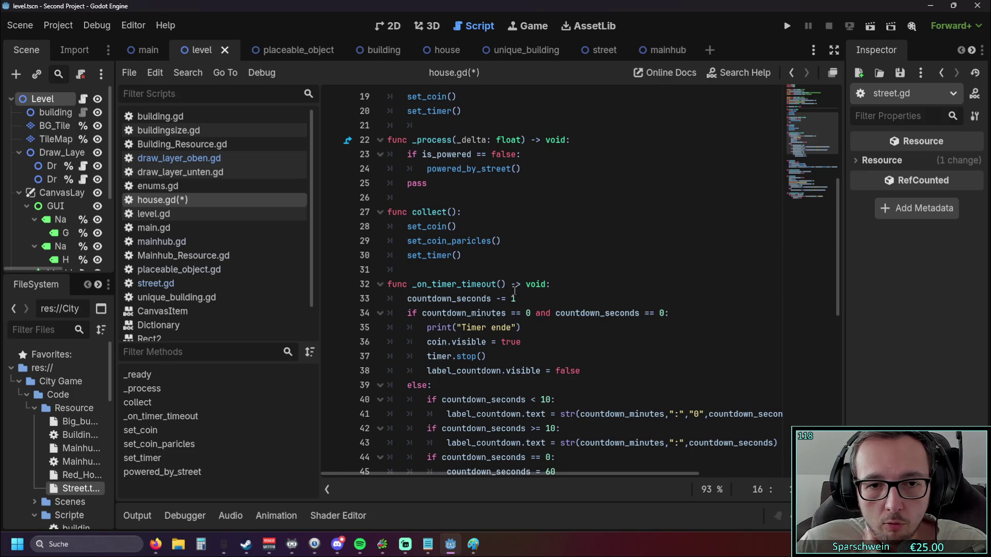
{"action": "scroll", "coordinate": [537, 305], "scroll_direction": "down", "scroll_amount": 1}
{"action": "left_click_drag", "start_coordinate": [409, 241], "coordinate": [504, 240]}
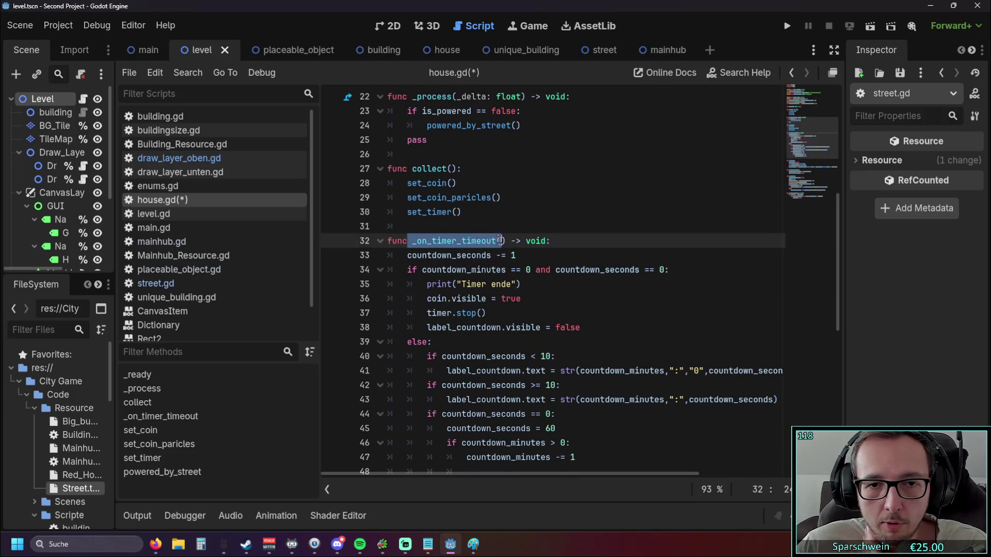
{"action": "left_click", "coordinate": [545, 269]}
Step: Check set_coin() on line 28, then drag the splitter left to widen the code area
{"action": "scroll", "coordinate": [544, 270], "scroll_direction": "down", "scroll_amount": 1}
{"action": "scroll", "coordinate": [545, 269], "scroll_direction": "down", "scroll_amount": 6}
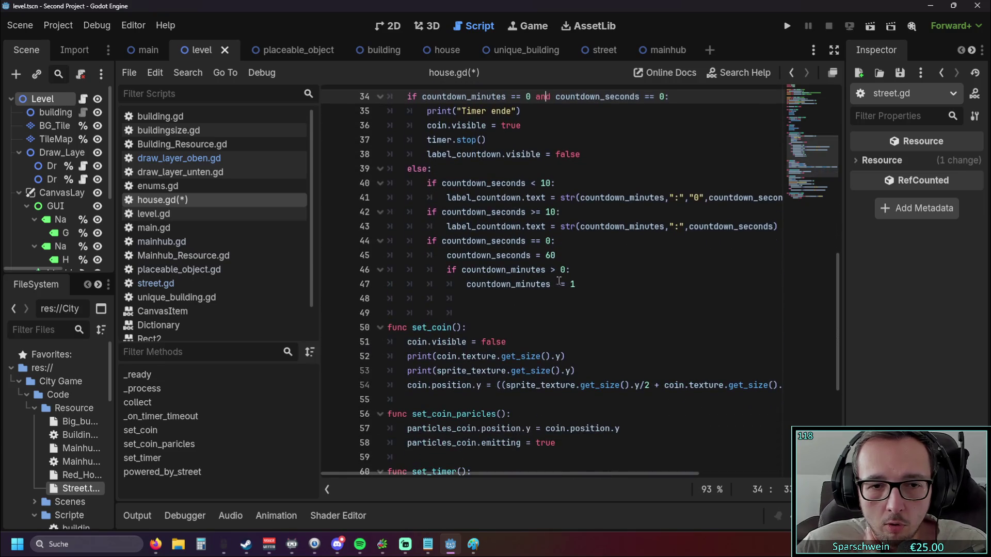
{"action": "scroll", "coordinate": [550, 284], "scroll_direction": "down", "scroll_amount": 1}
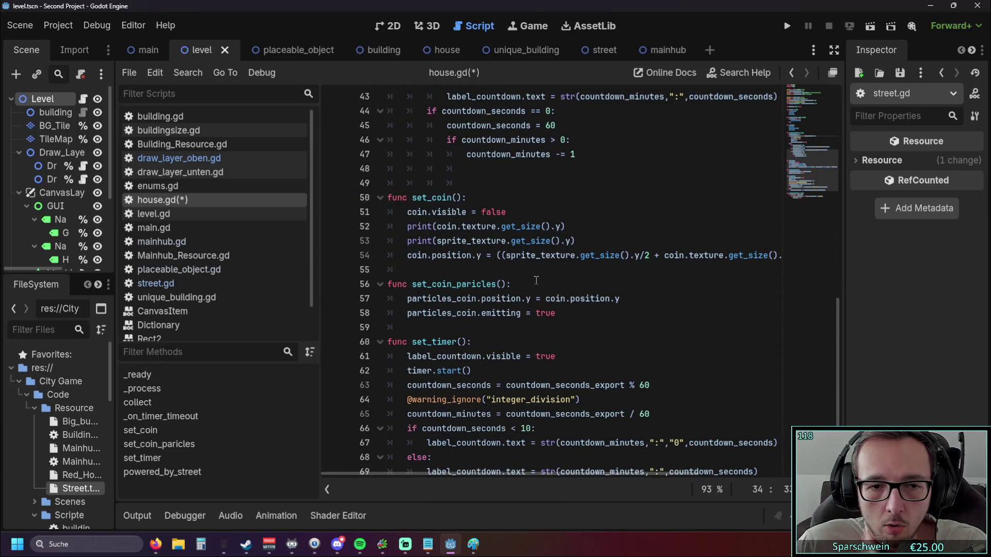
{"action": "scroll", "coordinate": [537, 287], "scroll_direction": "down", "scroll_amount": 2}
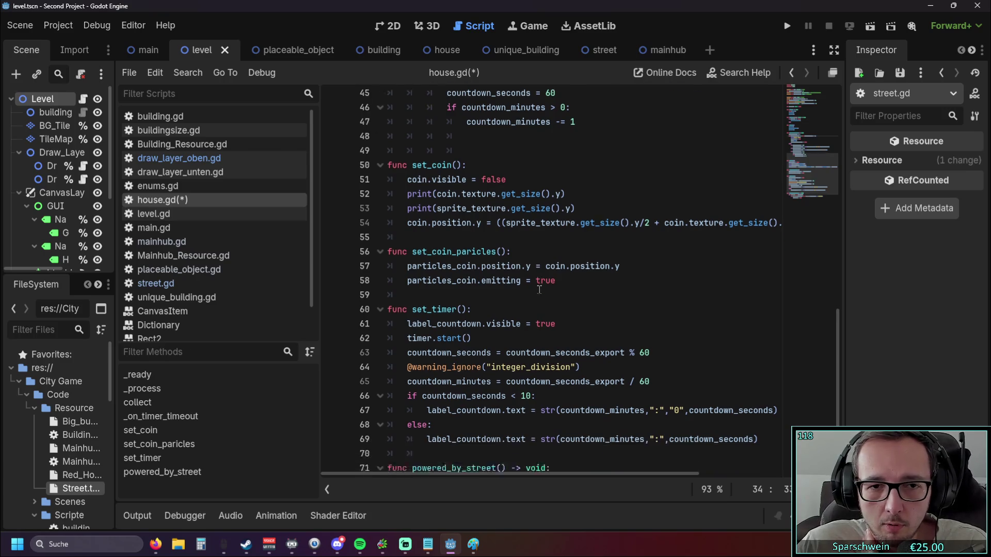
{"action": "scroll", "coordinate": [534, 282], "scroll_direction": "up", "scroll_amount": 10}
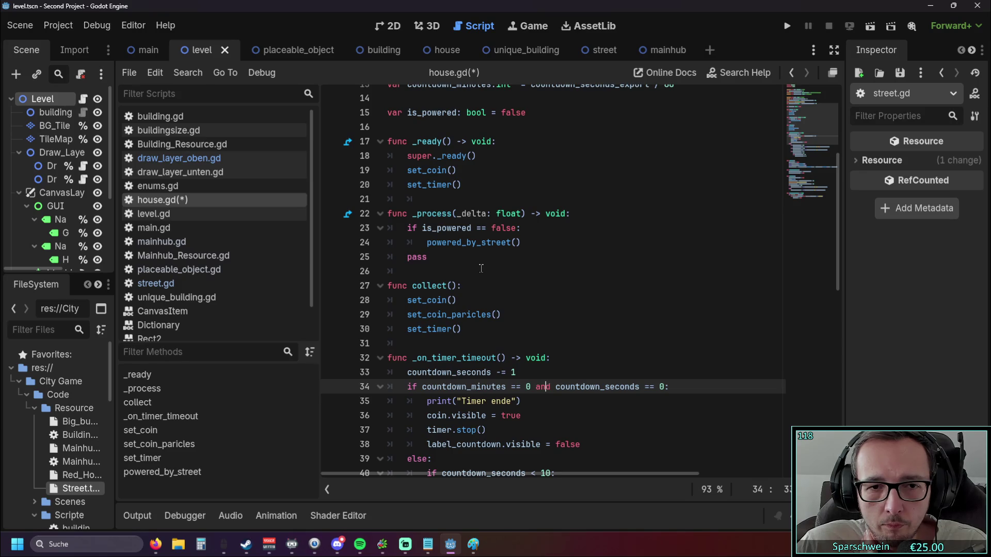
{"action": "left_click_drag", "start_coordinate": [508, 329], "coordinate": [508, 314]}
{"action": "left_click", "coordinate": [520, 300]}
{"action": "scroll", "coordinate": [519, 297], "scroll_direction": "up", "scroll_amount": 1}
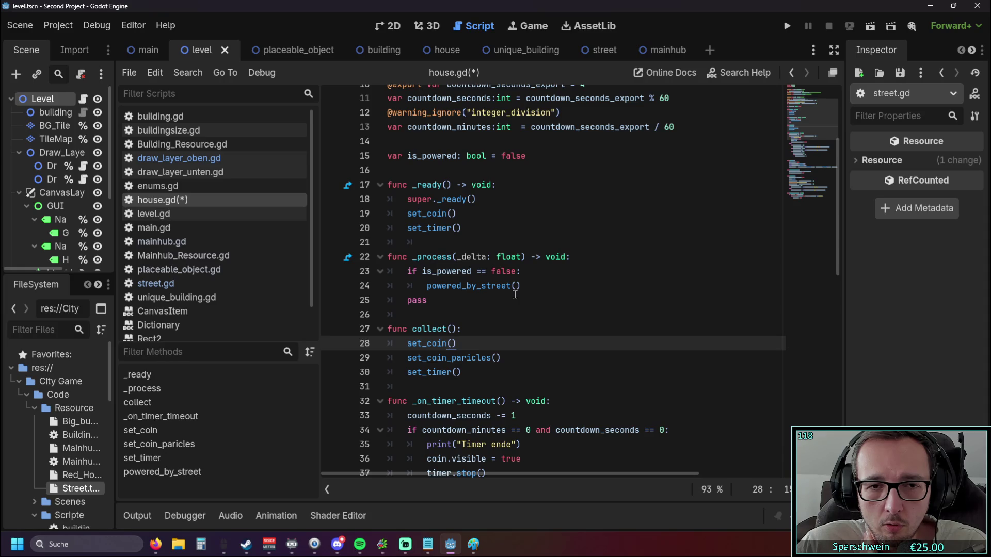
{"action": "scroll", "coordinate": [514, 293], "scroll_direction": "up", "scroll_amount": 1}
{"action": "scroll", "coordinate": [515, 290], "scroll_direction": "down", "scroll_amount": 4}
{"action": "scroll", "coordinate": [568, 264], "scroll_direction": "down", "scroll_amount": 2}
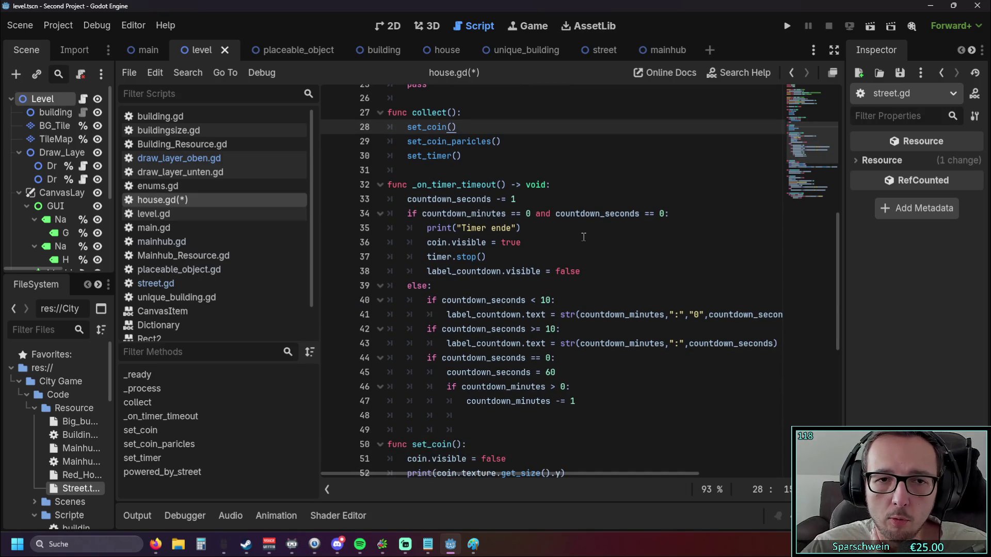
{"action": "scroll", "coordinate": [584, 237], "scroll_direction": "up", "scroll_amount": 1}
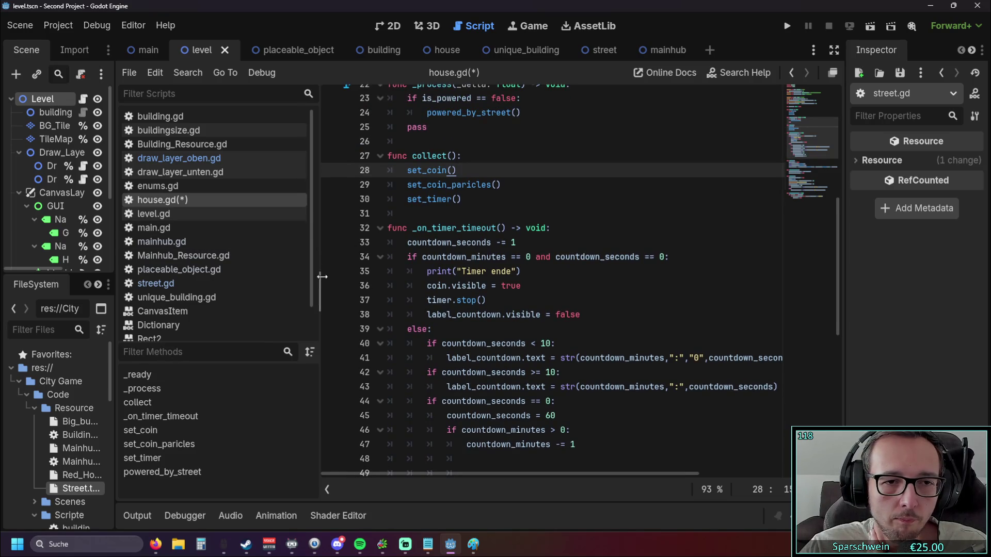
{"action": "left_click_drag", "start_coordinate": [321, 277], "coordinate": [285, 278]}
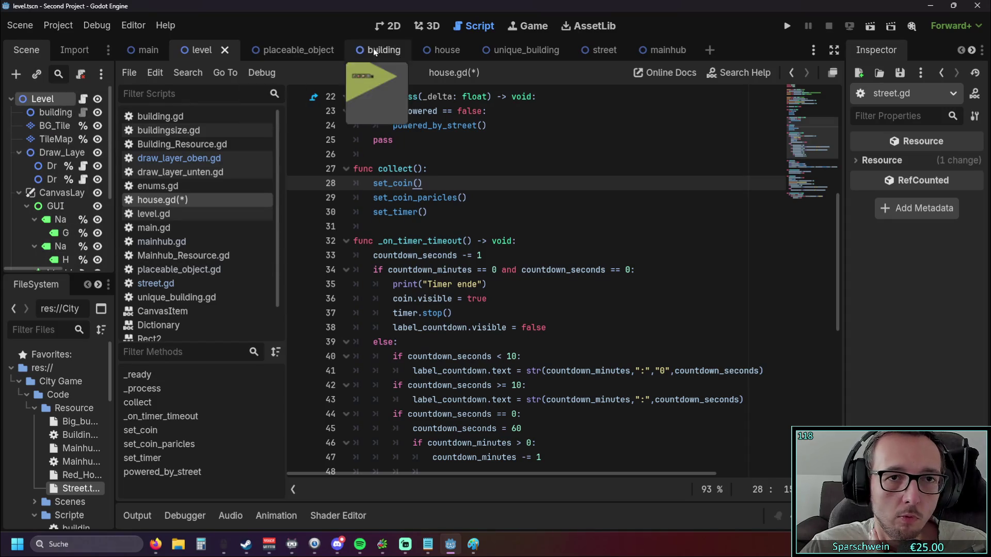
Step: Open the house scene, check the Timer node's Autostart in the Inspector, and review house.gd
{"action": "left_click", "coordinate": [438, 50]}
{"action": "left_click", "coordinate": [45, 181]}
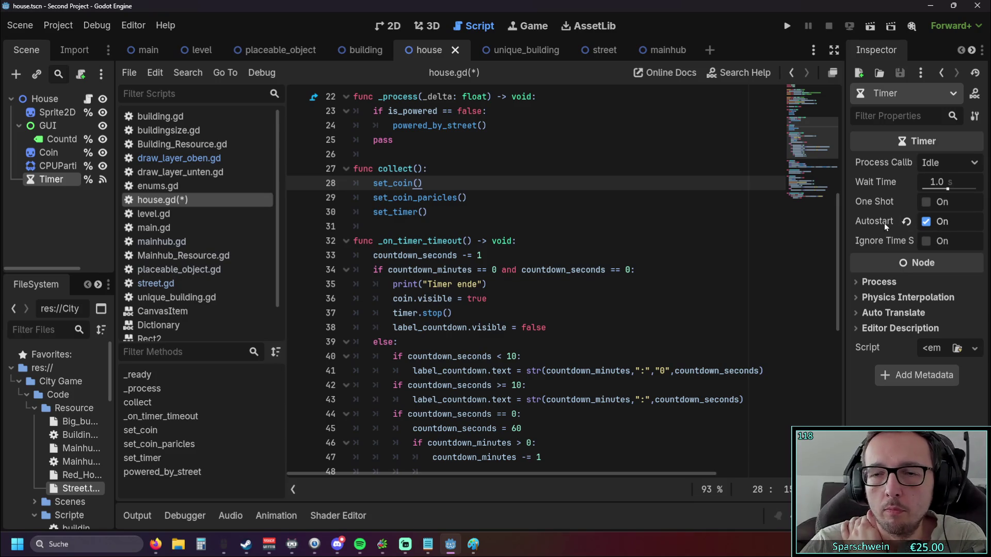
{"action": "mouse_move", "coordinate": [885, 224]}
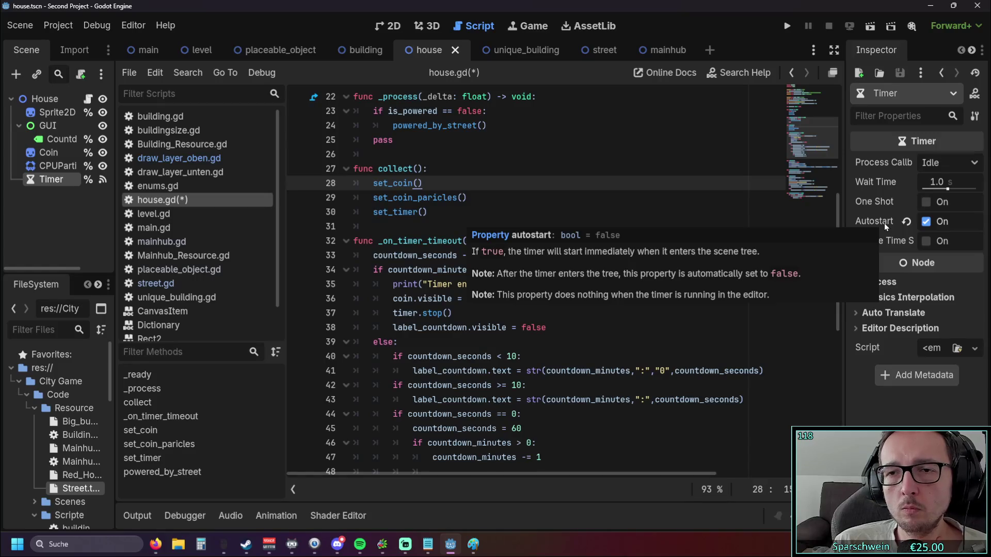
{"action": "left_click", "coordinate": [662, 197]}
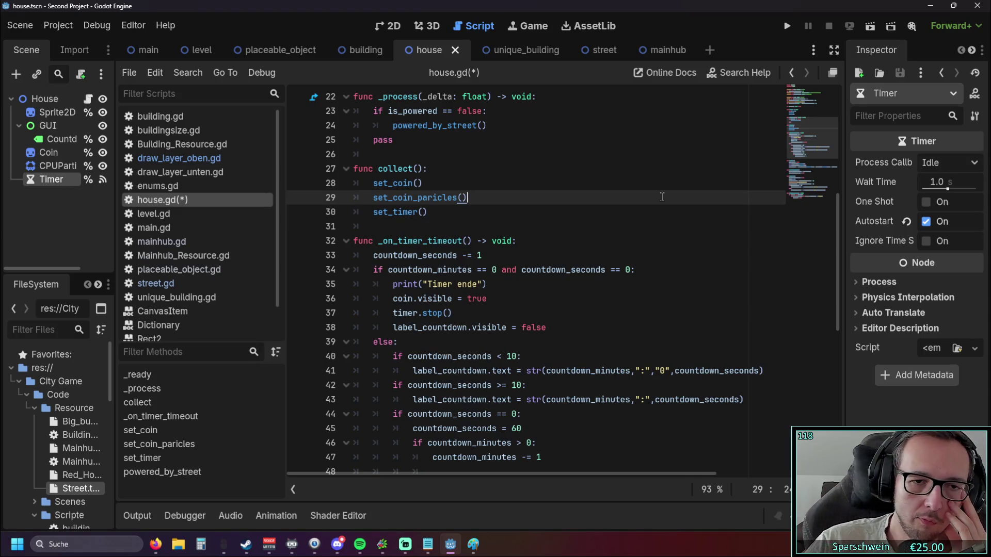
{"action": "scroll", "coordinate": [550, 197], "scroll_direction": "down", "scroll_amount": 4}
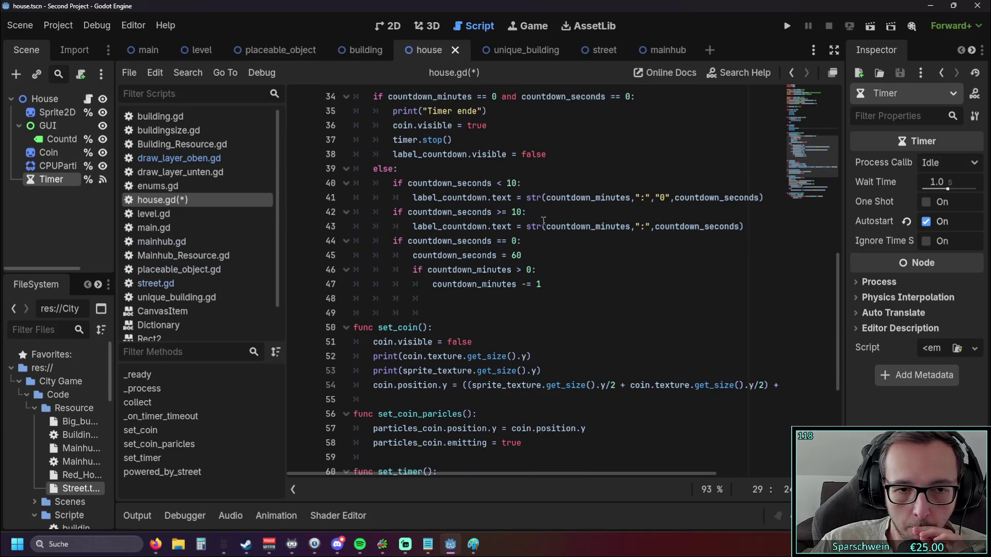
{"action": "scroll", "coordinate": [540, 222], "scroll_direction": "down", "scroll_amount": 3}
{"action": "scroll", "coordinate": [532, 228], "scroll_direction": "down", "scroll_amount": 2}
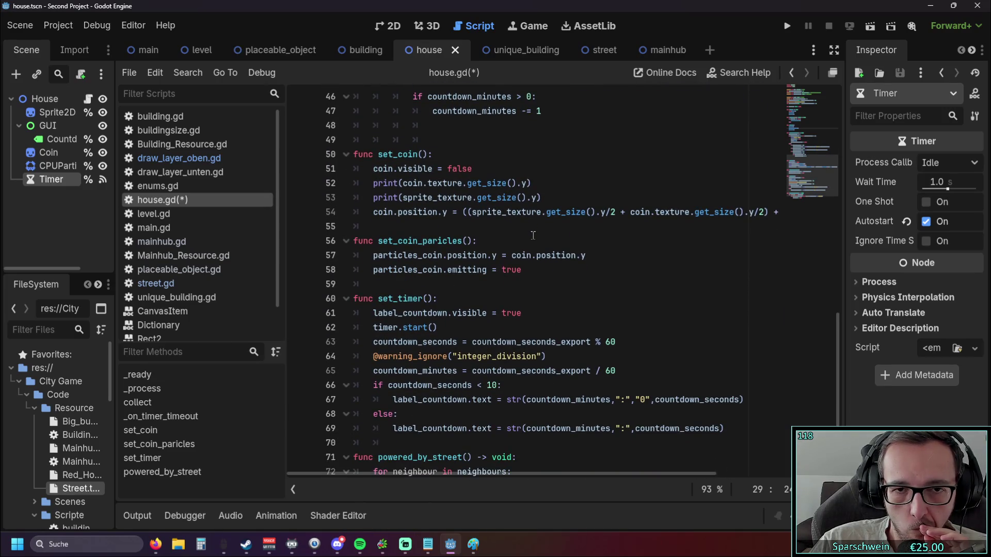
Step: Test-run the game, build a red house at (3, 6) for 10 gold, close it, and select set_coin's two print lines
{"action": "key", "text": "F5"}
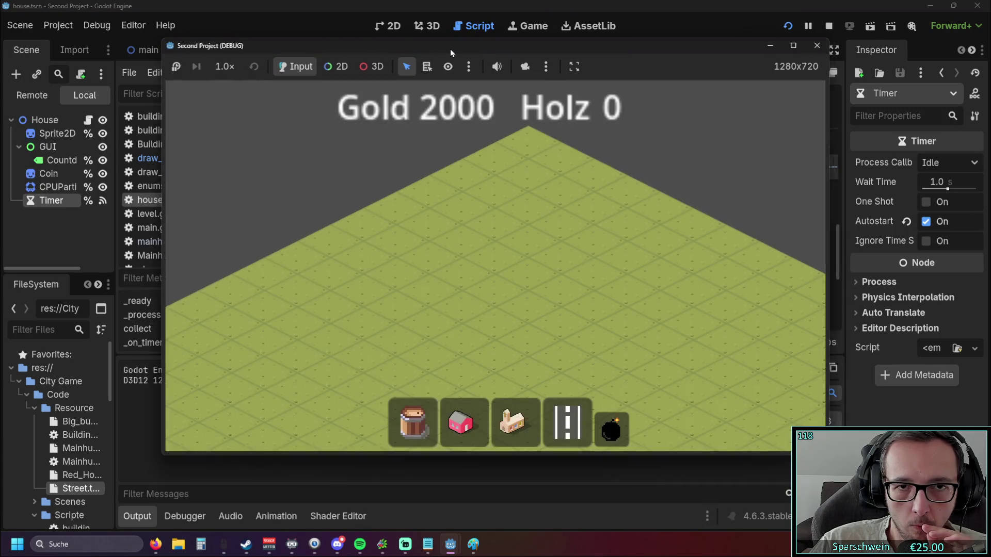
{"action": "left_click_drag", "start_coordinate": [450, 49], "coordinate": [682, 36]}
{"action": "left_click", "coordinate": [691, 410]}
{"action": "left_click", "coordinate": [660, 271]}
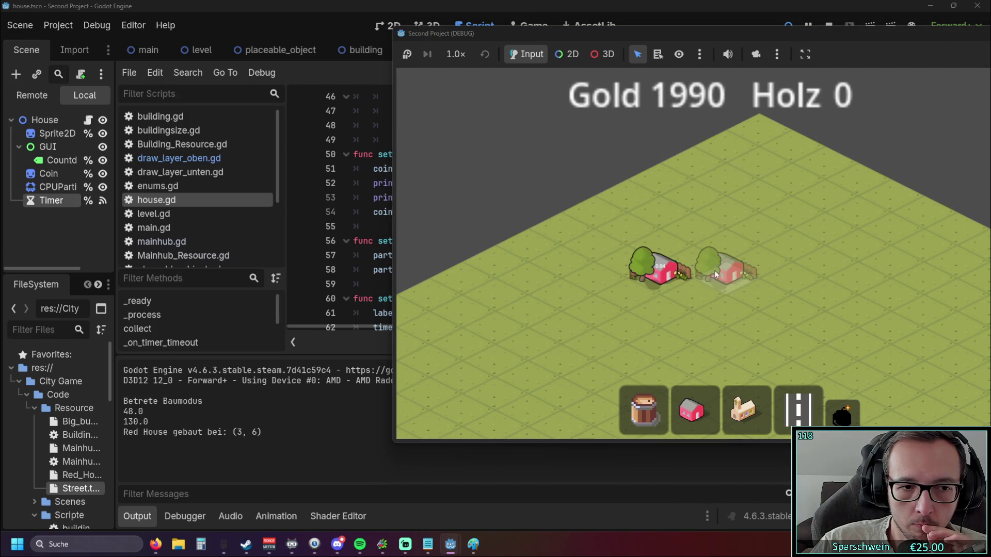
{"action": "right_click", "coordinate": [715, 267]}
{"action": "double_click", "coordinate": [781, 47]}
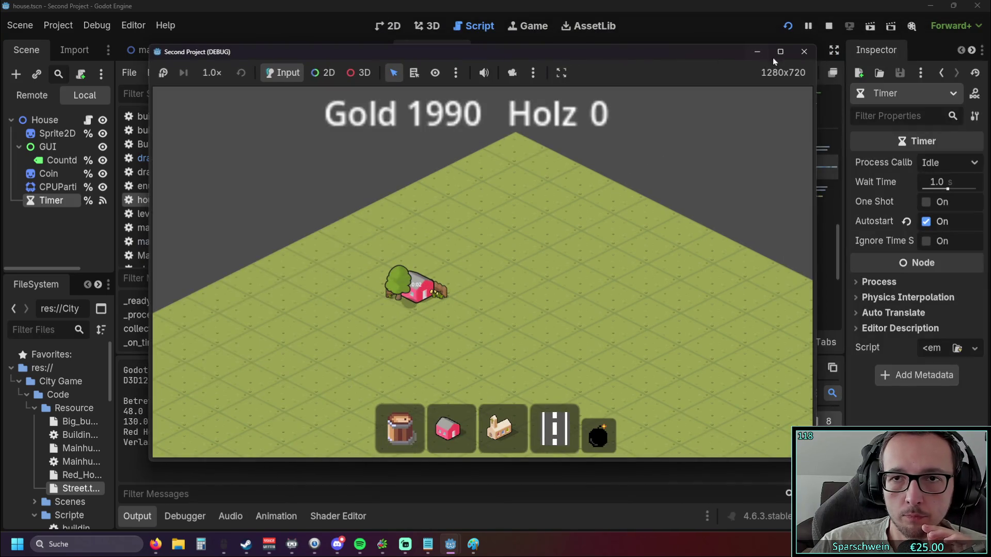
{"action": "left_click", "coordinate": [804, 51]}
{"action": "mouse_move", "coordinate": [542, 198]}
{"action": "left_mouse_down"}
{"action": "mouse_move", "coordinate": [371, 198]}
{"action": "mouse_move", "coordinate": [312, 179]}
{"action": "left_mouse_up"}
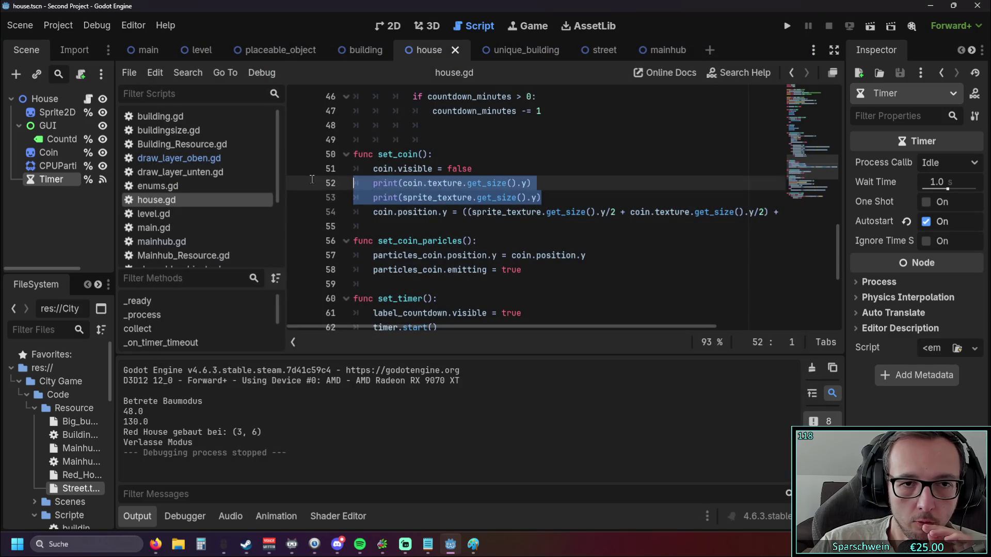
{"action": "left_click", "coordinate": [497, 227]}
{"action": "scroll", "coordinate": [529, 216], "scroll_direction": "down", "scroll_amount": 2}
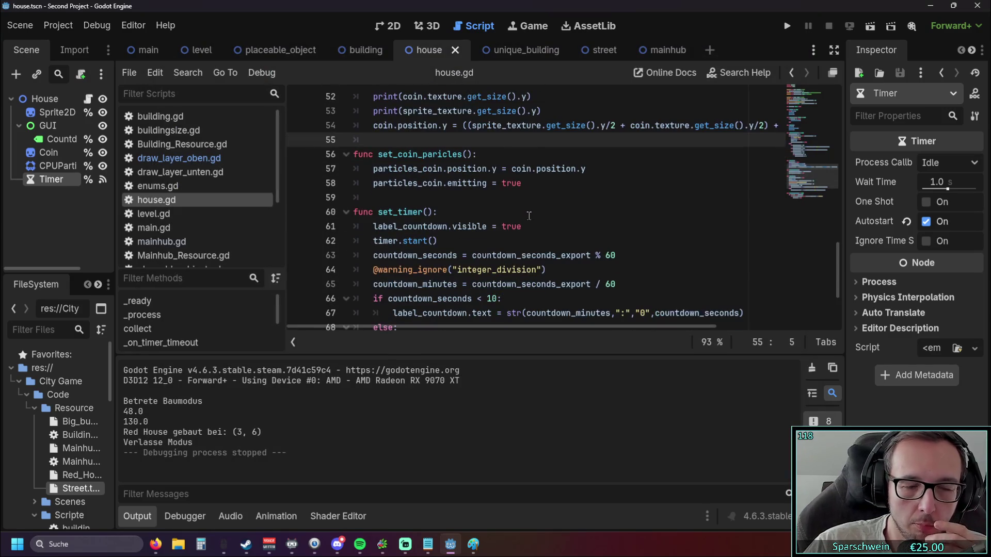
{"action": "scroll", "coordinate": [528, 211], "scroll_direction": "down", "scroll_amount": 1}
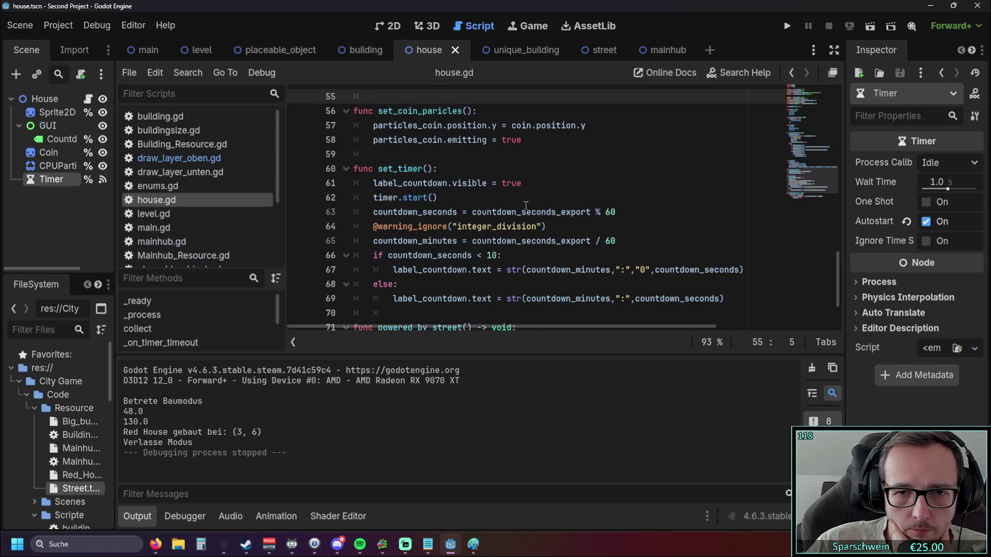
{"action": "scroll", "coordinate": [526, 205], "scroll_direction": "up", "scroll_amount": 2}
{"action": "scroll", "coordinate": [568, 212], "scroll_direction": "down", "scroll_amount": 1}
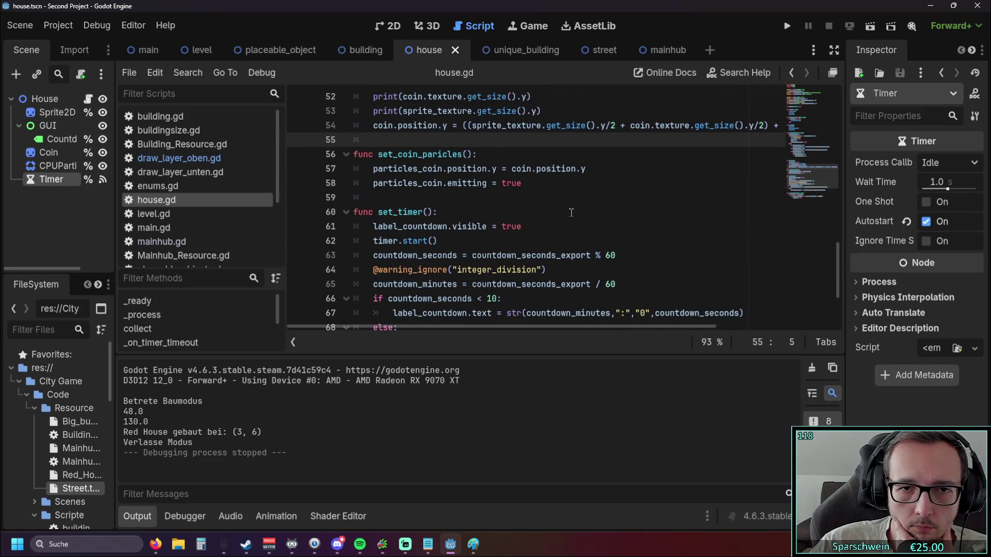
{"action": "scroll", "coordinate": [570, 213], "scroll_direction": "down", "scroll_amount": 2}
{"action": "scroll", "coordinate": [652, 220], "scroll_direction": "down", "scroll_amount": 1}
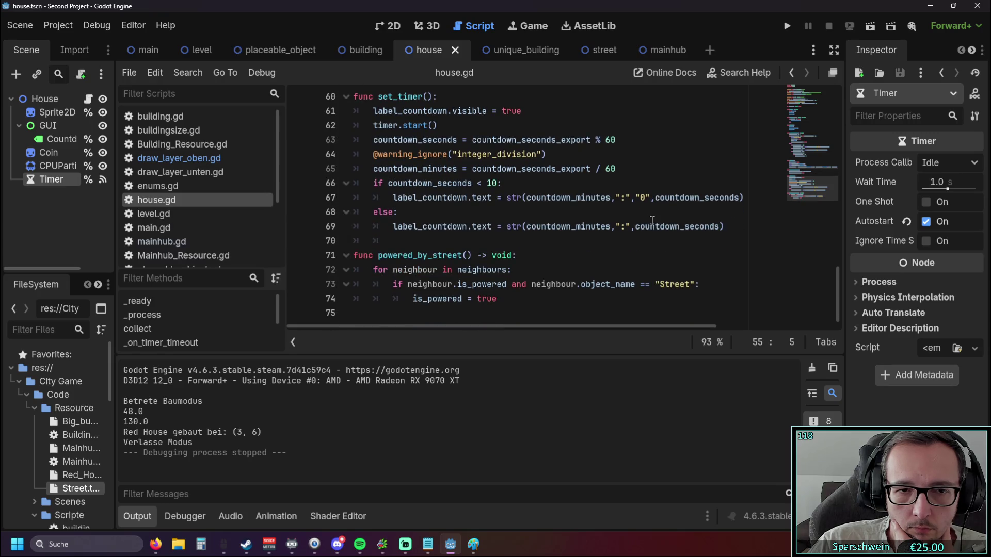
{"action": "scroll", "coordinate": [652, 220], "scroll_direction": "up", "scroll_amount": 1}
{"action": "scroll", "coordinate": [652, 221], "scroll_direction": "down", "scroll_amount": 1}
{"action": "scroll", "coordinate": [658, 218], "scroll_direction": "up", "scroll_amount": 1}
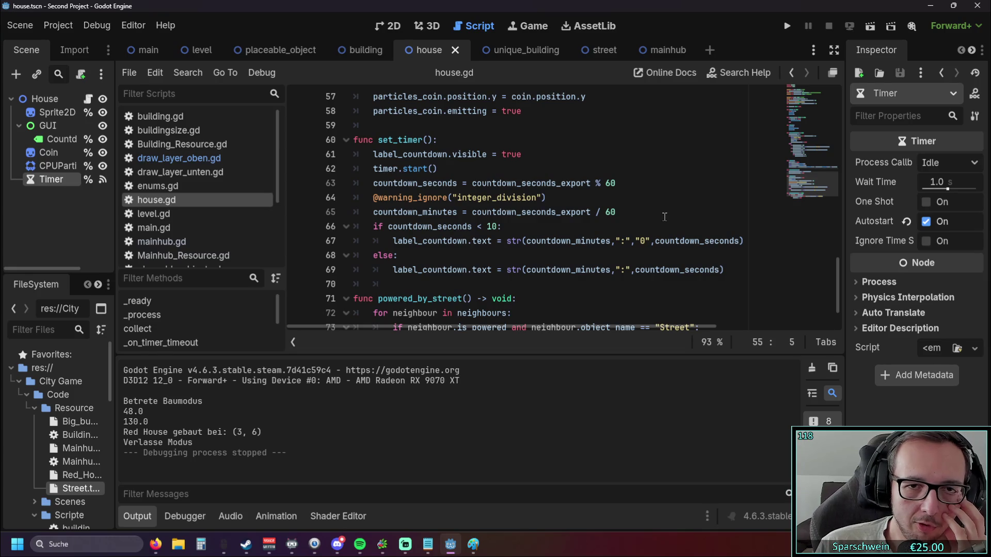
{"action": "scroll", "coordinate": [665, 217], "scroll_direction": "up", "scroll_amount": 18}
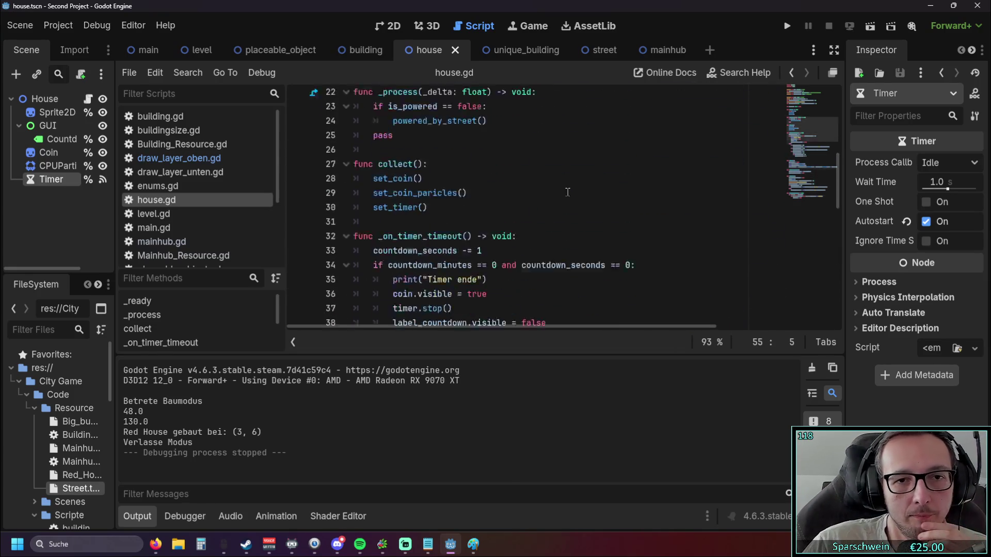
{"action": "scroll", "coordinate": [567, 192], "scroll_direction": "down", "scroll_amount": 2}
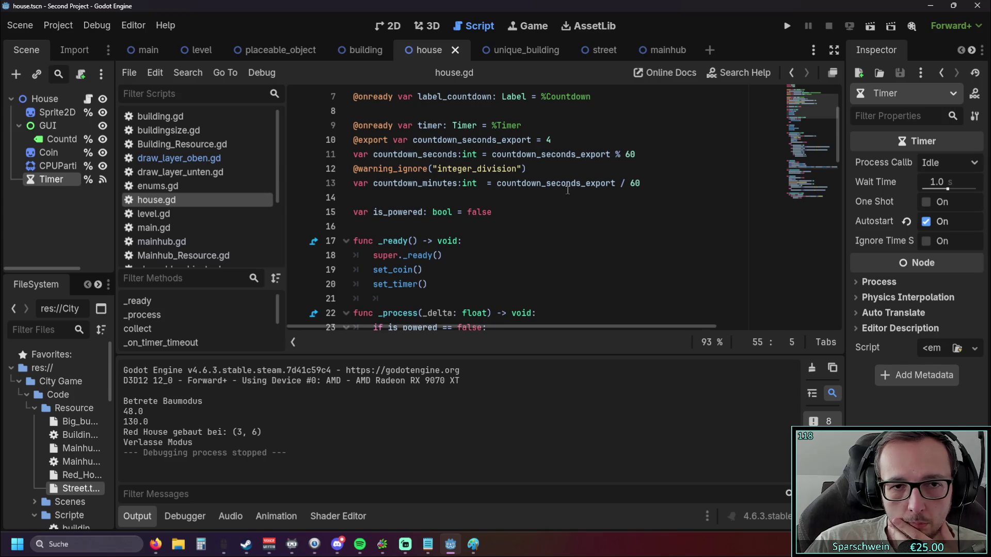
{"action": "scroll", "coordinate": [573, 194], "scroll_direction": "down", "scroll_amount": 7}
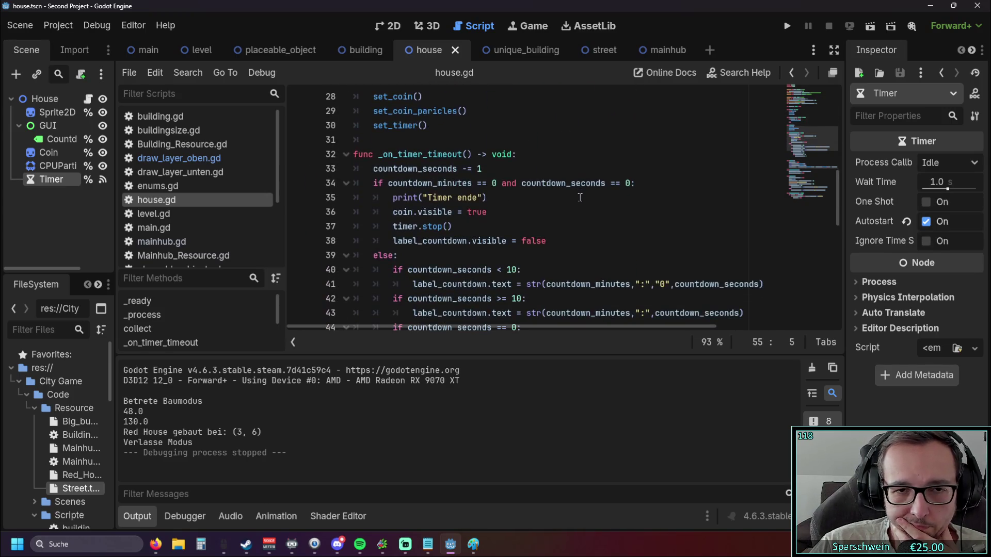
{"action": "scroll", "coordinate": [580, 202], "scroll_direction": "down", "scroll_amount": 2}
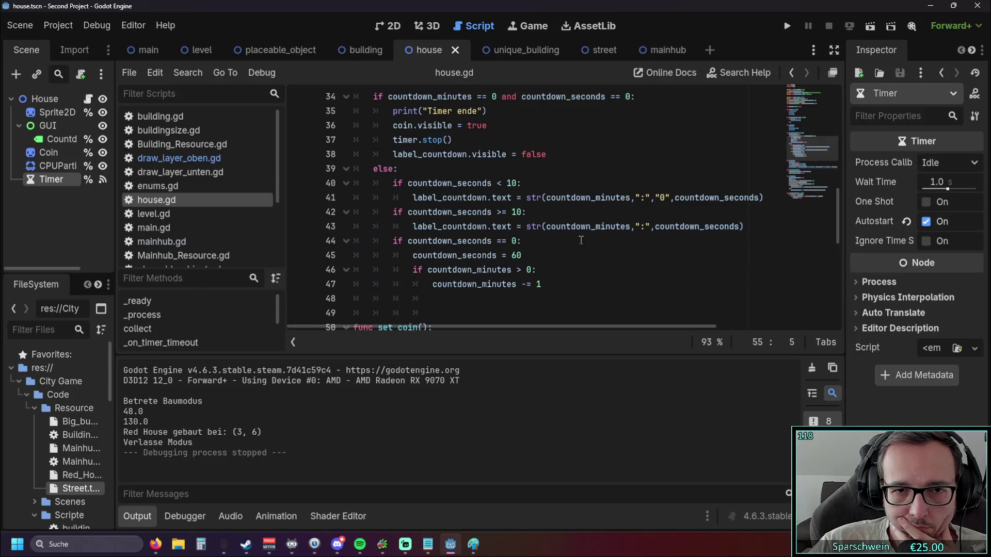
{"action": "scroll", "coordinate": [581, 240], "scroll_direction": "down", "scroll_amount": 5}
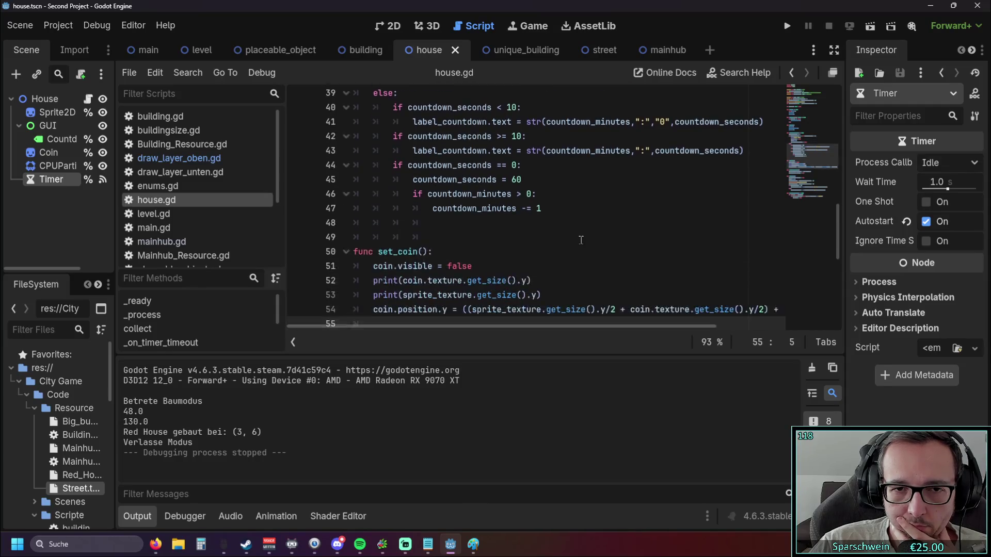
{"action": "scroll", "coordinate": [581, 240], "scroll_direction": "up", "scroll_amount": 8}
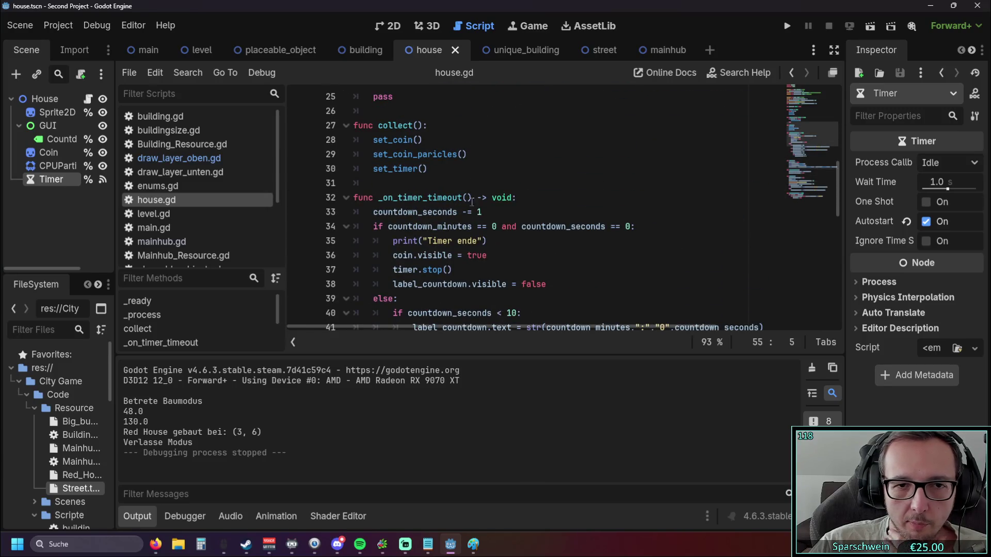
{"action": "scroll", "coordinate": [515, 209], "scroll_direction": "down", "scroll_amount": 1}
{"action": "scroll", "coordinate": [524, 209], "scroll_direction": "up", "scroll_amount": 9}
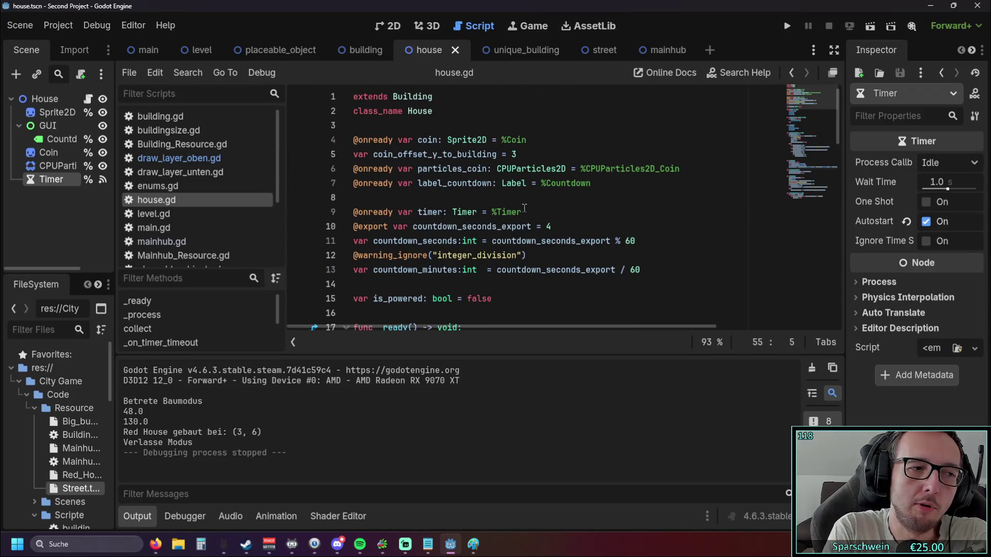
{"action": "scroll", "coordinate": [524, 208], "scroll_direction": "down", "scroll_amount": 5}
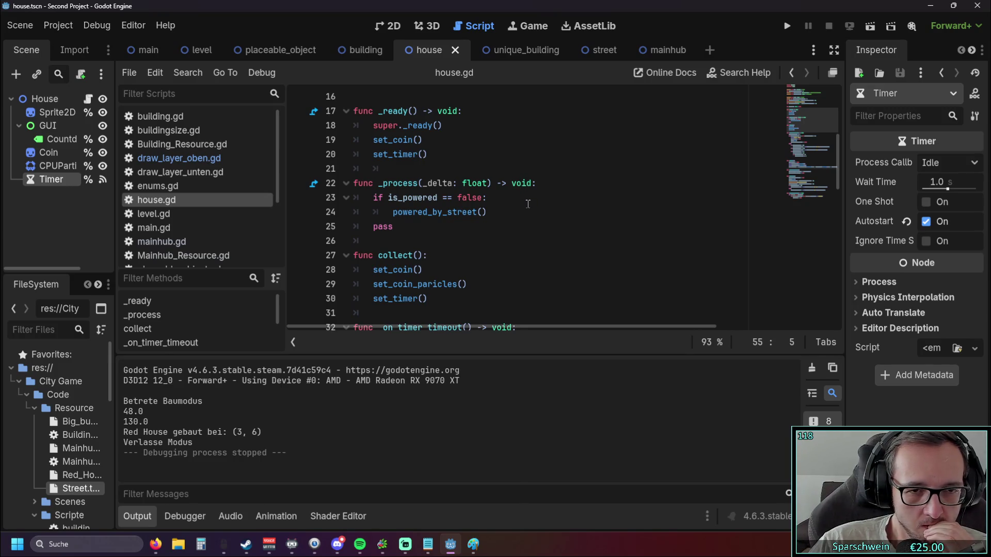
{"action": "left_click", "coordinate": [491, 211]}
{"action": "key", "text": "Return"}
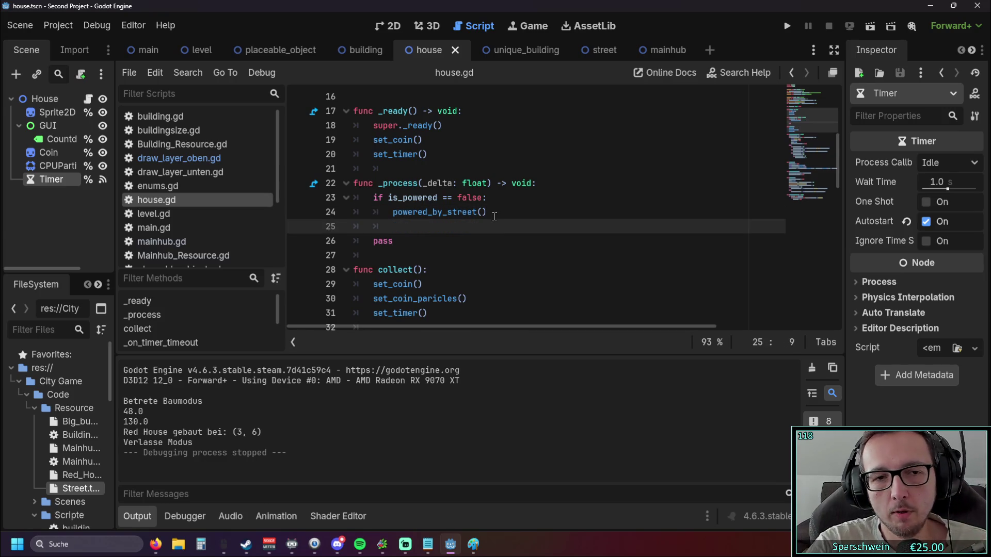
{"action": "key", "text": "BackSpace"}
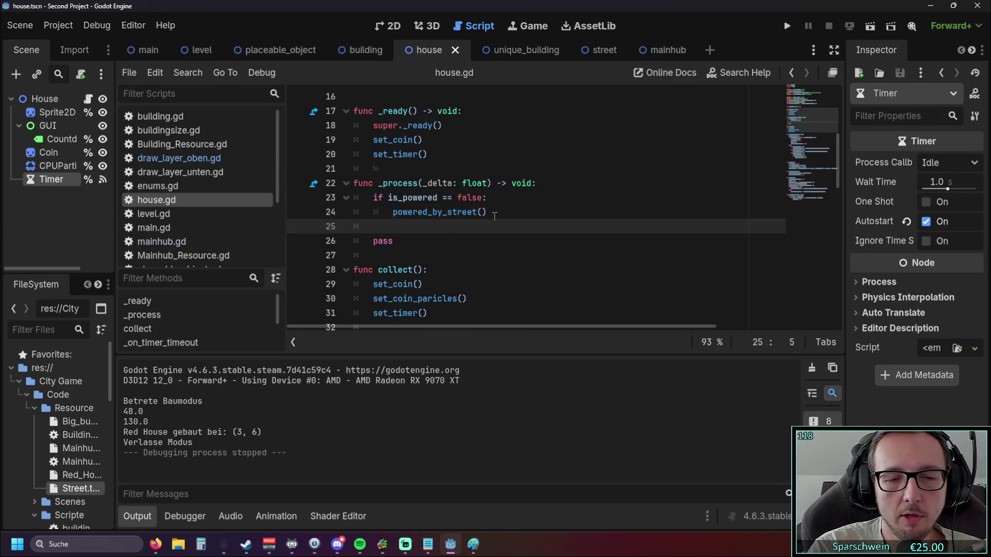
{"action": "key", "text": "BackSpace"}
{"action": "key", "text": "BackSpace"}
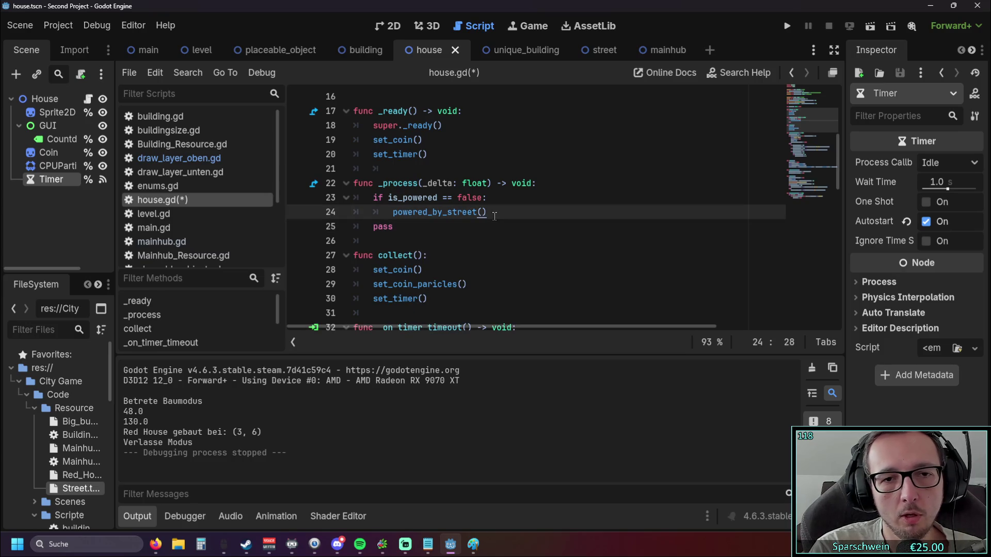